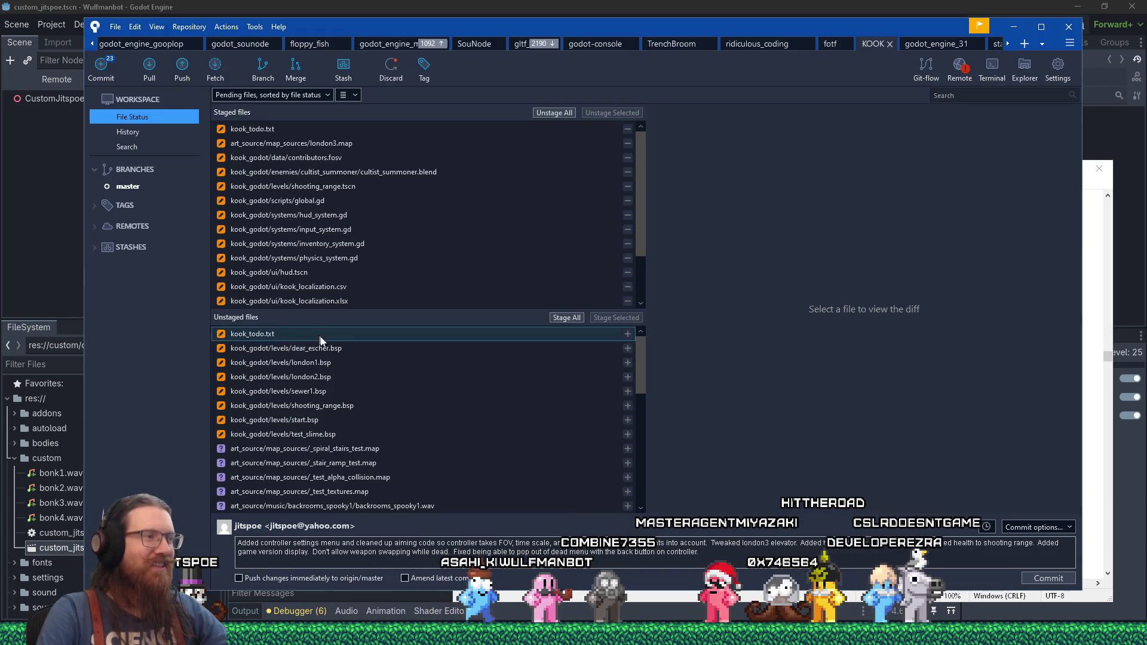
# - Leave the Fork Git client and bring Godot's script editor showing chat_container.gd back to the front
pyautogui.hotkey('alt', 'Tab')
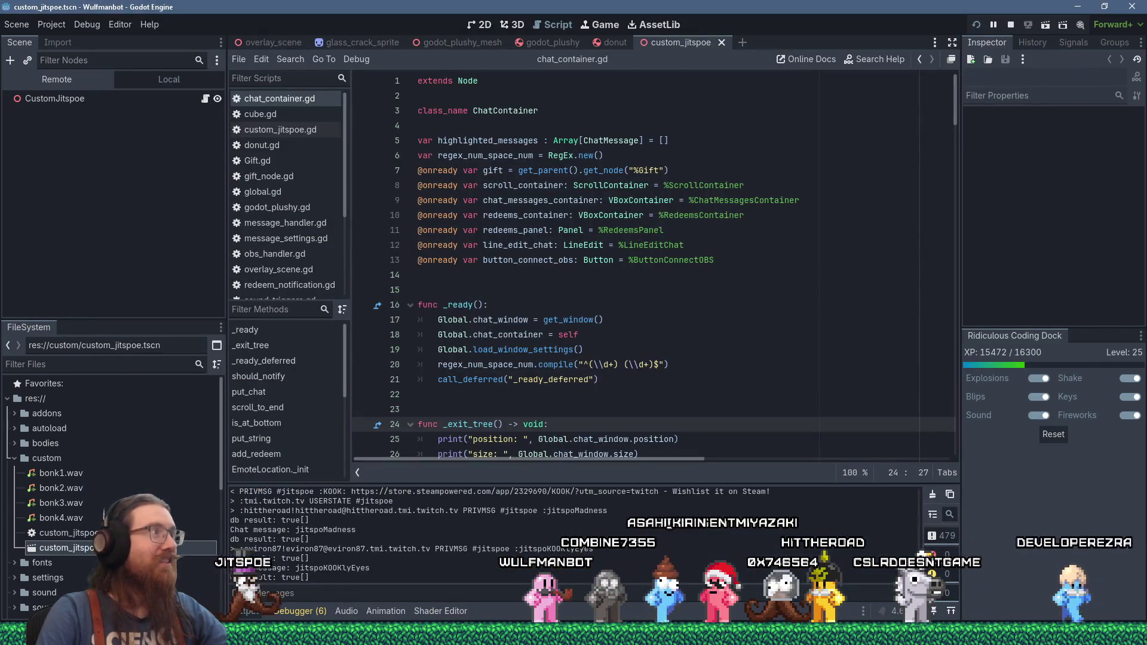
# - Launch the KOOK project in Godot from its E:\ path using the Run prompt
pyautogui.press('super+r')
pyautogui.write('e:\\por')
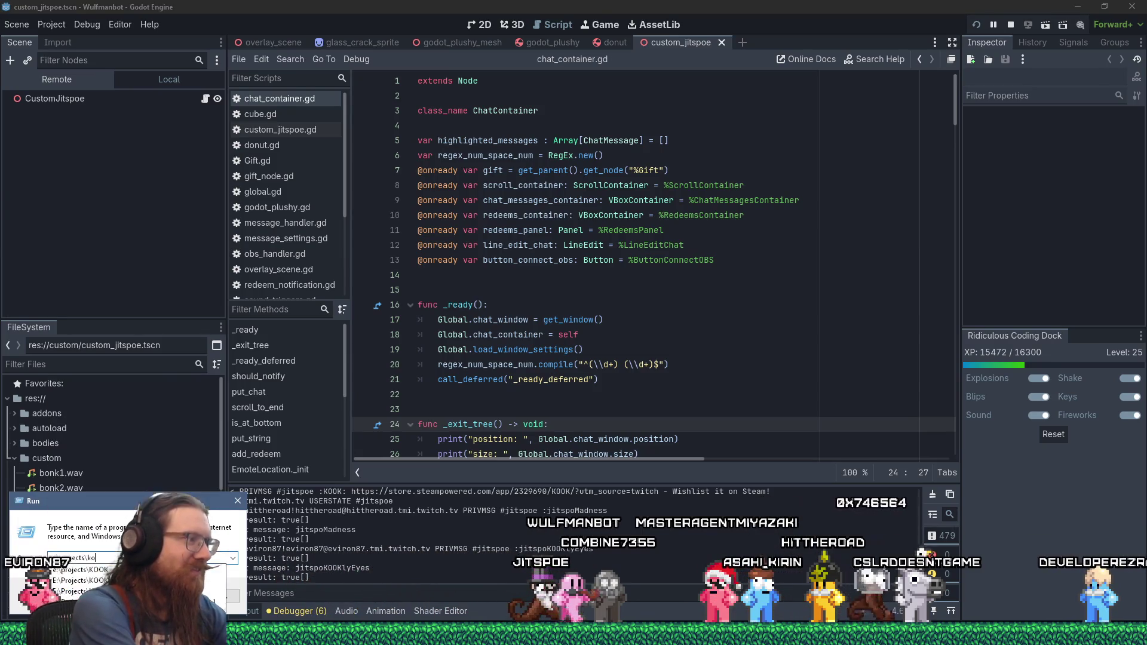
pyautogui.press('Return')
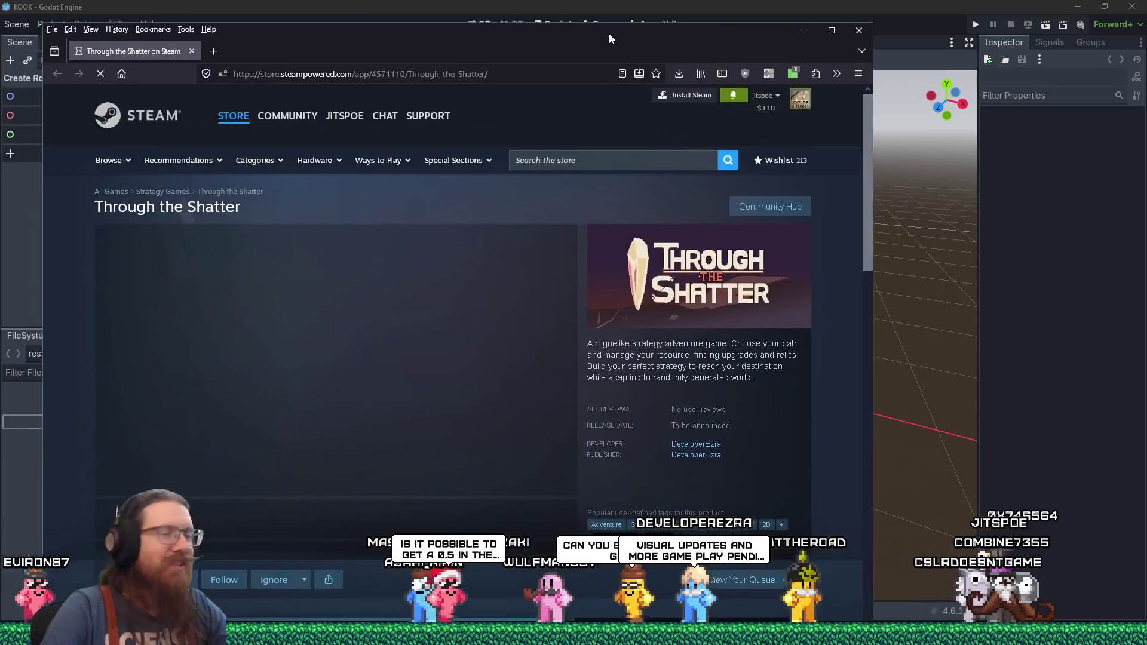
pyautogui.moveTo(608, 33); pyautogui.dragTo(750, 1)
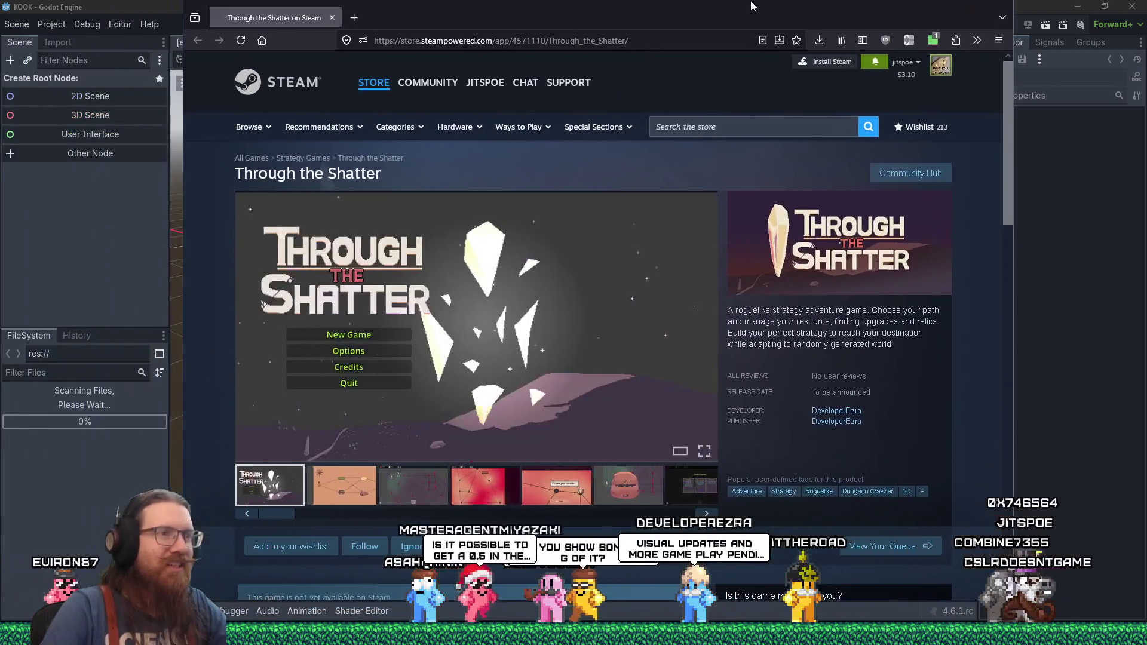
# - Page through the Through the Shatter screenshots up to the shop scene, then shift the browser aside
pyautogui.click(343, 501)
pyautogui.click(415, 487)
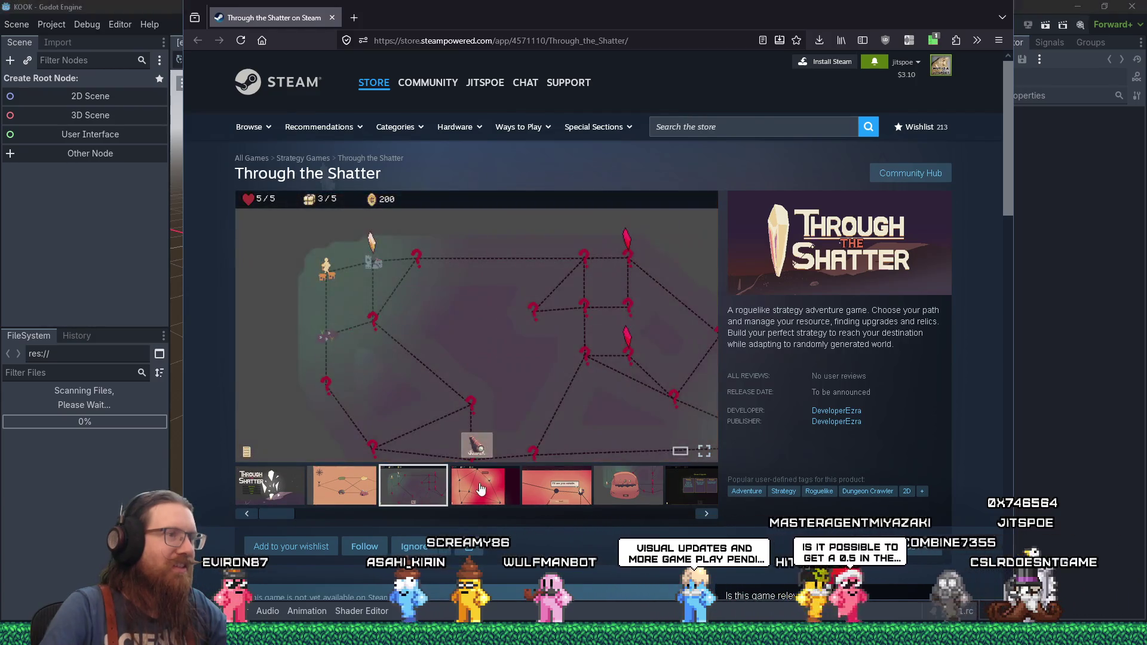
pyautogui.click(481, 490)
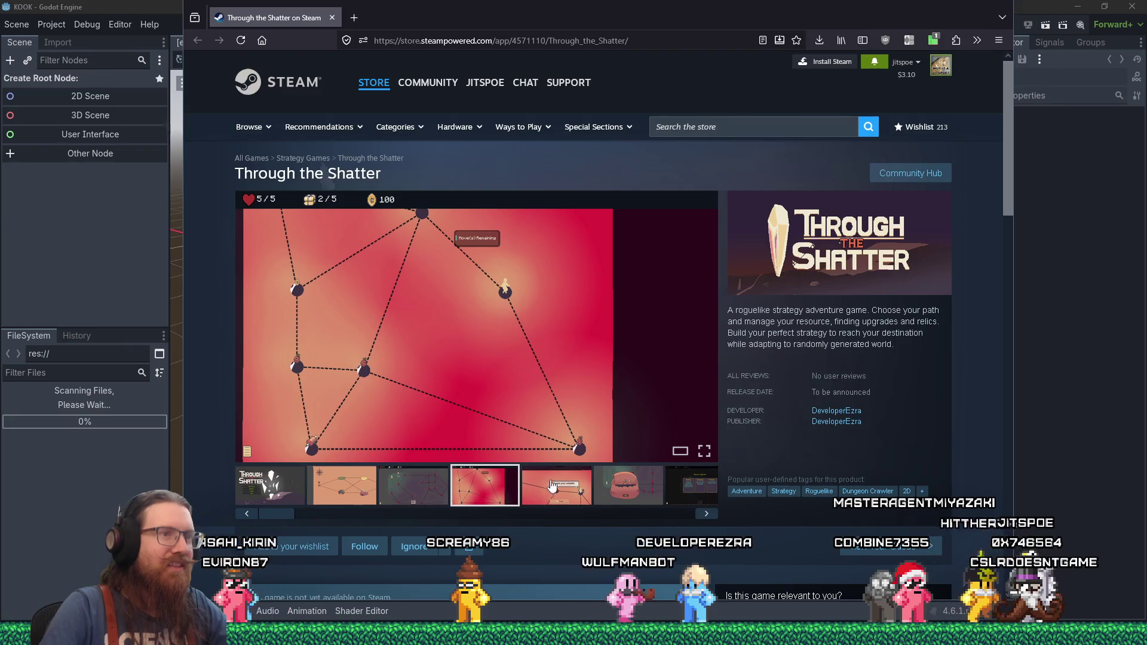
pyautogui.moveTo(727, 310); pyautogui.dragTo(753, 311)
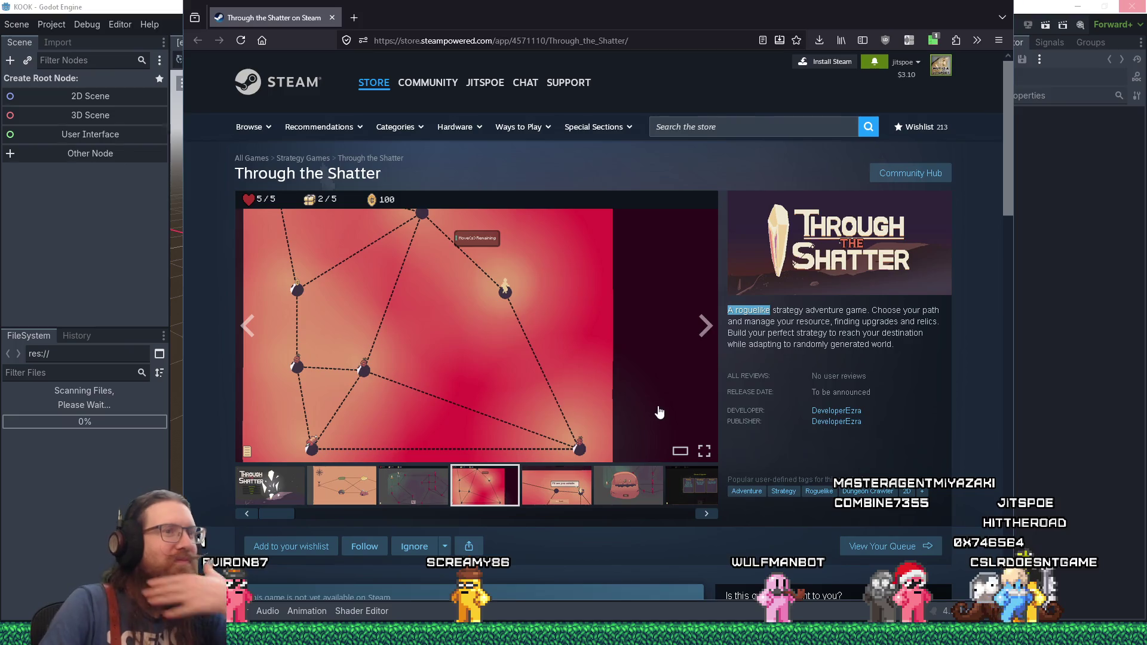
pyautogui.click(562, 484)
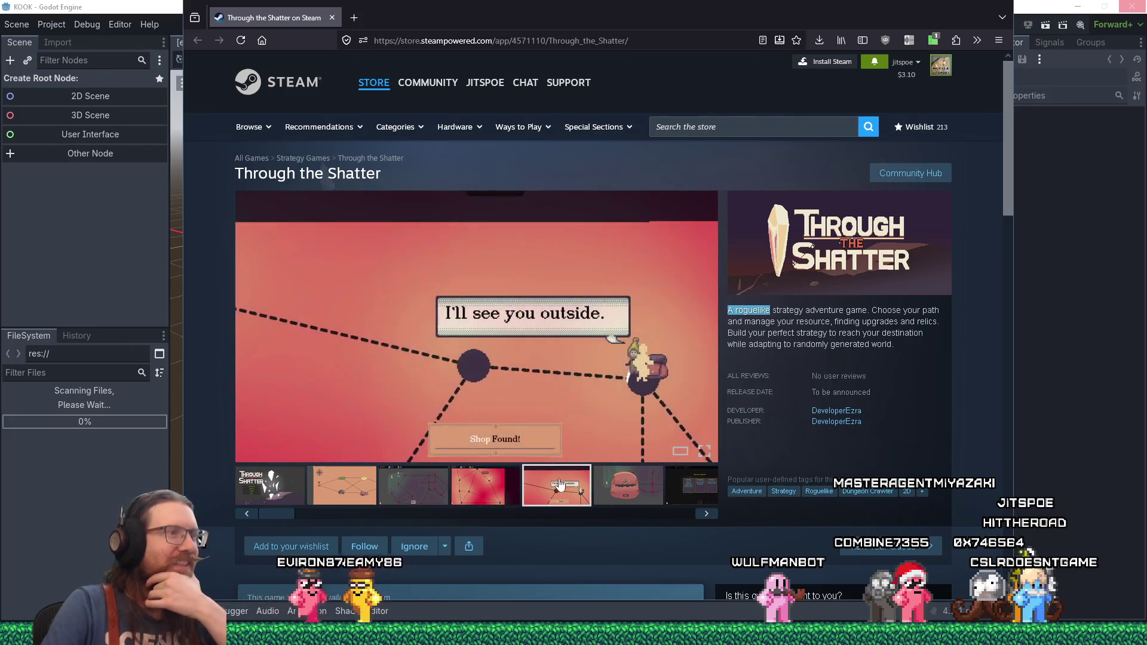
pyautogui.click(633, 493)
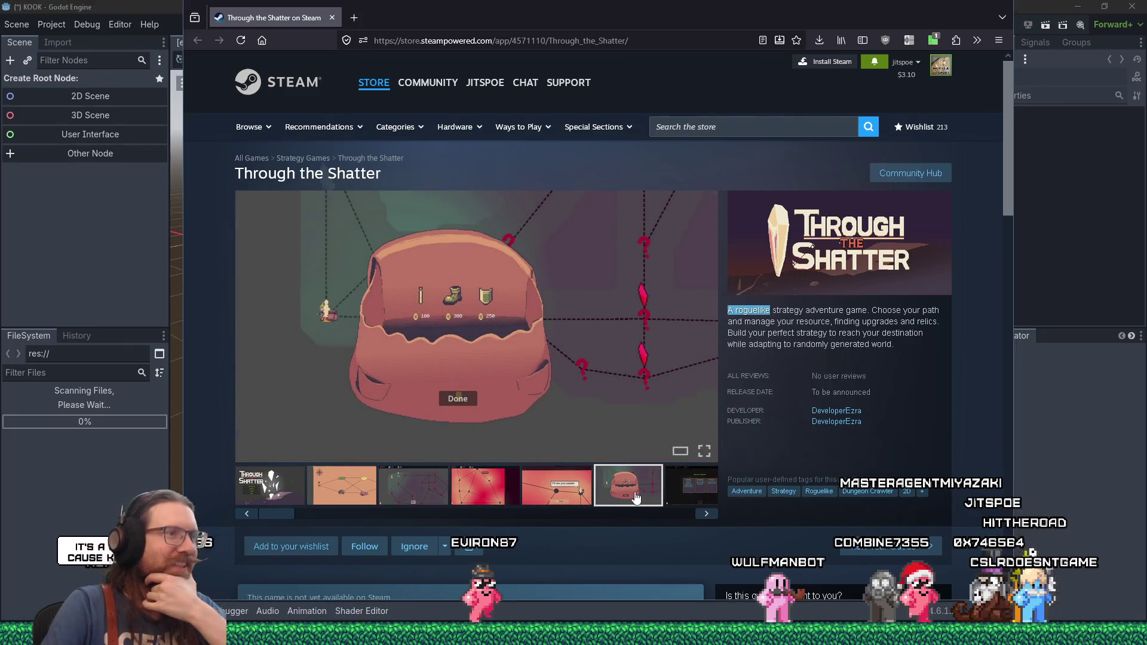
pyautogui.moveTo(307, 514)
pyautogui.mouseDown()
pyautogui.moveTo(690, 514)
pyautogui.moveTo(213, 498)
pyautogui.moveTo(277, 496)
pyautogui.mouseUp()
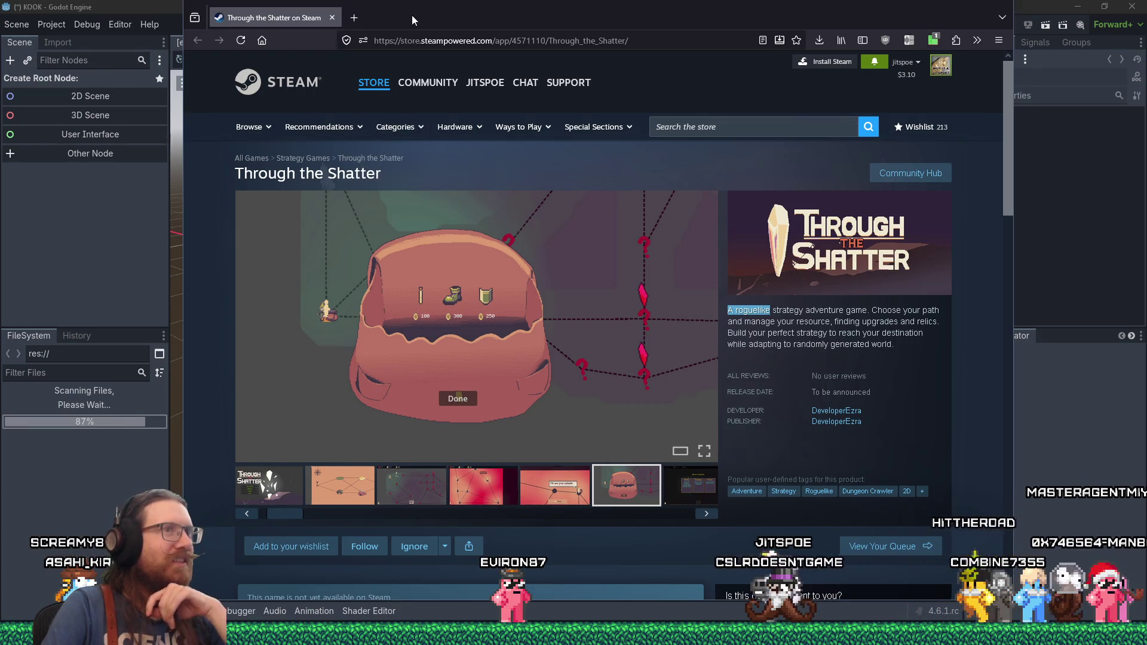
pyautogui.moveTo(411, 15); pyautogui.dragTo(482, 23)
pyautogui.click(383, 26)
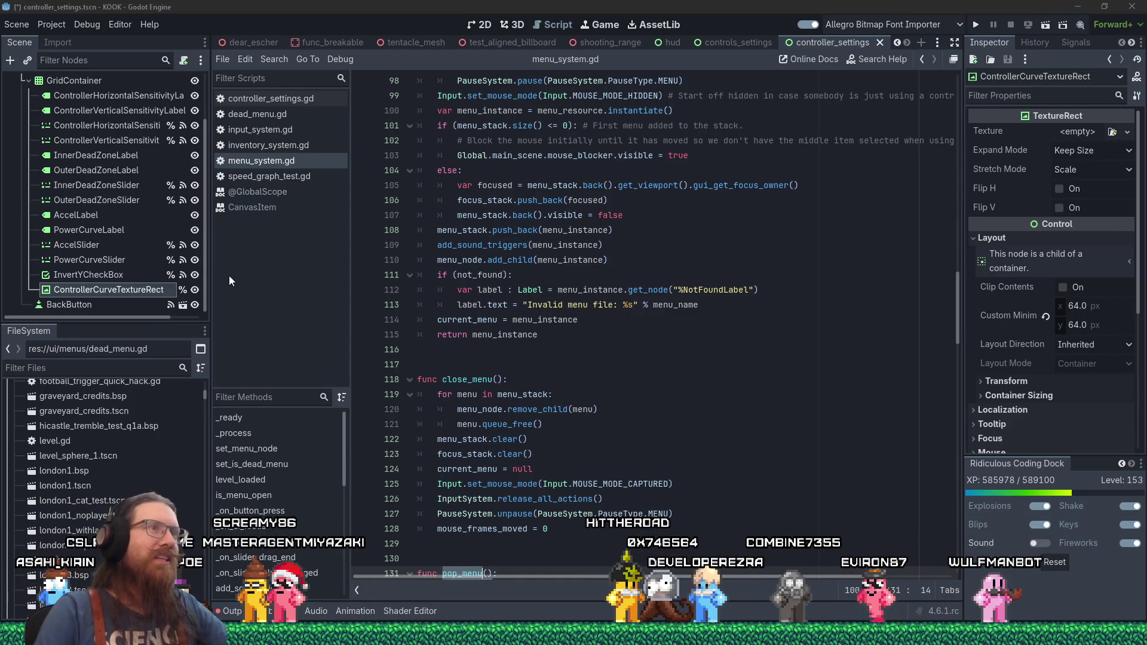
# - Save the project and run KOOK in a debug window with Play
pyautogui.click(976, 24)
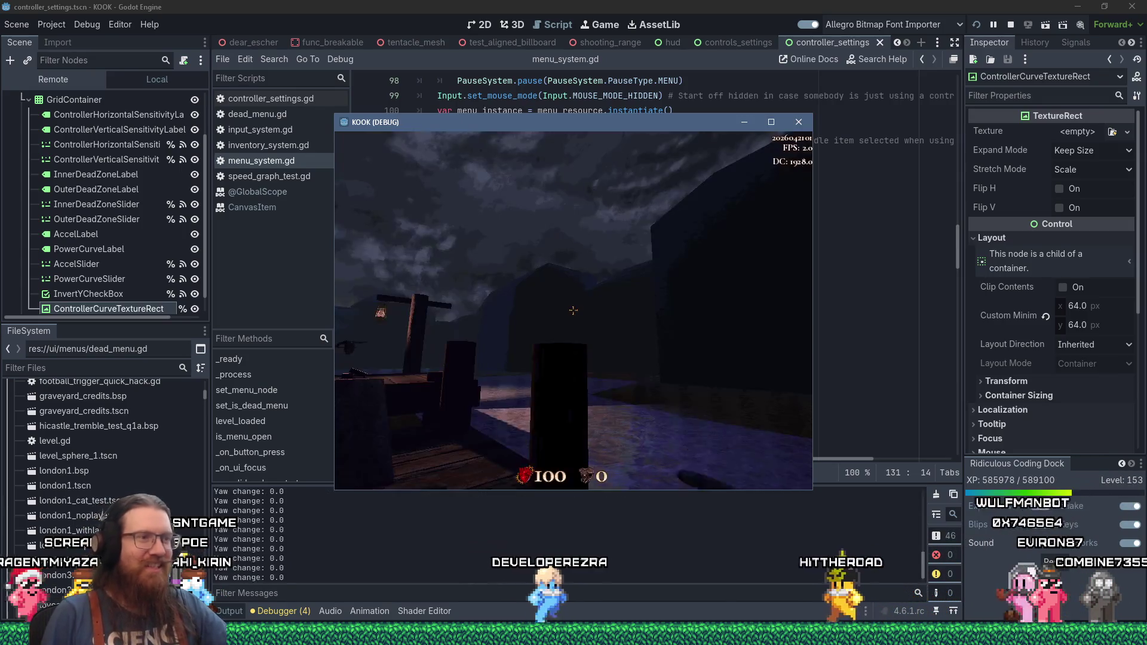
# - Maximize the debug window, grab the revolver, throw the RED barrel and shoot across the harbour
pyautogui.click(771, 122)
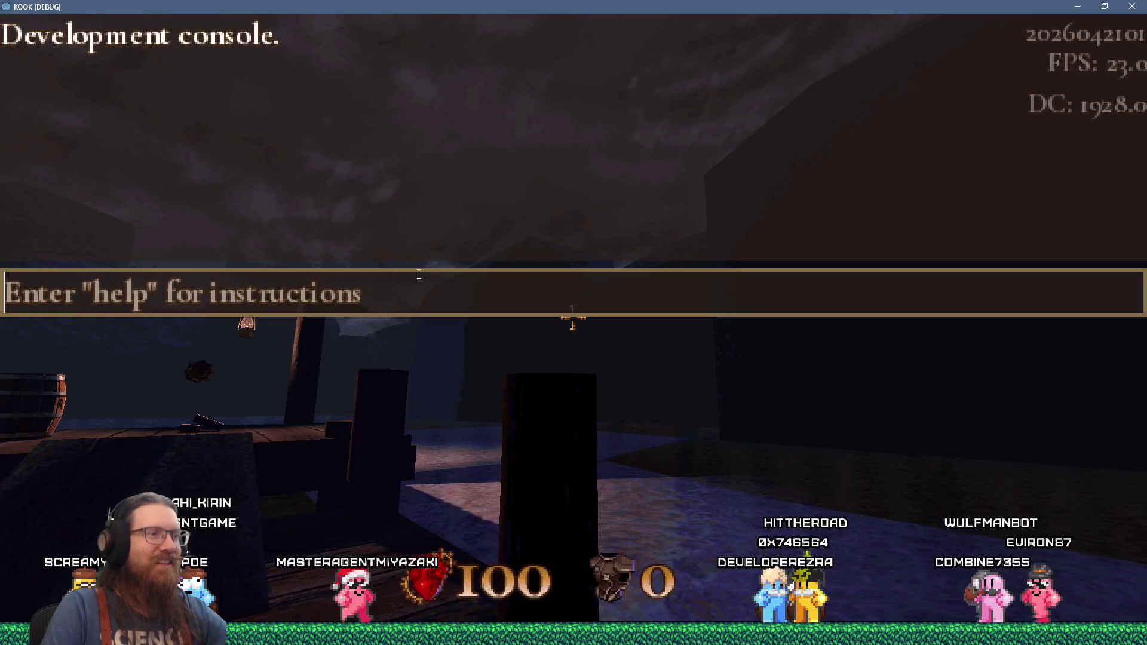
pyautogui.press('w')
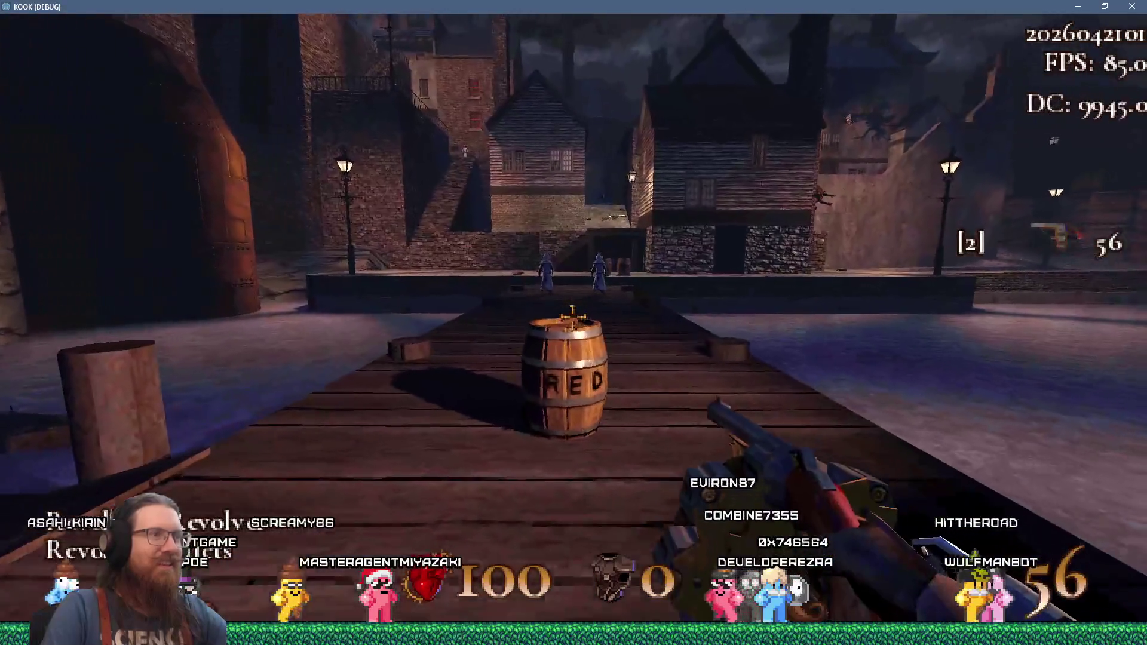
pyautogui.press('e')
pyautogui.click(572, 318)
pyautogui.click(572, 318)
pyautogui.click(572, 317)
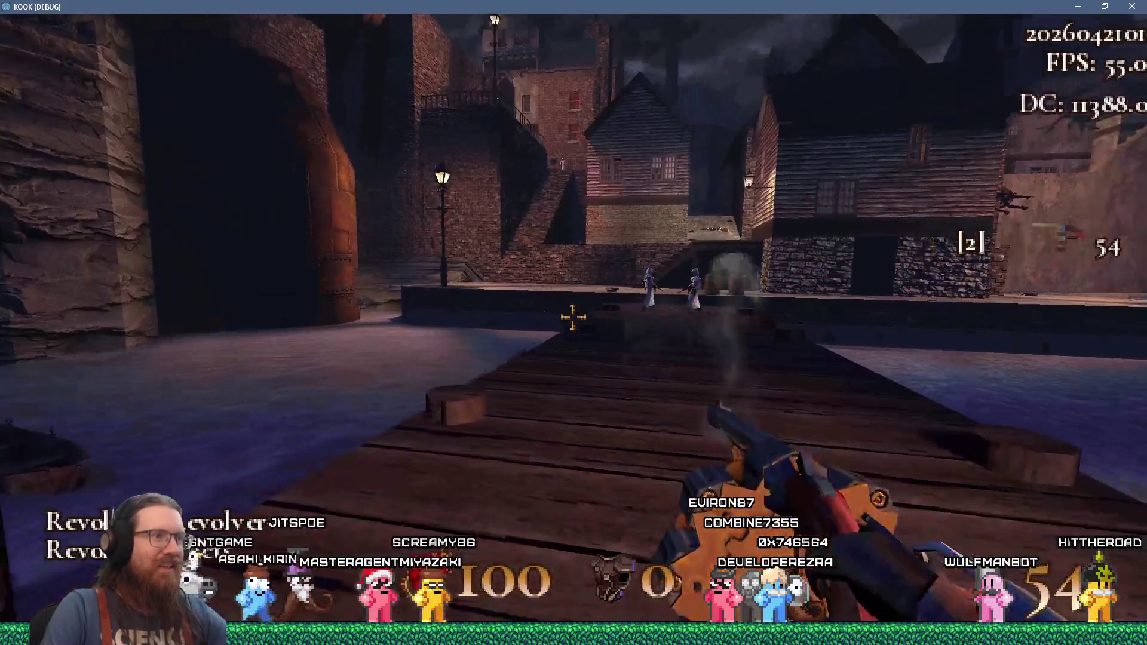
pyautogui.click(572, 318)
pyautogui.click(572, 317)
pyautogui.click(572, 318)
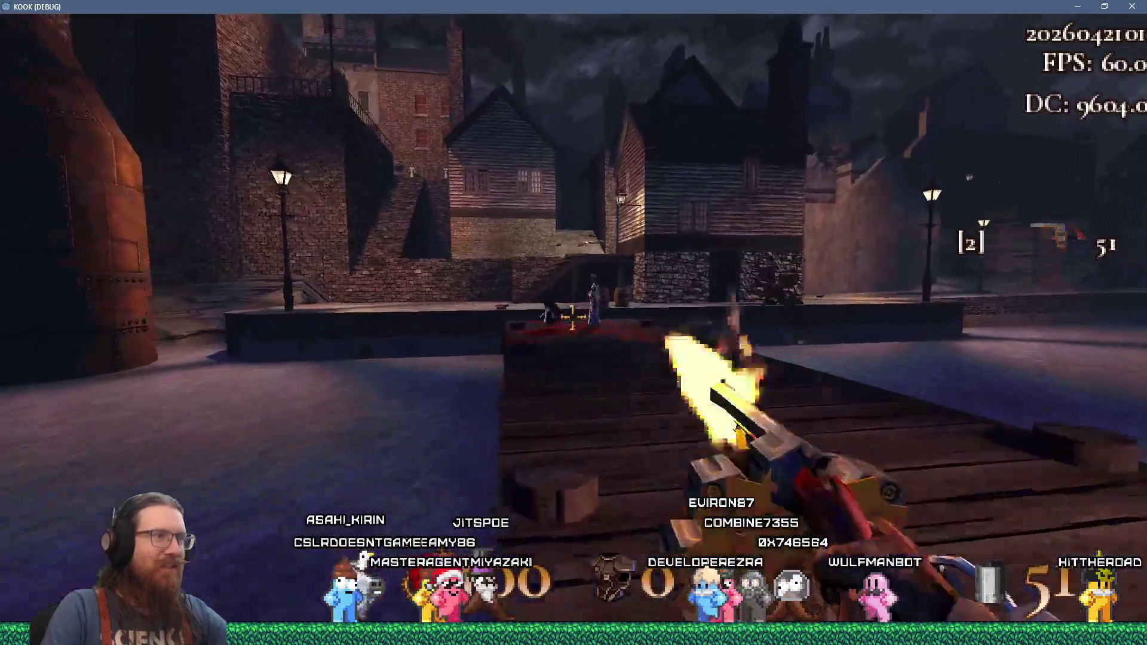
pyautogui.click(572, 317)
pyautogui.click(572, 317)
# - Advance further along the dock, shooting enemies down the street and by the stairs
pyautogui.press('w')
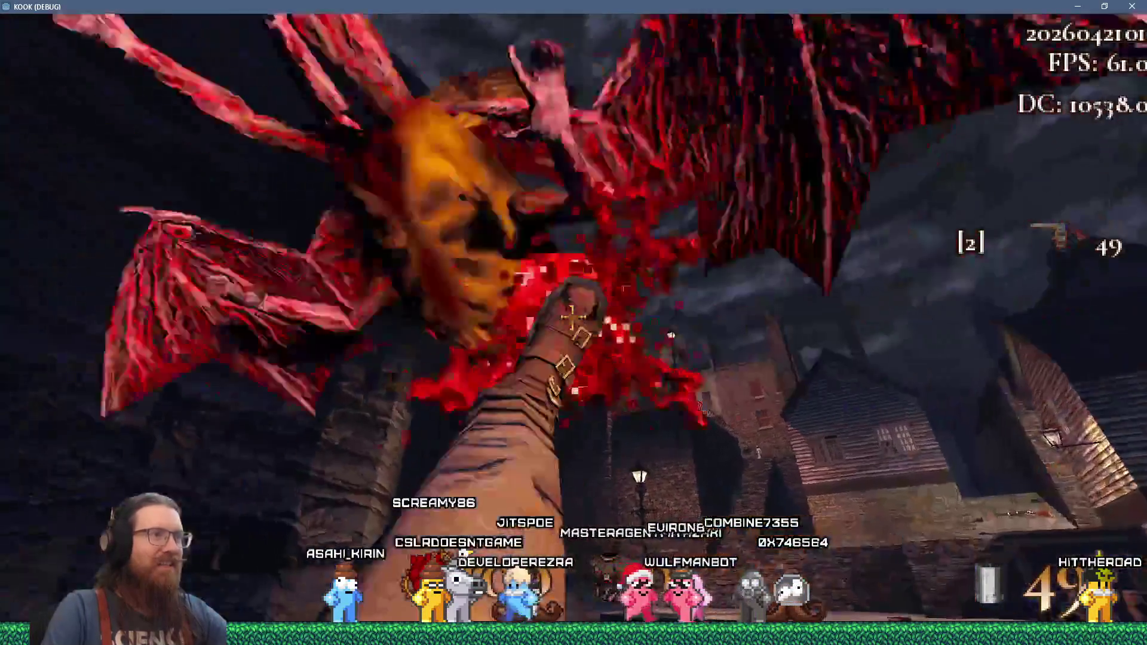
pyautogui.click(573, 318)
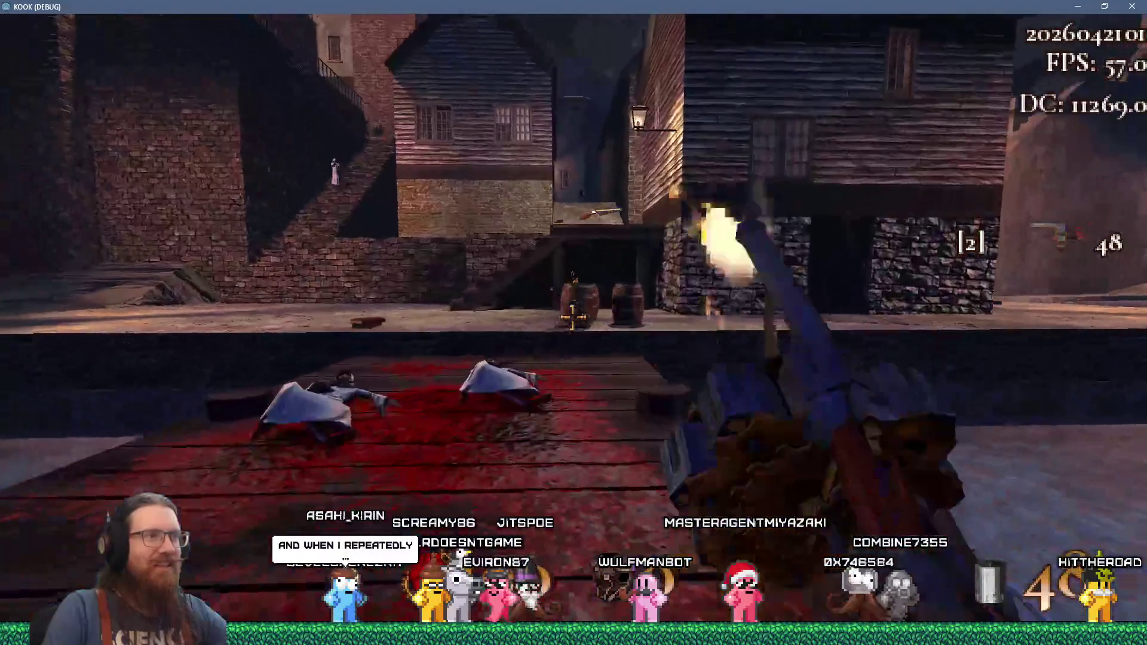
pyautogui.click(572, 317)
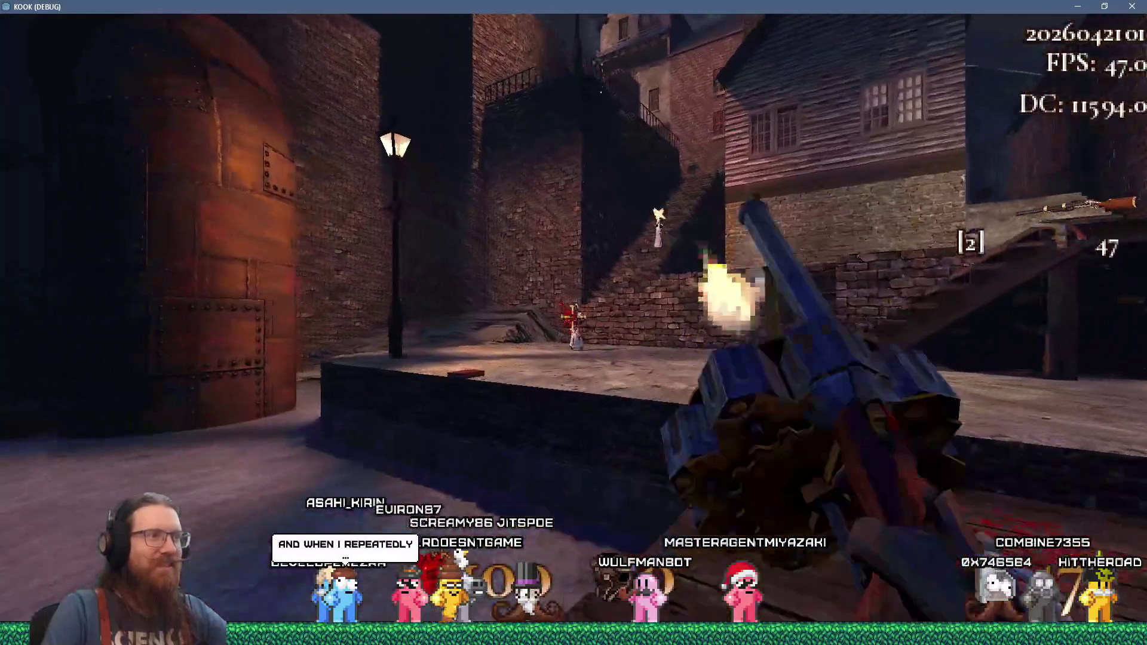
pyautogui.click(573, 317)
pyautogui.click(572, 317)
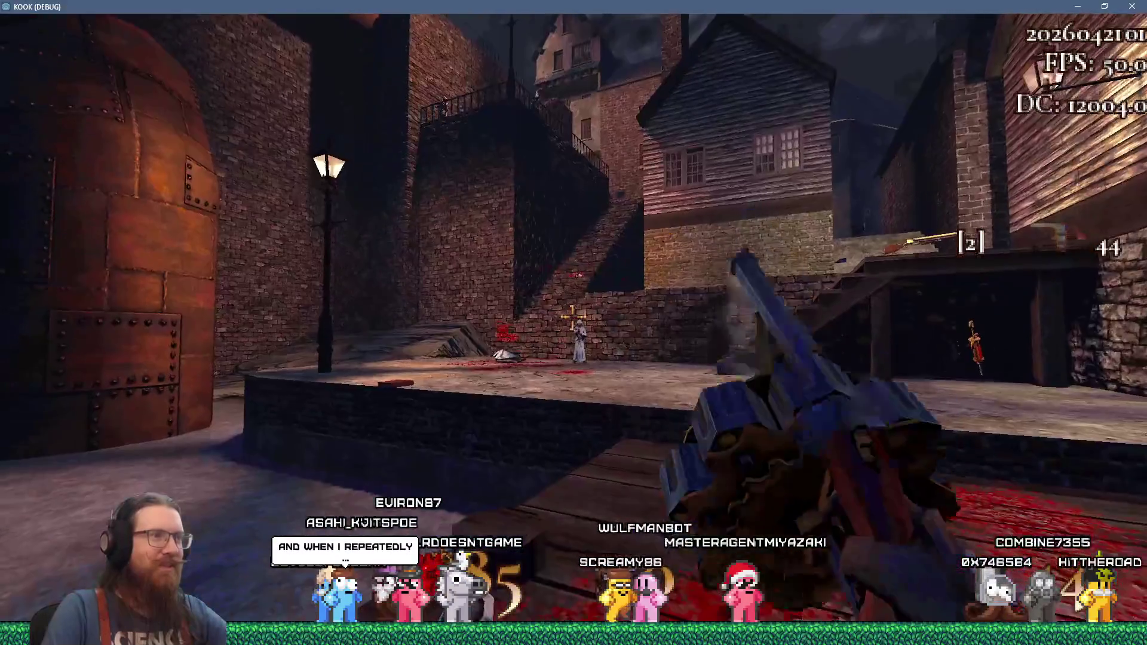
pyautogui.click(572, 318)
pyautogui.click(572, 317)
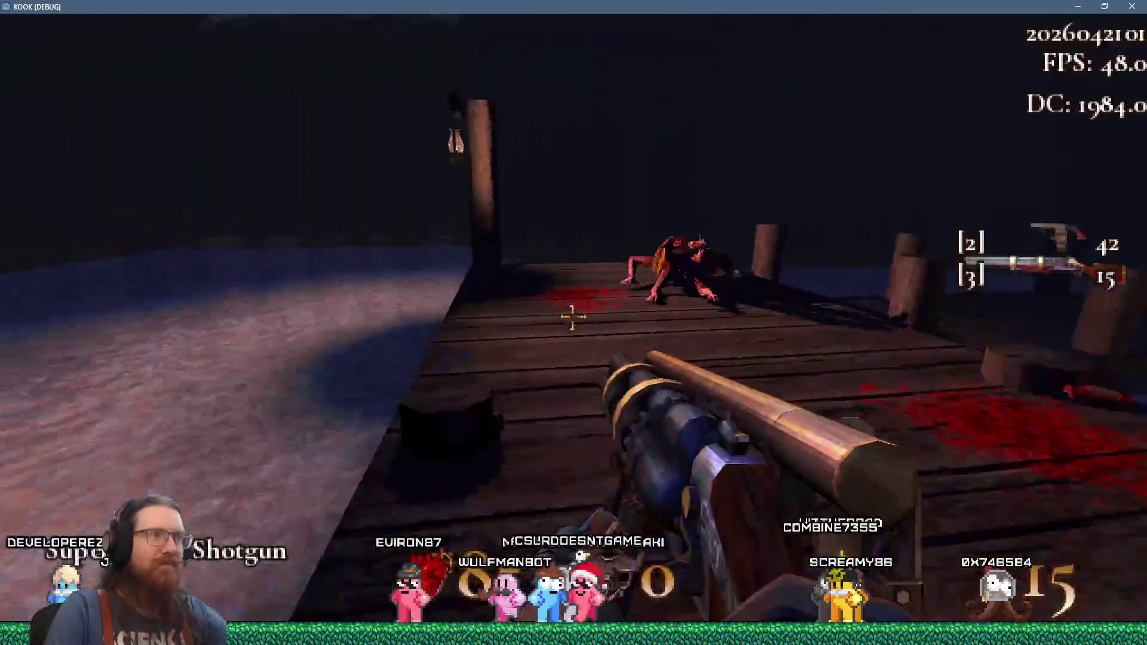
# - Shotgun the dock enemy, pick up health in the alley and blast the balcony enemy from the rooftop
pyautogui.click(573, 317)
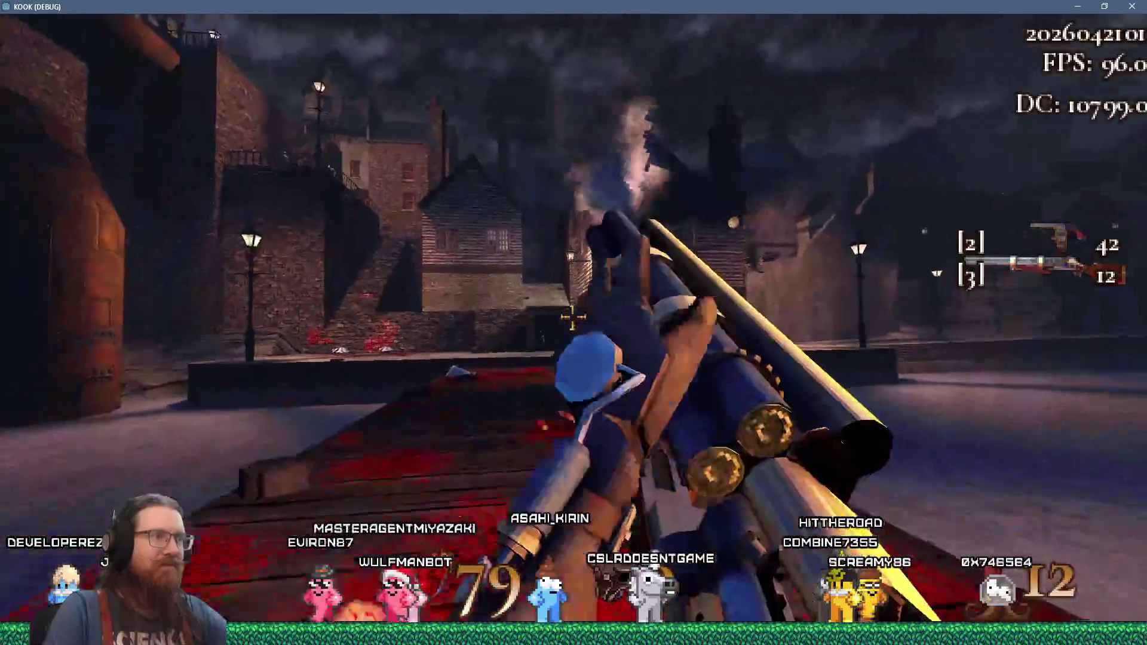
pyautogui.press('w')
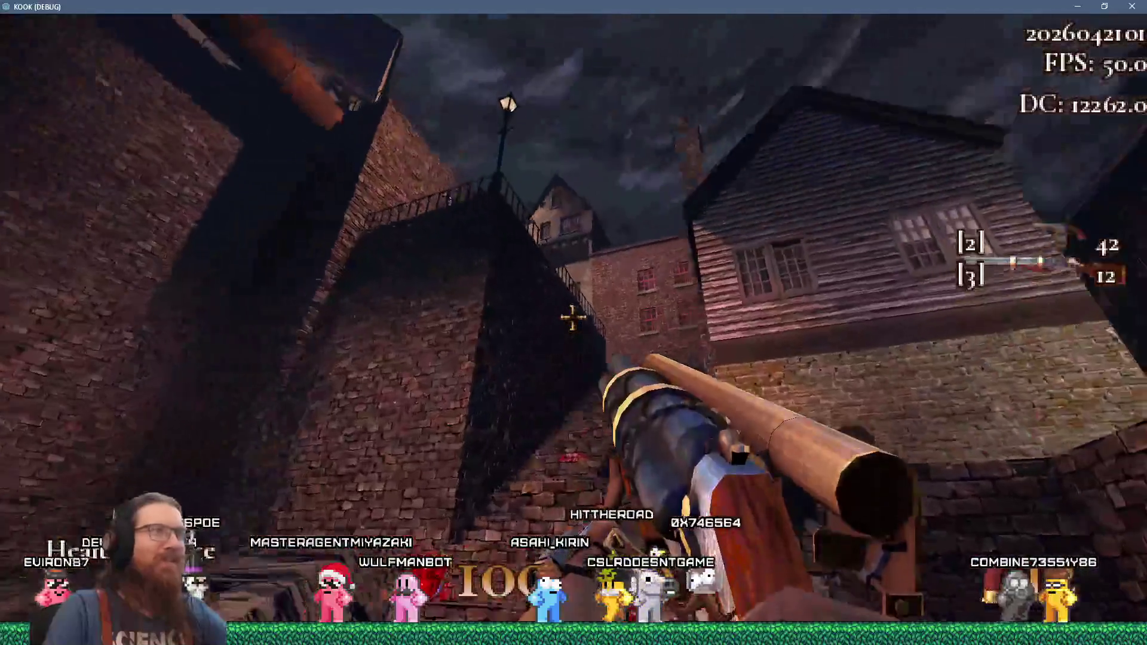
pyautogui.press('w')
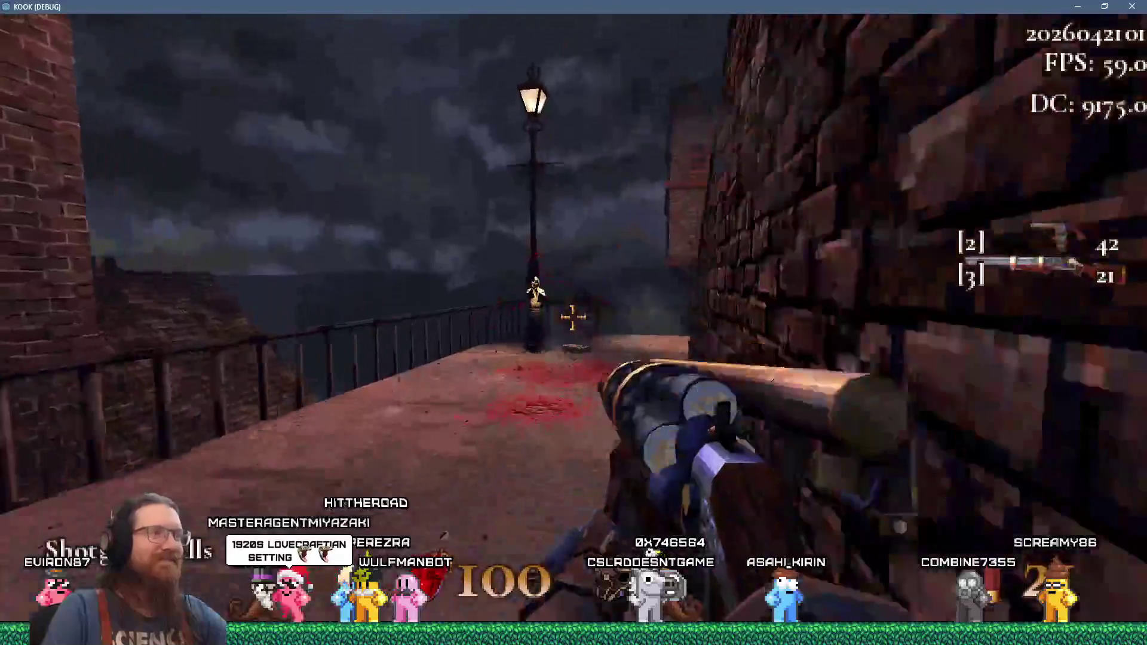
pyautogui.click(574, 319)
pyautogui.click(573, 318)
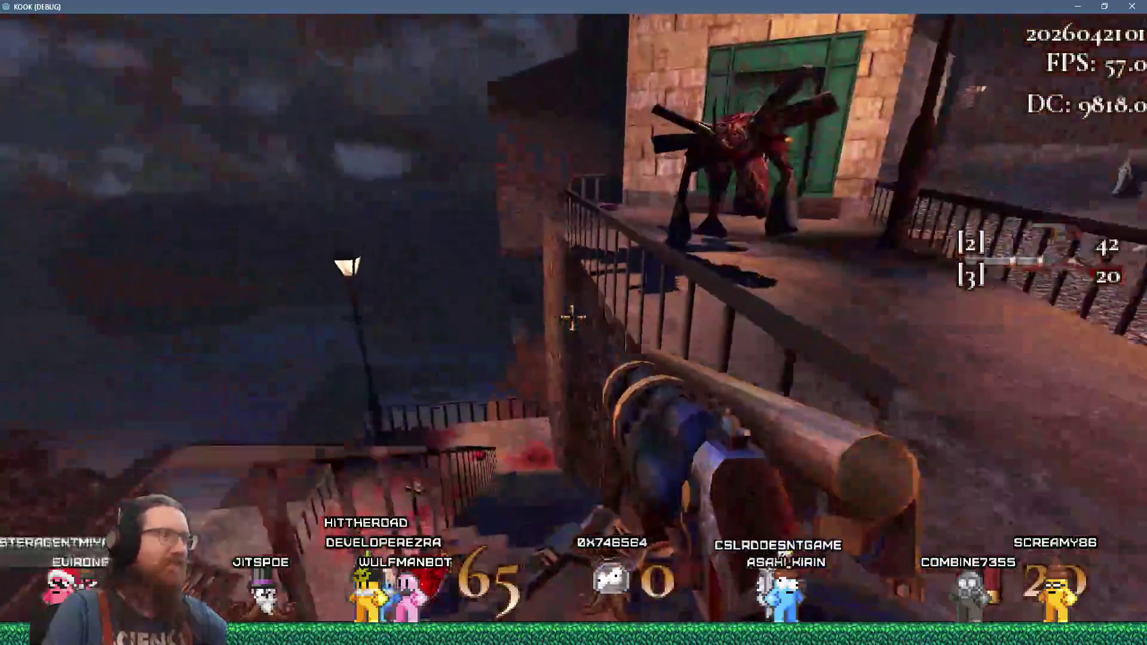
pyautogui.click(574, 319)
pyautogui.press('w')
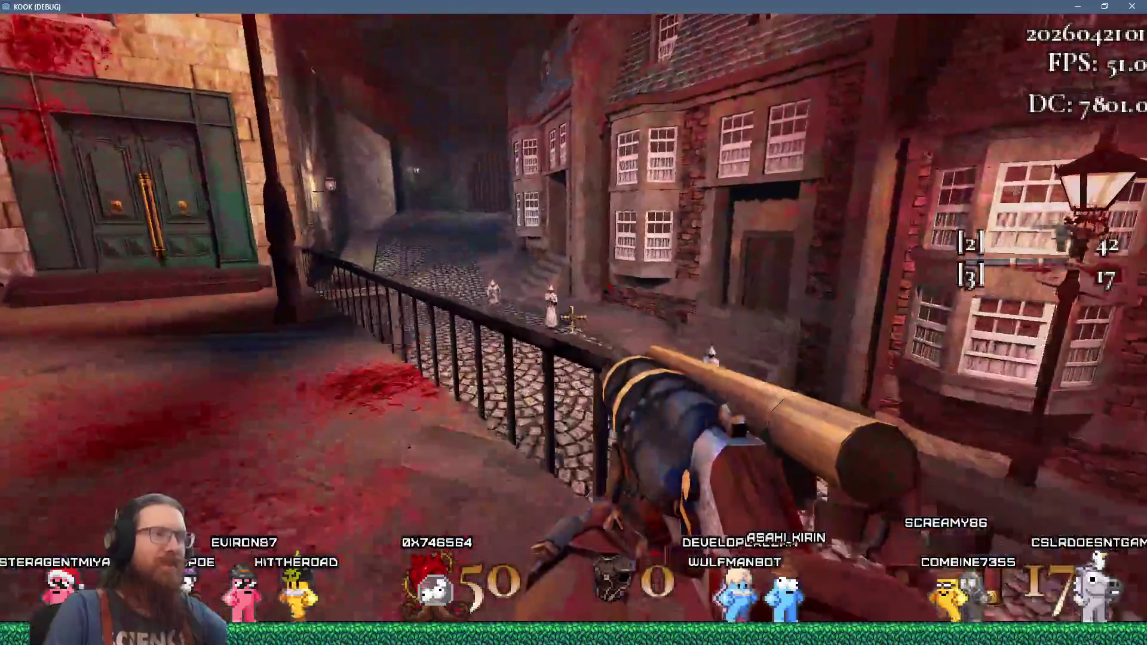
pyautogui.click(573, 318)
pyautogui.click(573, 318)
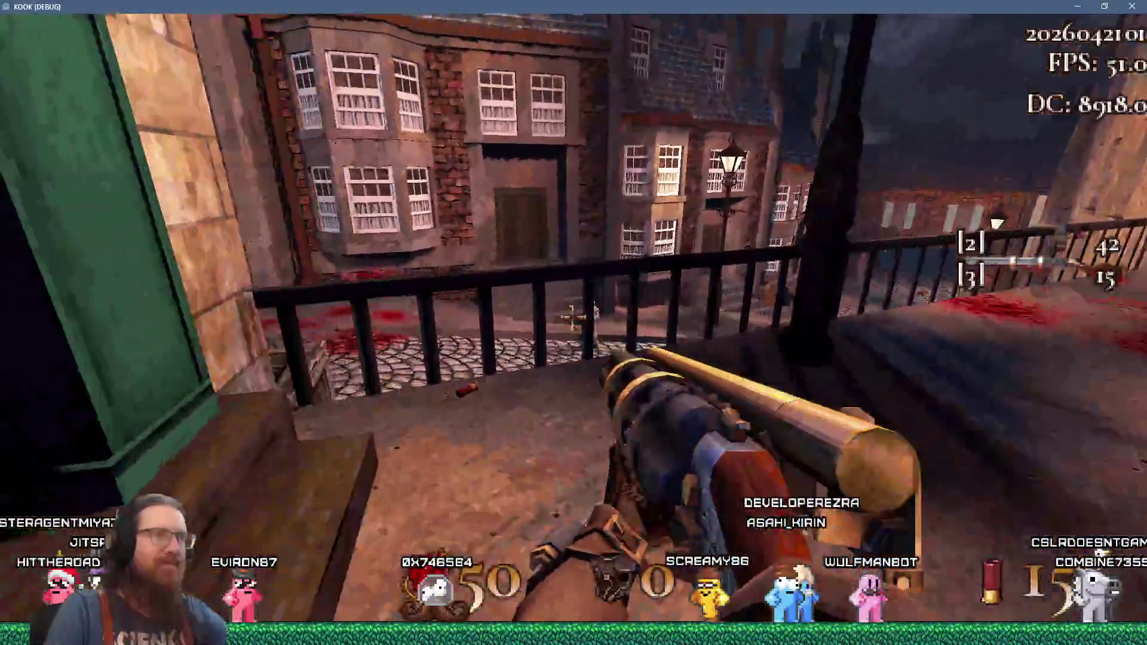
pyautogui.click(574, 319)
# - Switch to the revolver and strafe the balcony, firing toward the stairs and over the rooftops
pyautogui.press('d')
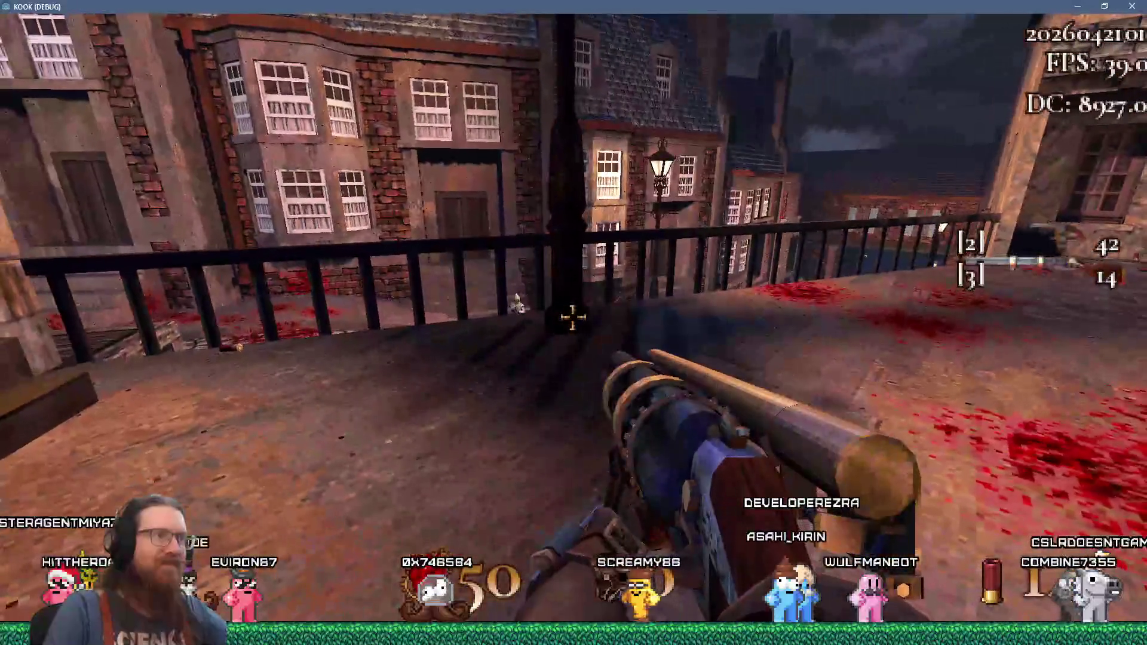
pyautogui.press('2')
pyautogui.click(573, 319)
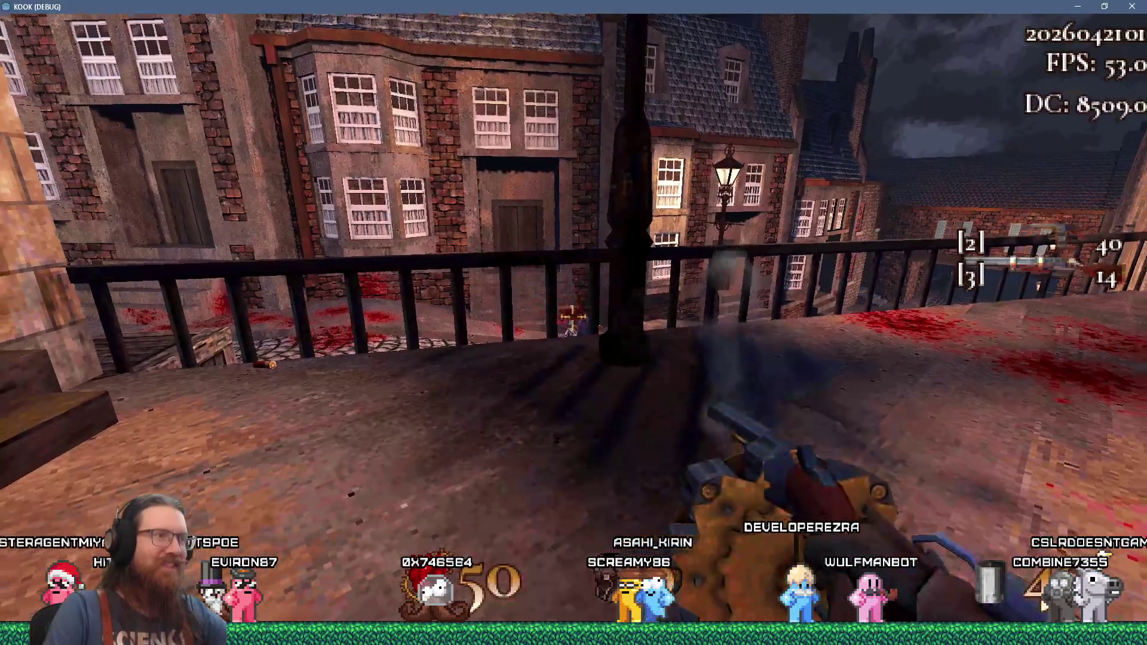
pyautogui.press('a')
pyautogui.click(572, 318)
pyautogui.click(573, 319)
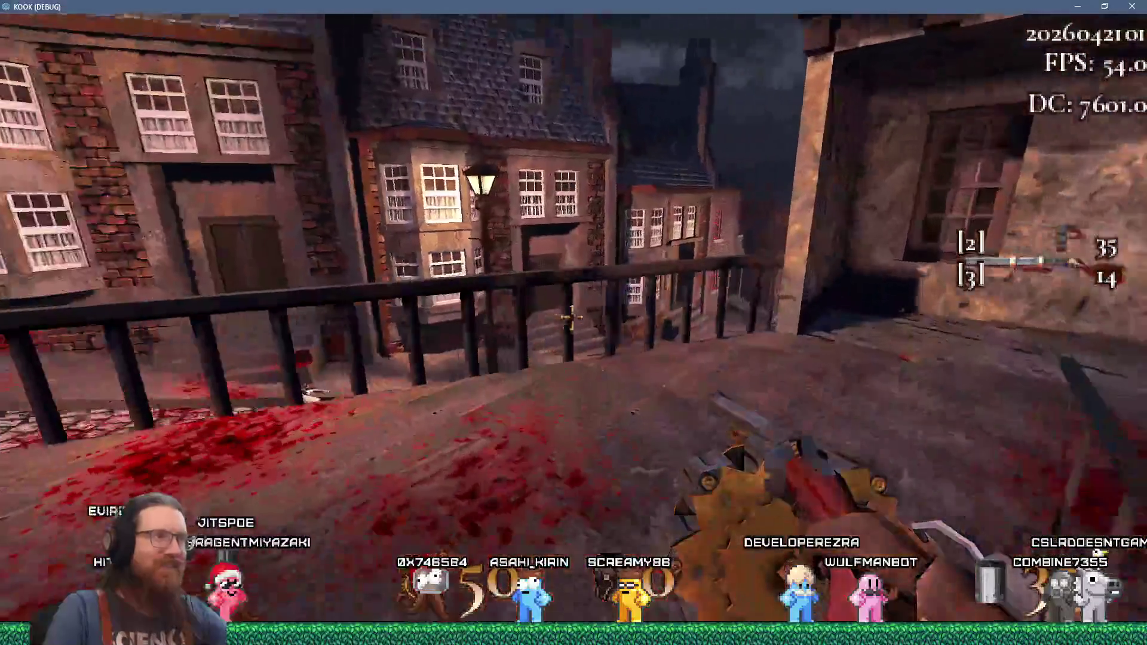
pyautogui.click(572, 319)
pyautogui.click(572, 318)
pyautogui.click(572, 318)
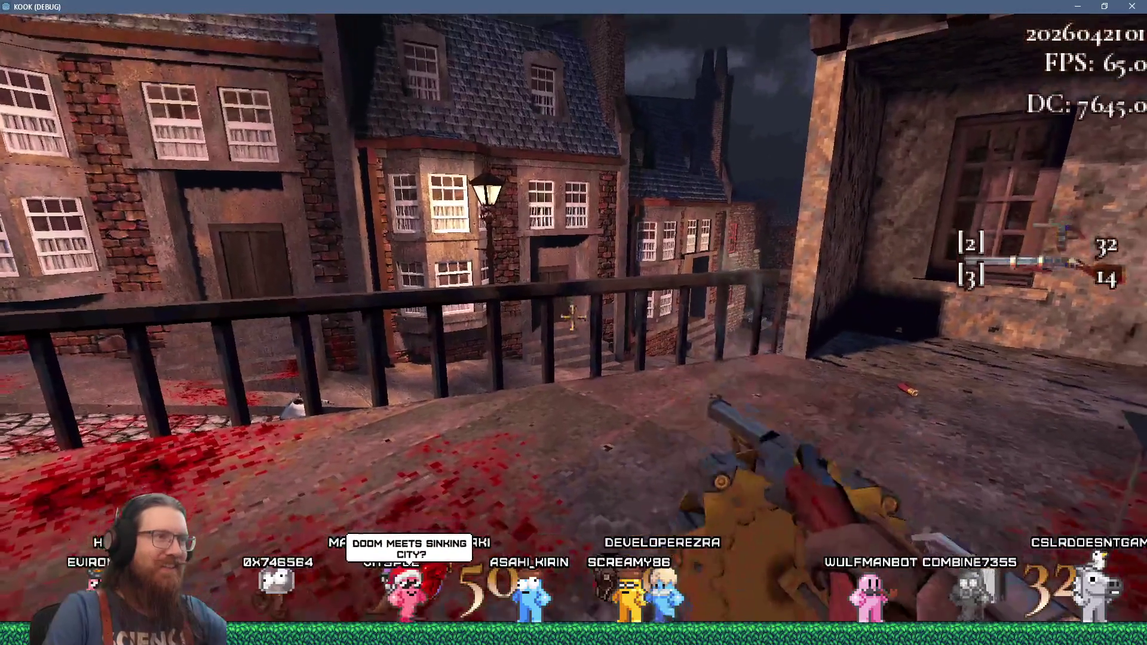
pyautogui.click(572, 318)
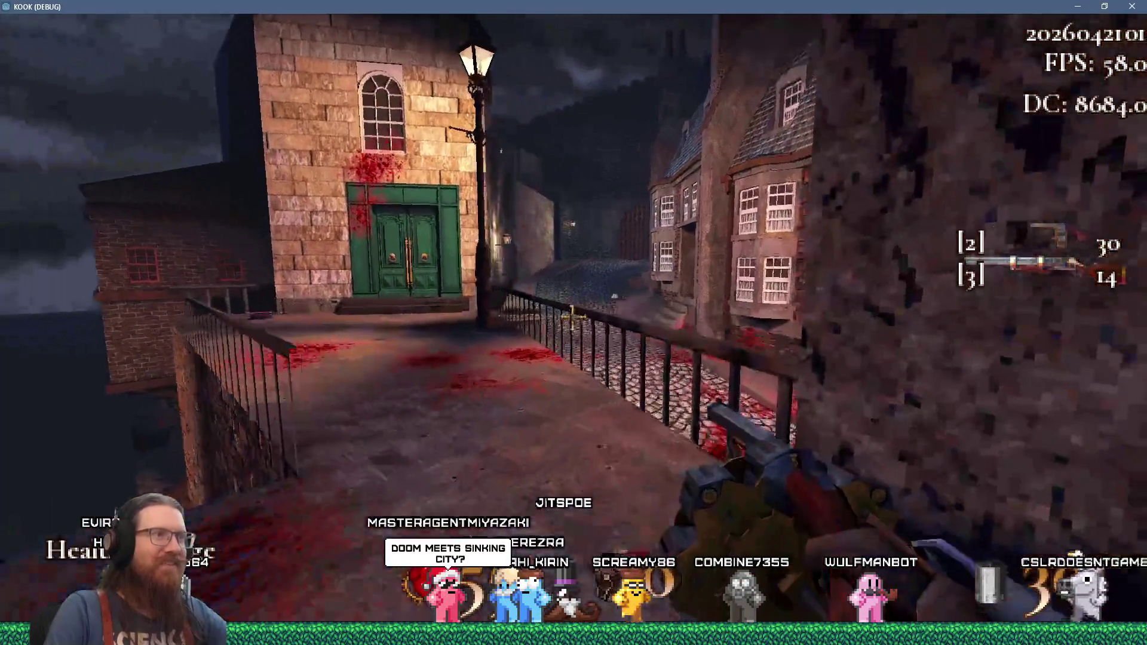
pyautogui.click(573, 319)
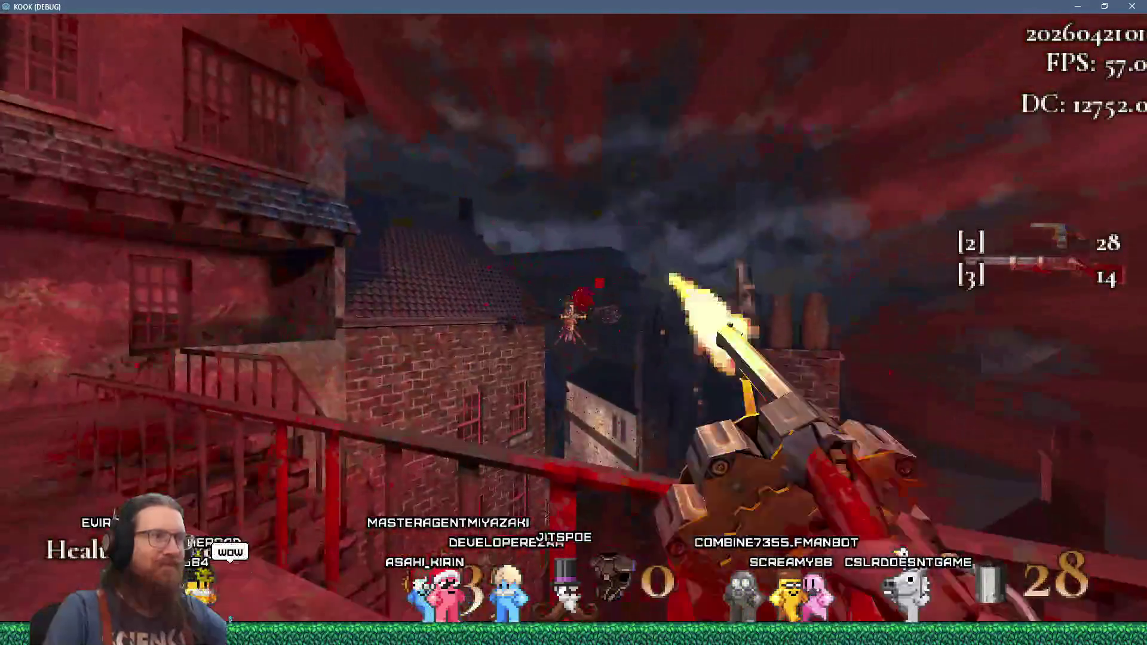
pyautogui.click(573, 318)
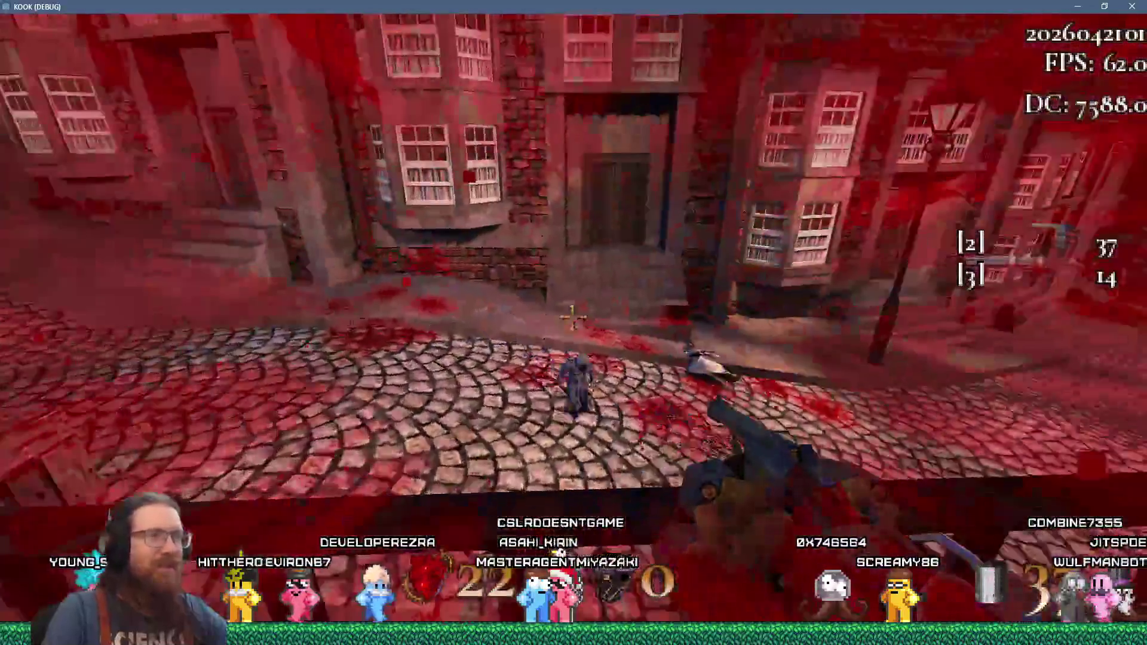
pyautogui.click(573, 322)
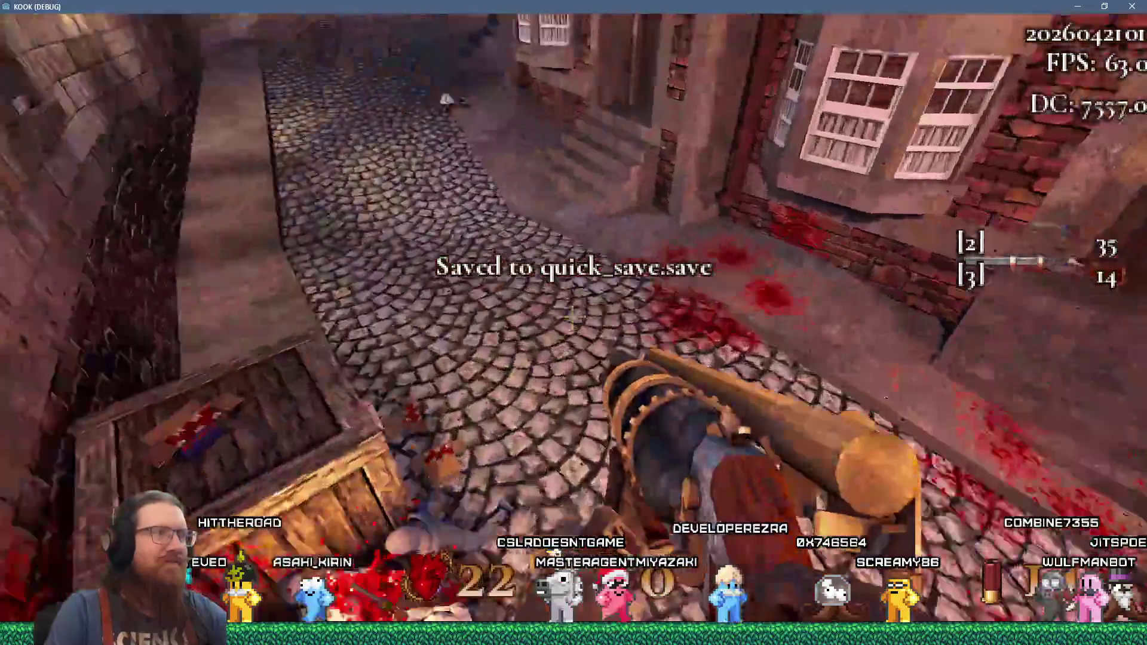
# - Fire the shotgun by the crate, read and close the Shotgun Ammo note, then climb onto the crate
pyautogui.click(574, 323)
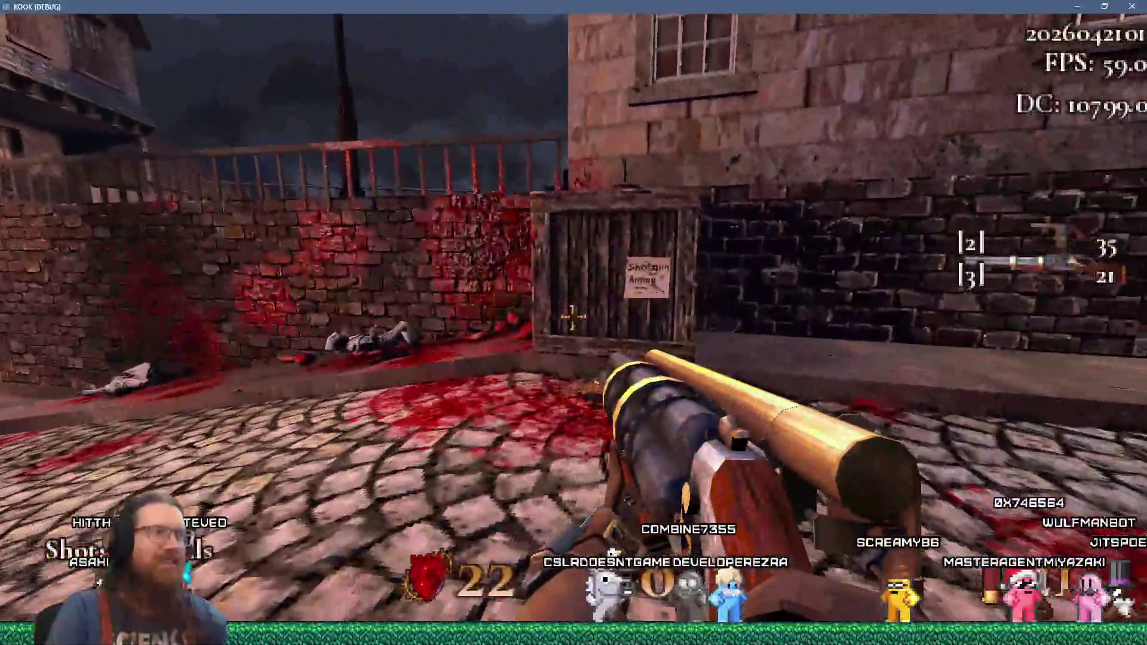
pyautogui.click(574, 323)
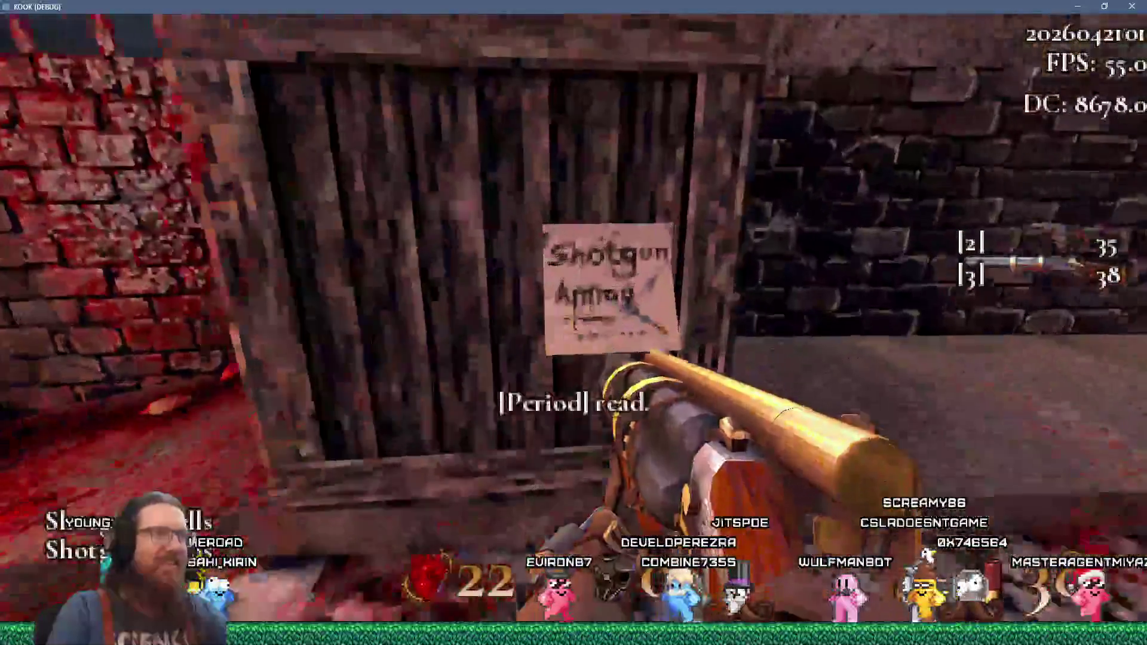
pyautogui.press('.')
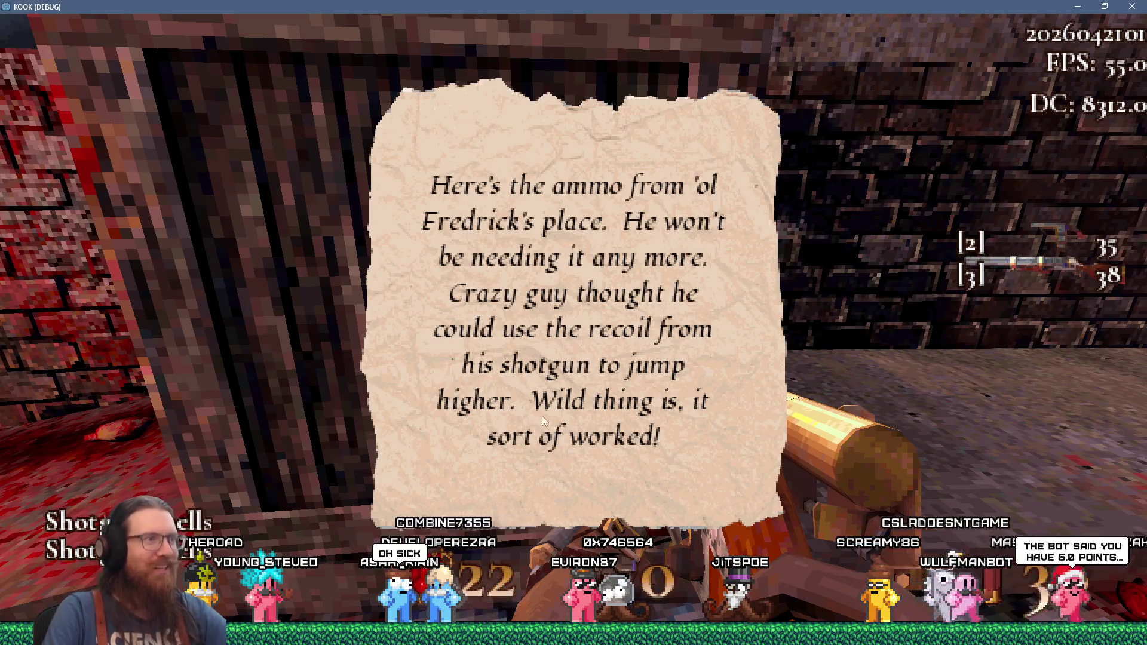
pyautogui.click(735, 373)
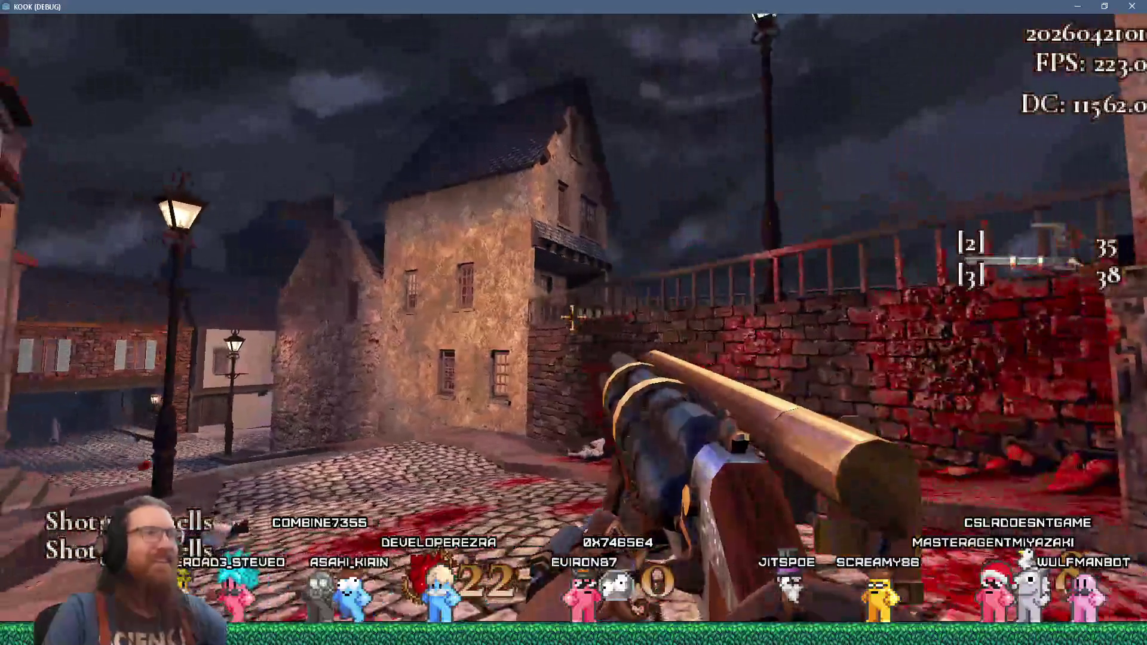
pyautogui.press('w')
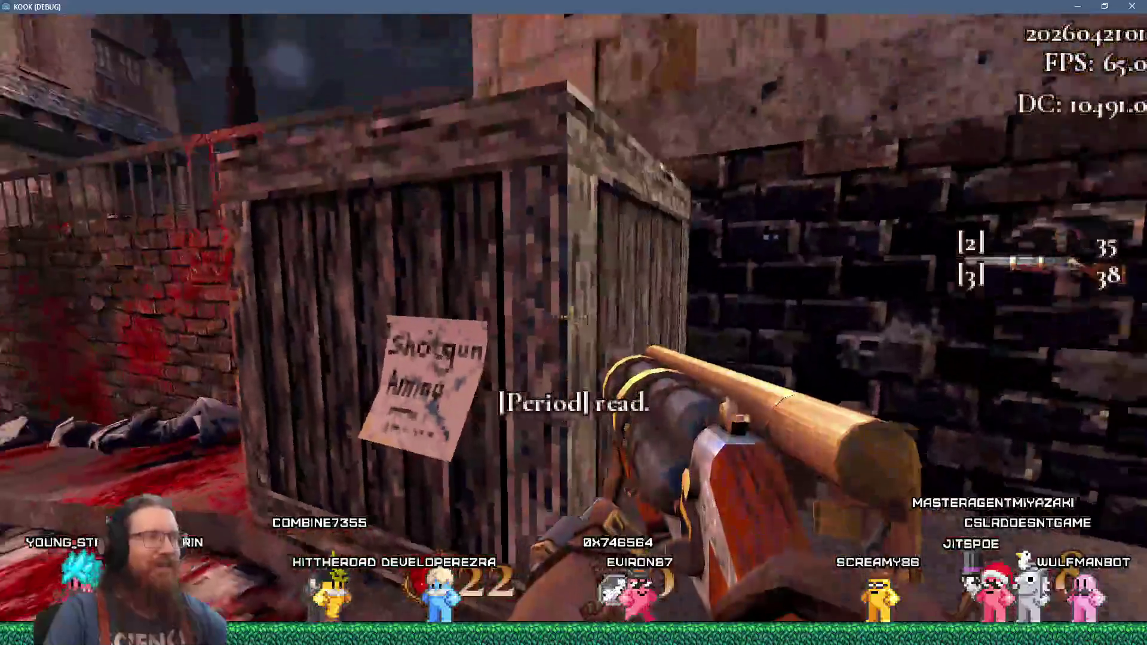
pyautogui.press('space')
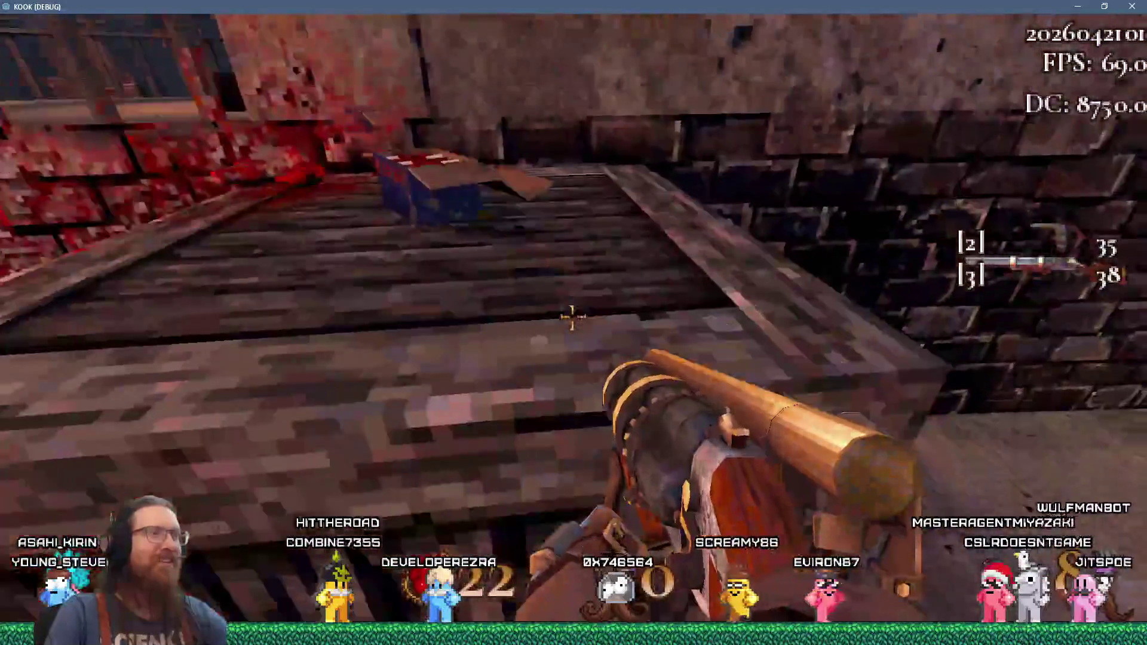
# - Collect the shotgun shells, enter the green-doored tower room, fire at the lattice and lift, then exit
pyautogui.click(571, 317)
pyautogui.click(573, 320)
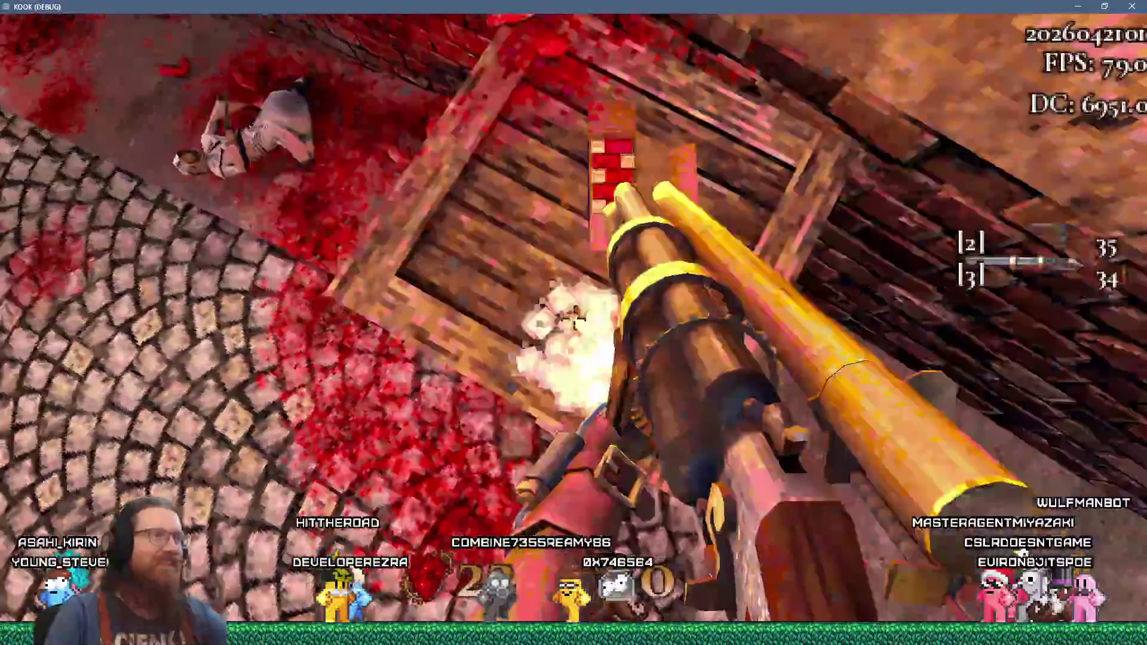
pyautogui.press('w')
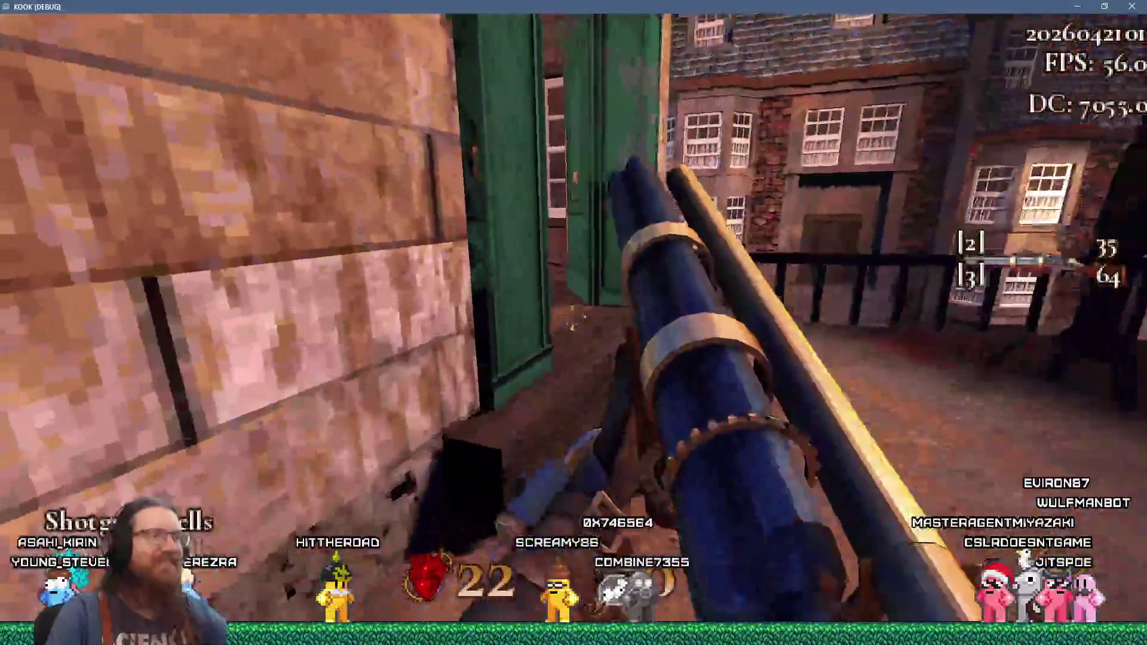
pyautogui.press('w')
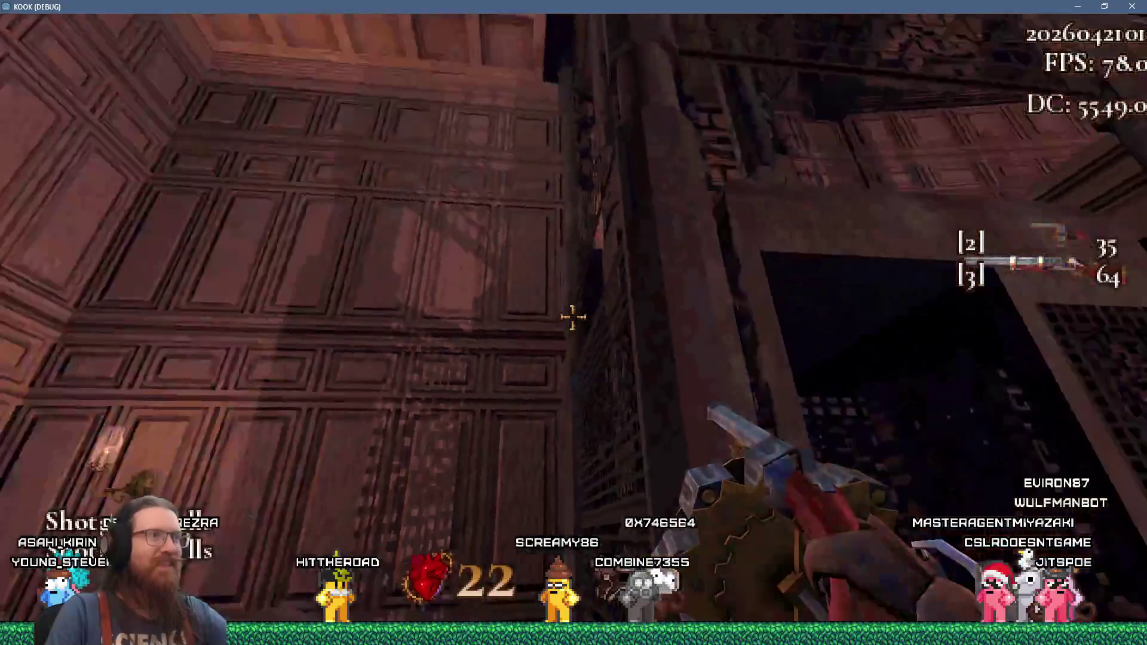
pyautogui.press('w')
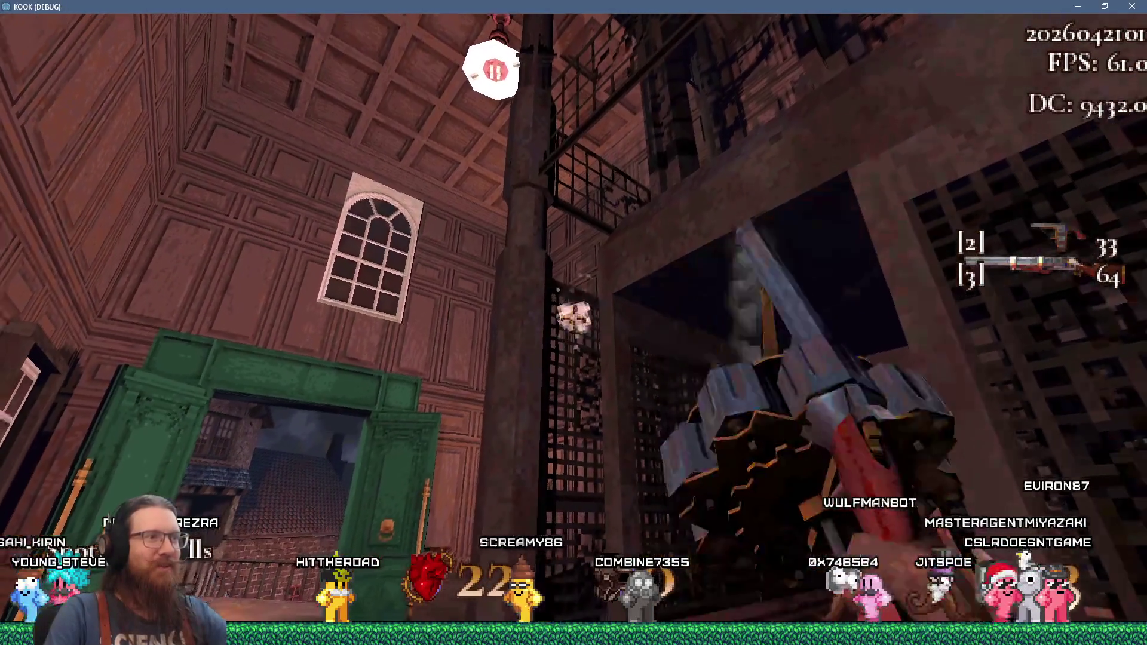
pyautogui.click(572, 318)
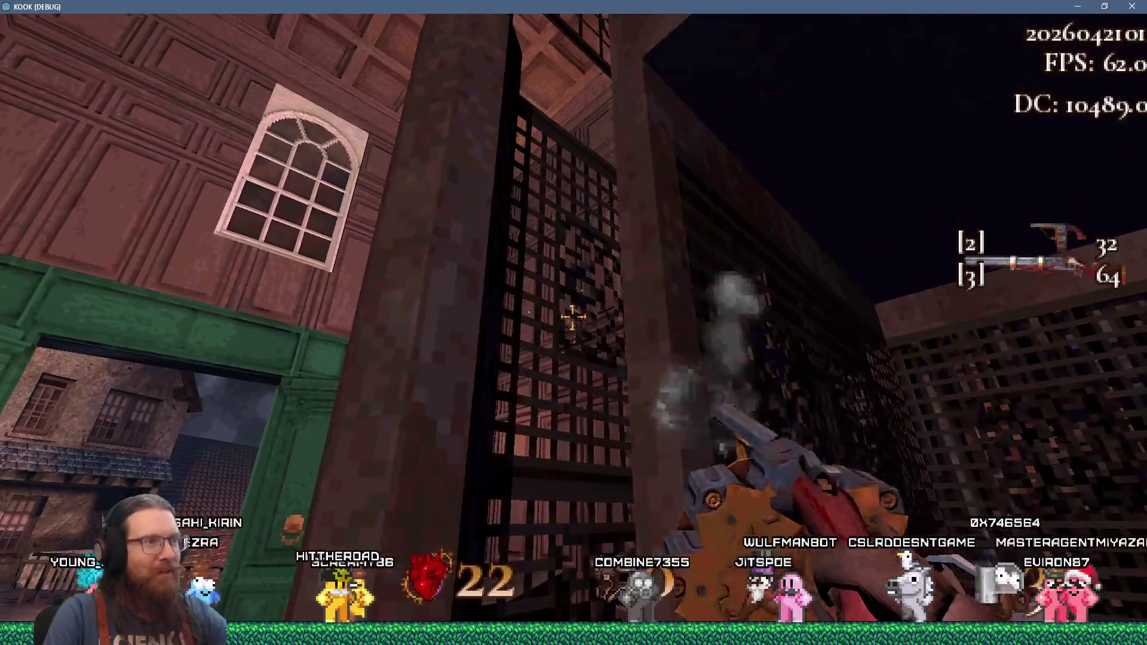
pyautogui.click(573, 317)
pyautogui.click(573, 318)
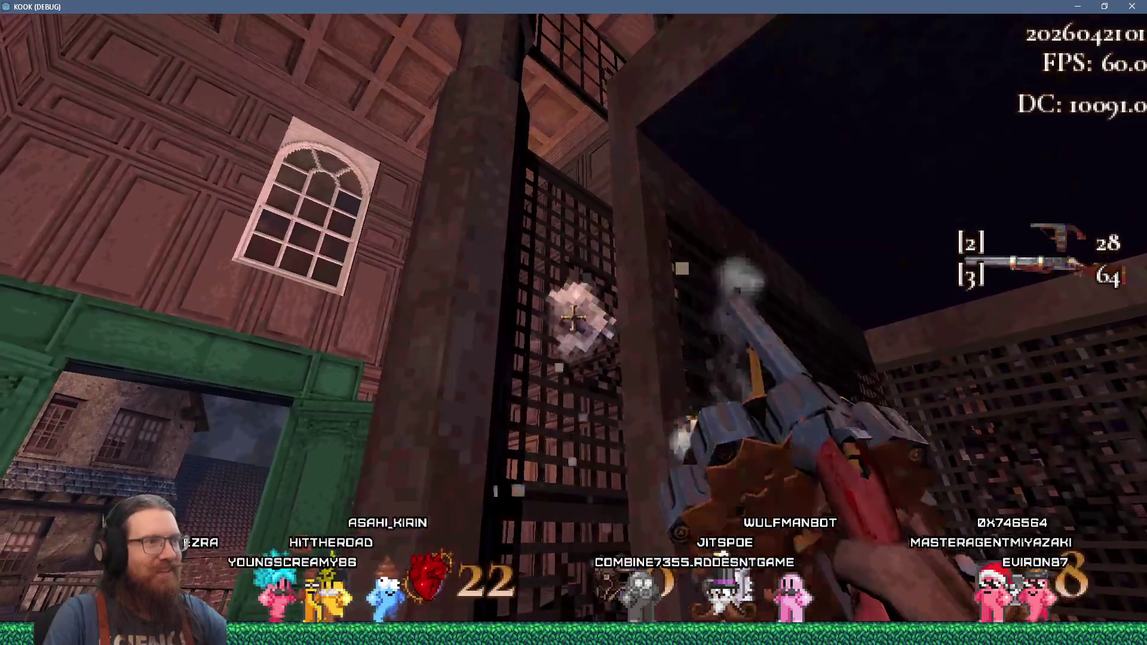
pyautogui.click(572, 318)
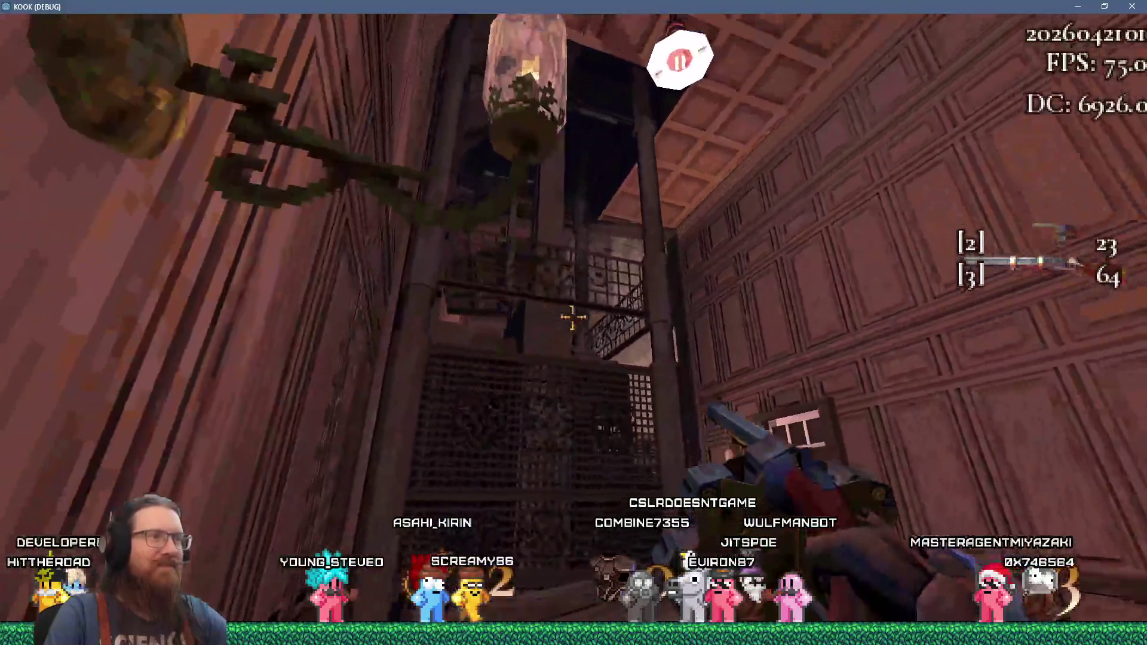
pyautogui.click(572, 318)
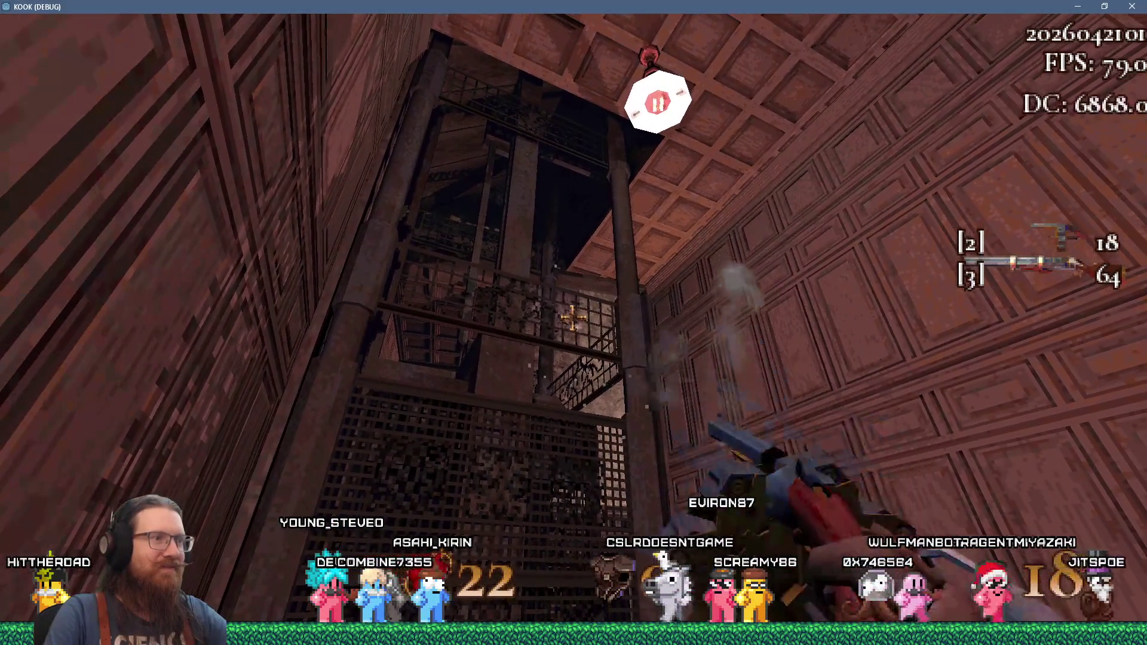
pyautogui.press('w')
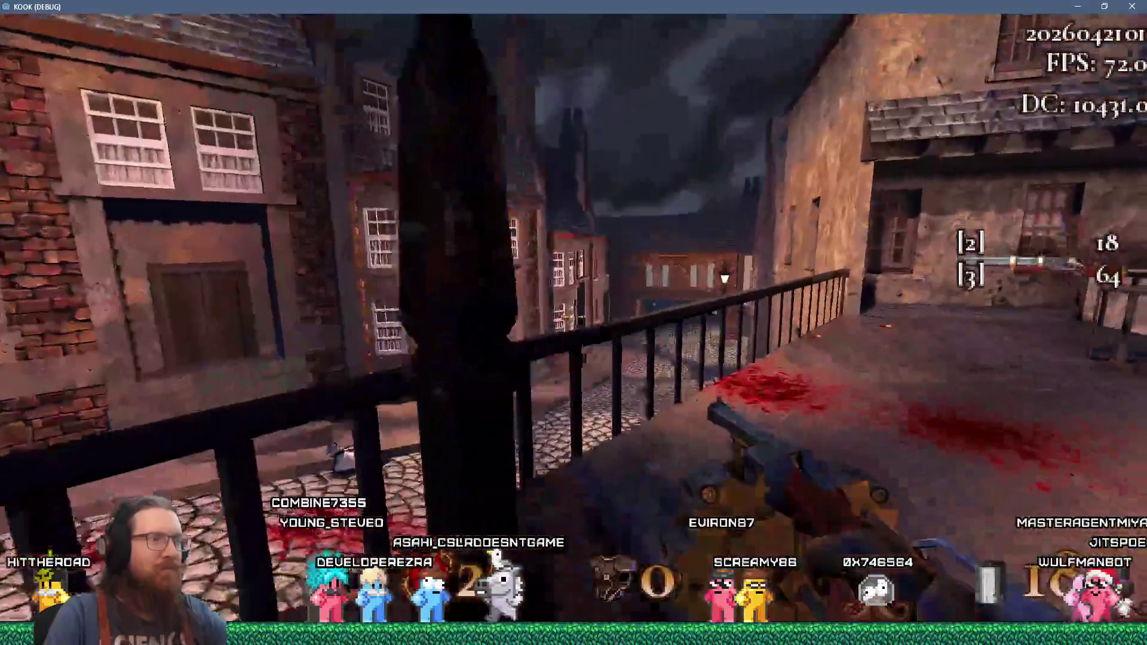
# - Switch to the slot-3 shotgun, sidestep left along the street and fire by the Shotgun Ammo crate
pyautogui.press('3')
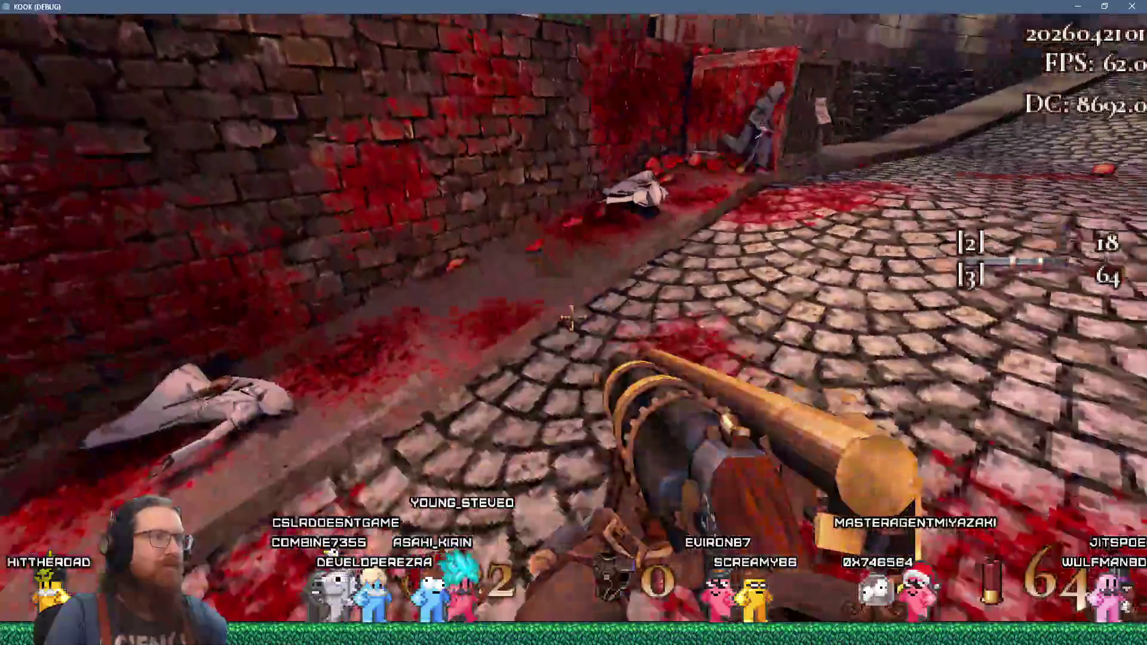
pyautogui.click(570, 319)
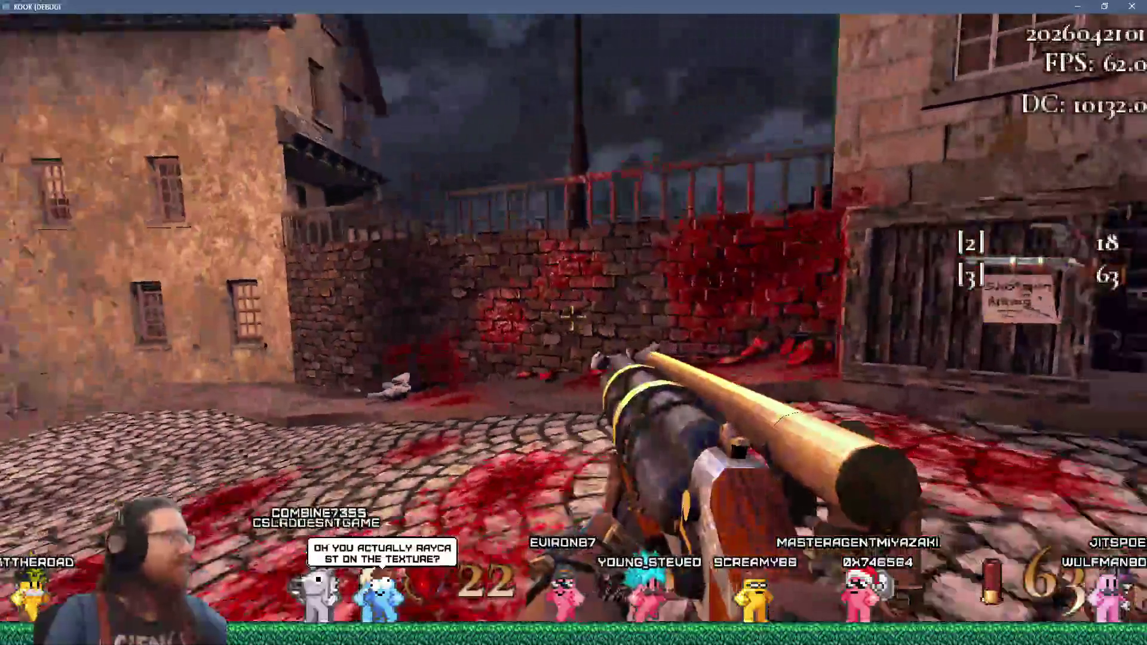
pyautogui.press('a')
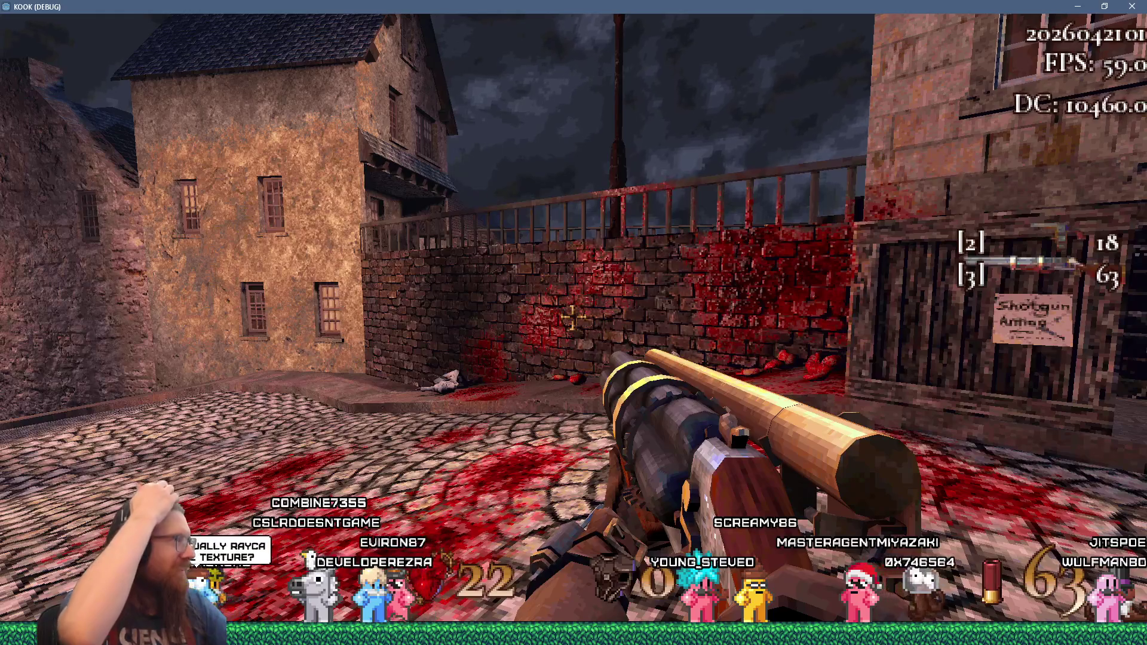
pyautogui.press('a')
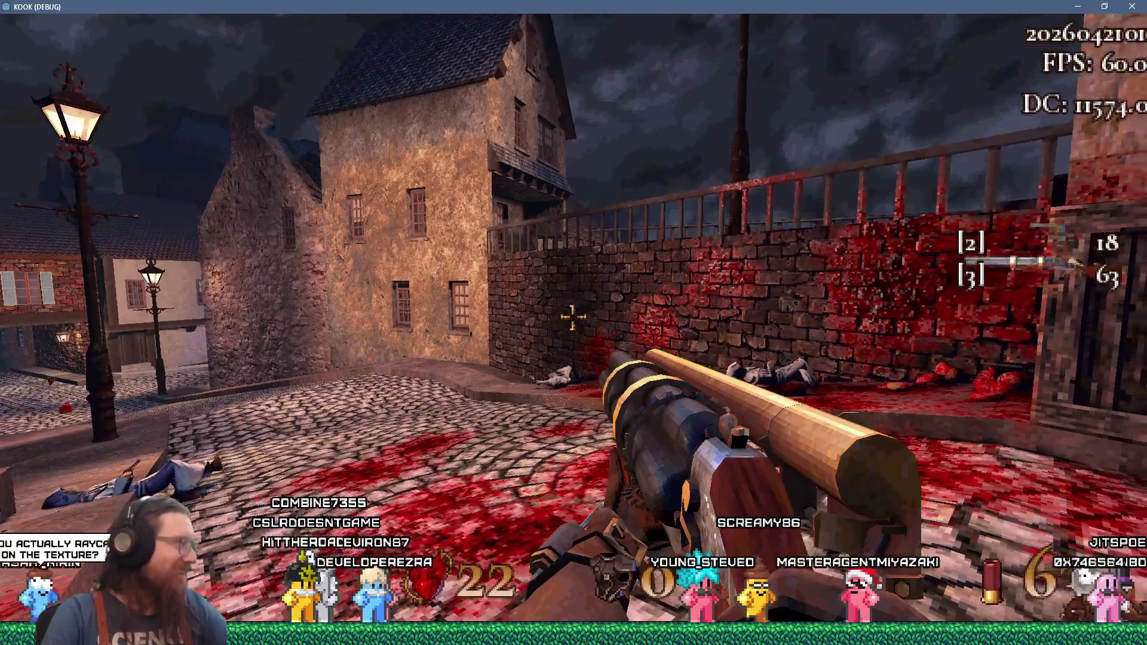
pyautogui.press('a')
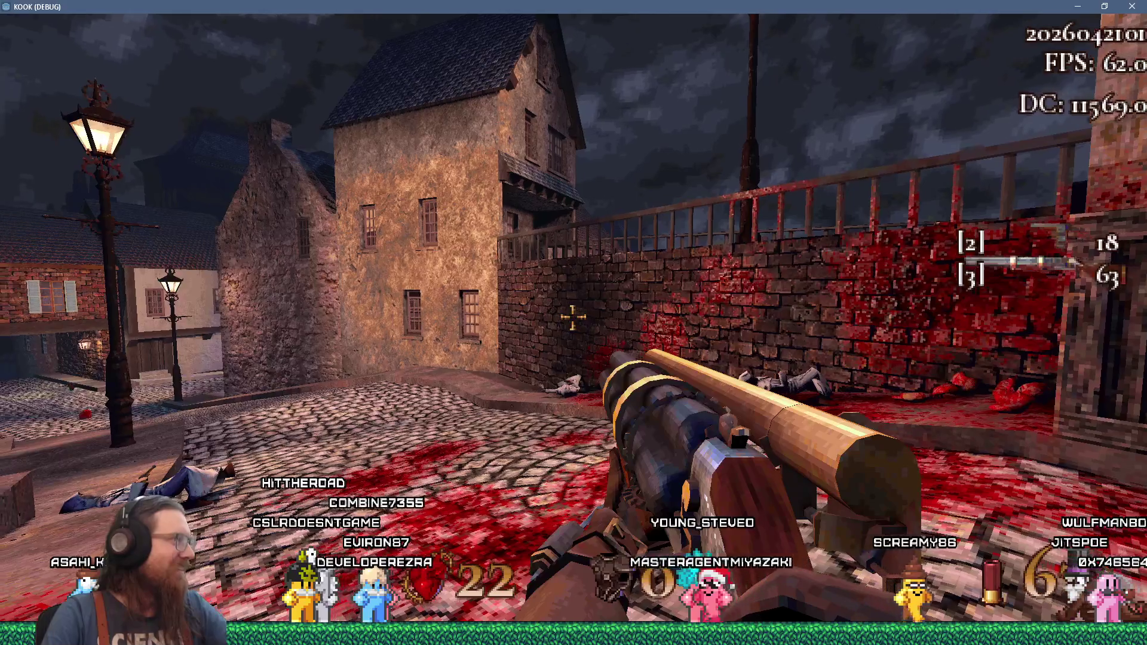
pyautogui.press('a')
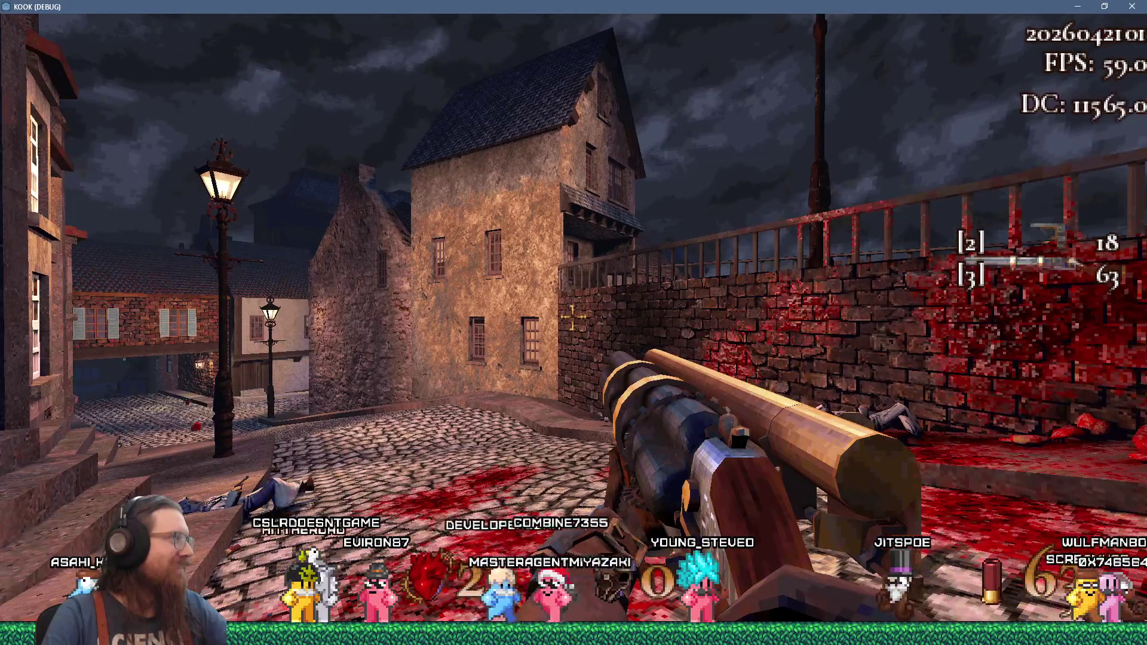
pyautogui.press('a')
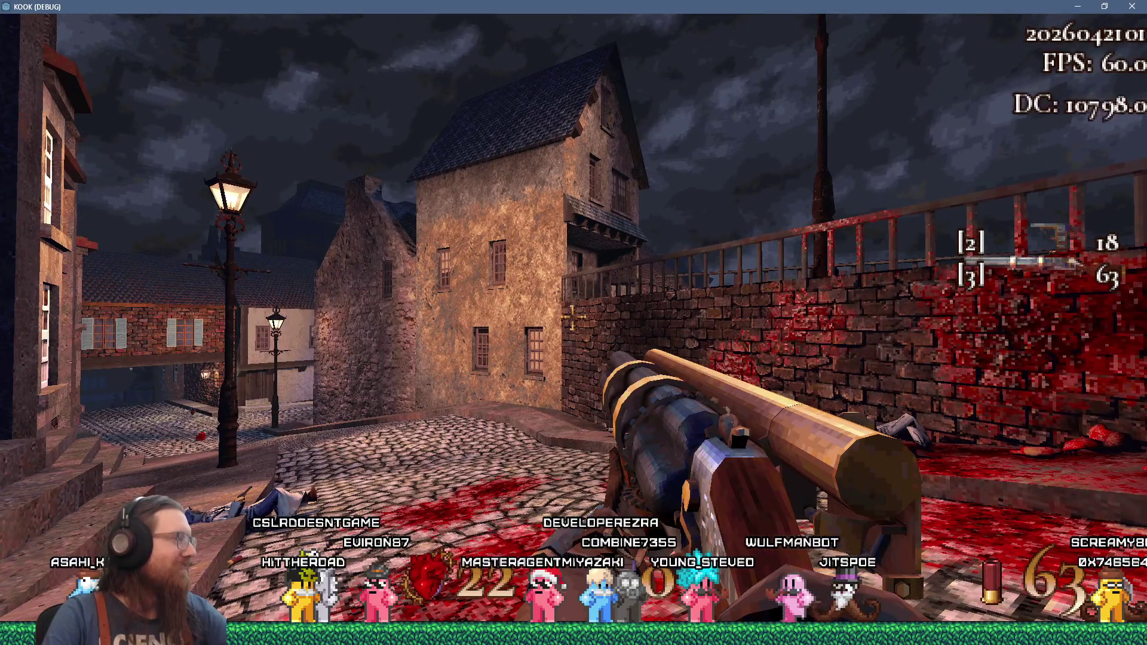
pyautogui.moveTo(571, 317)
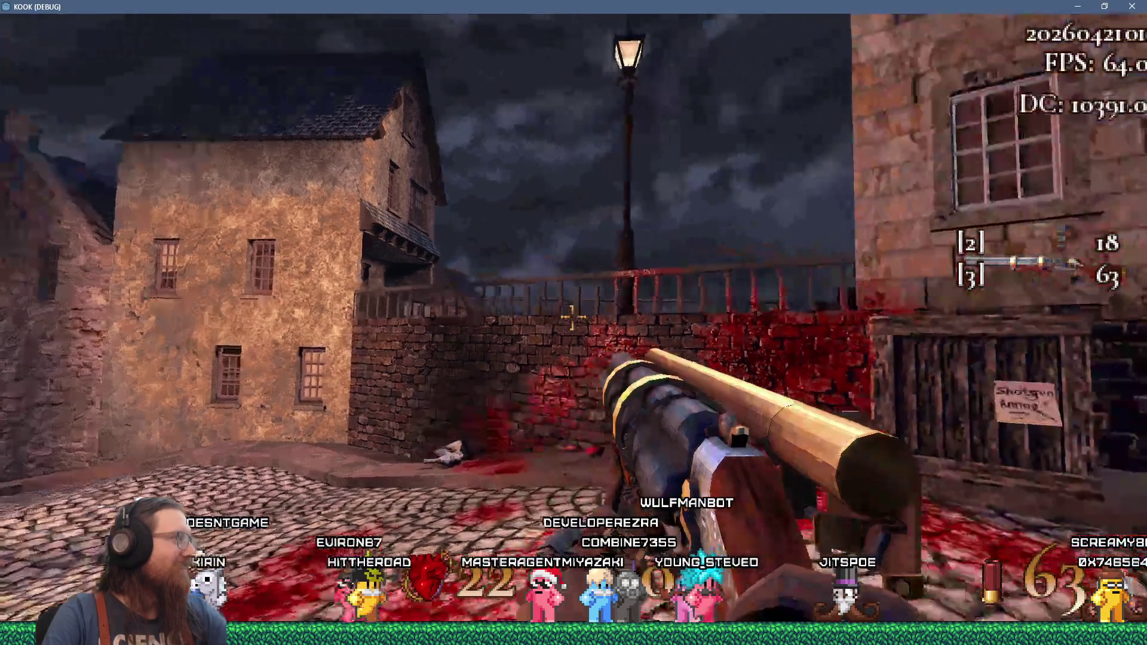
pyautogui.press('w')
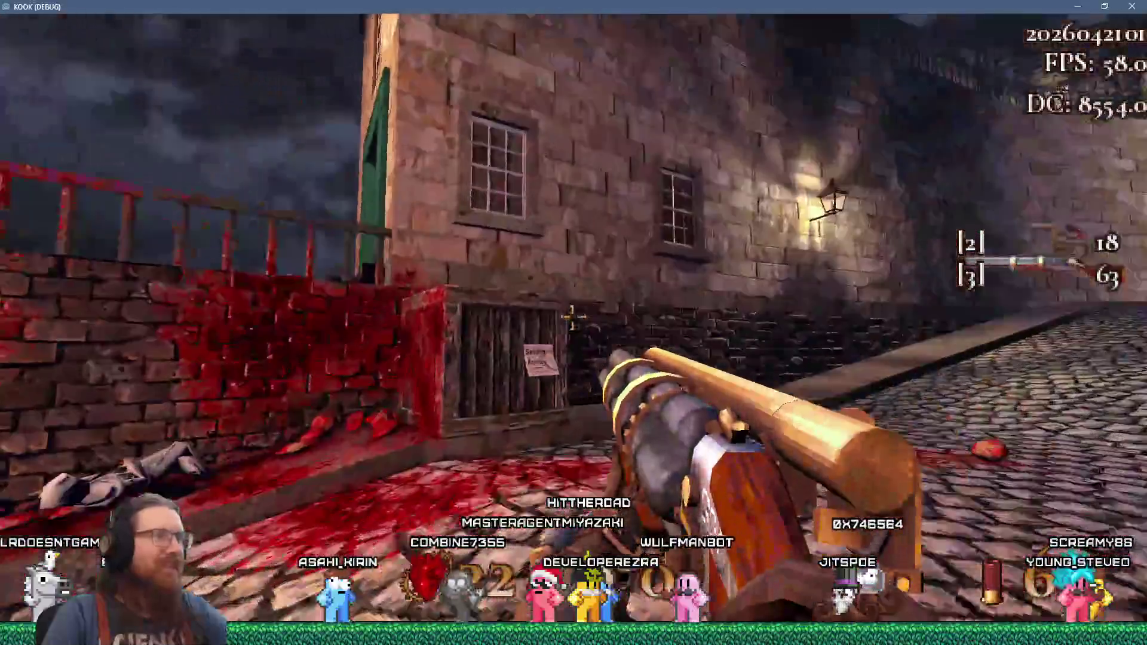
pyautogui.click(571, 317)
pyautogui.moveTo(572, 317)
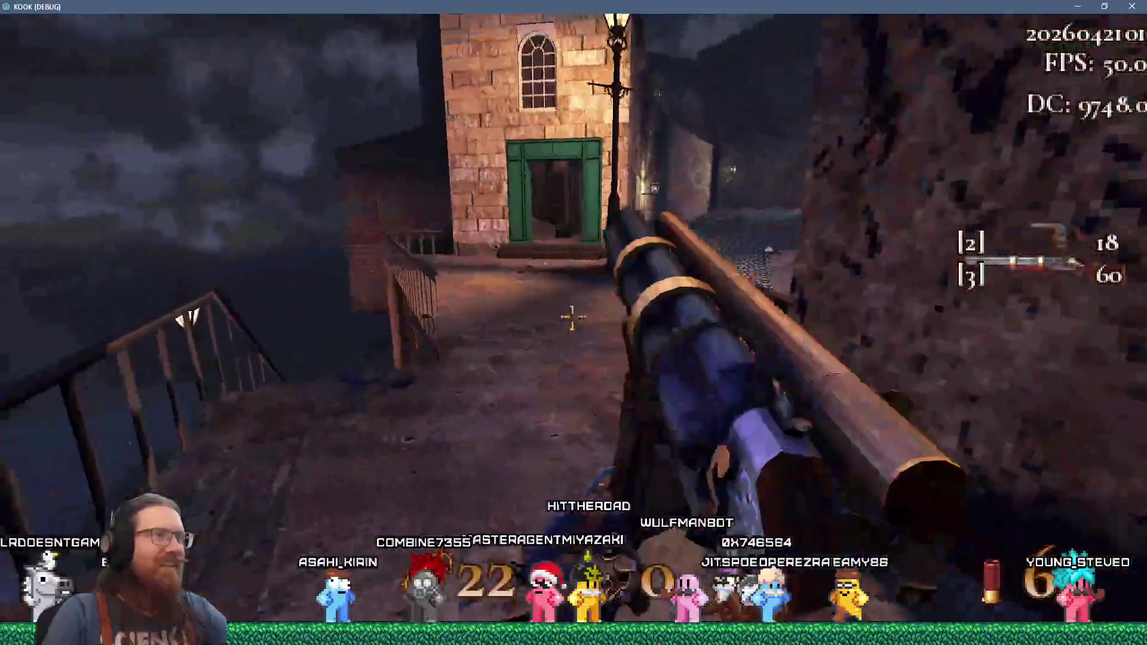
# - Switch to the revolver and cross the bridge, shooting enemies below and the flyer over the rooftops
pyautogui.press('1')
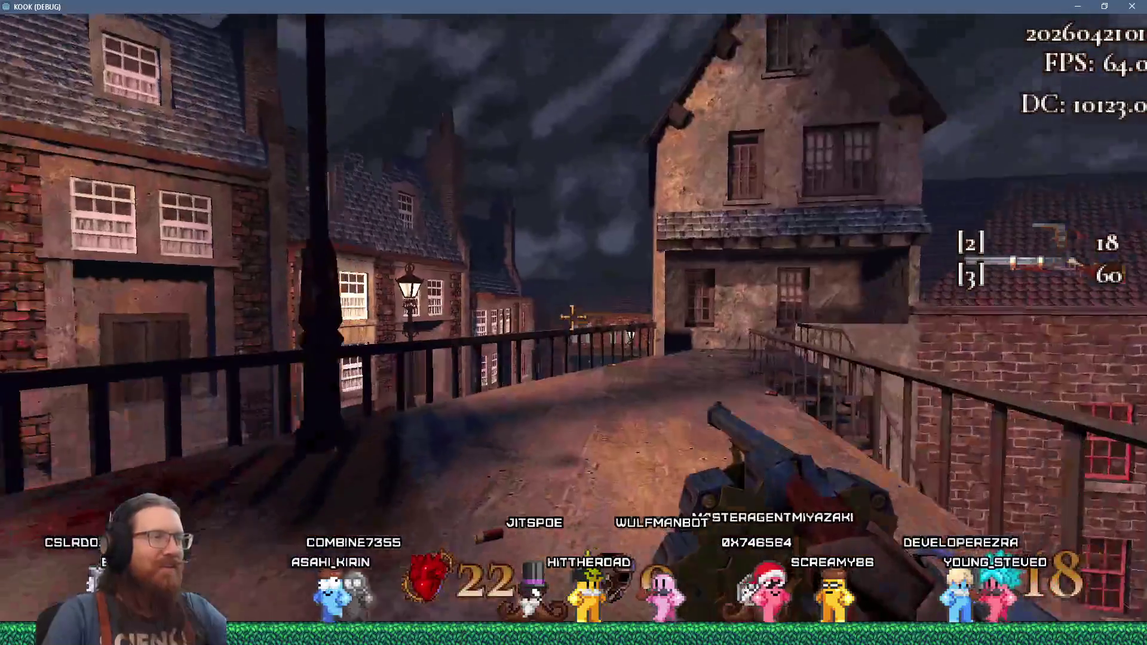
pyautogui.click(572, 317)
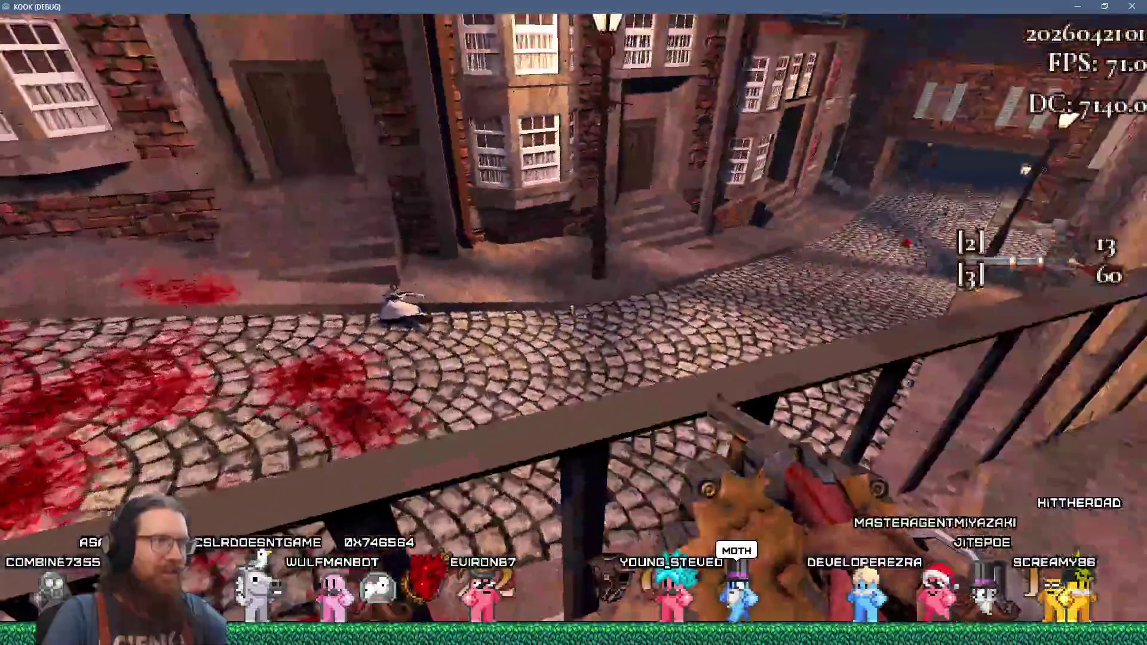
pyautogui.press('w')
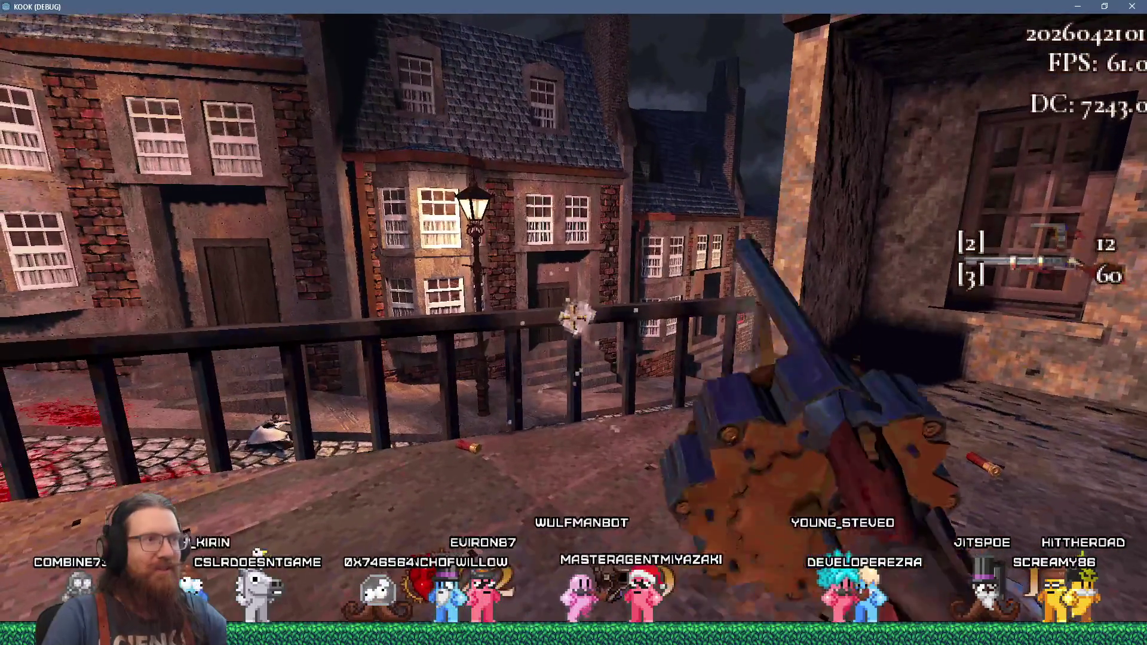
pyautogui.click(574, 318)
pyautogui.click(573, 318)
pyautogui.click(573, 319)
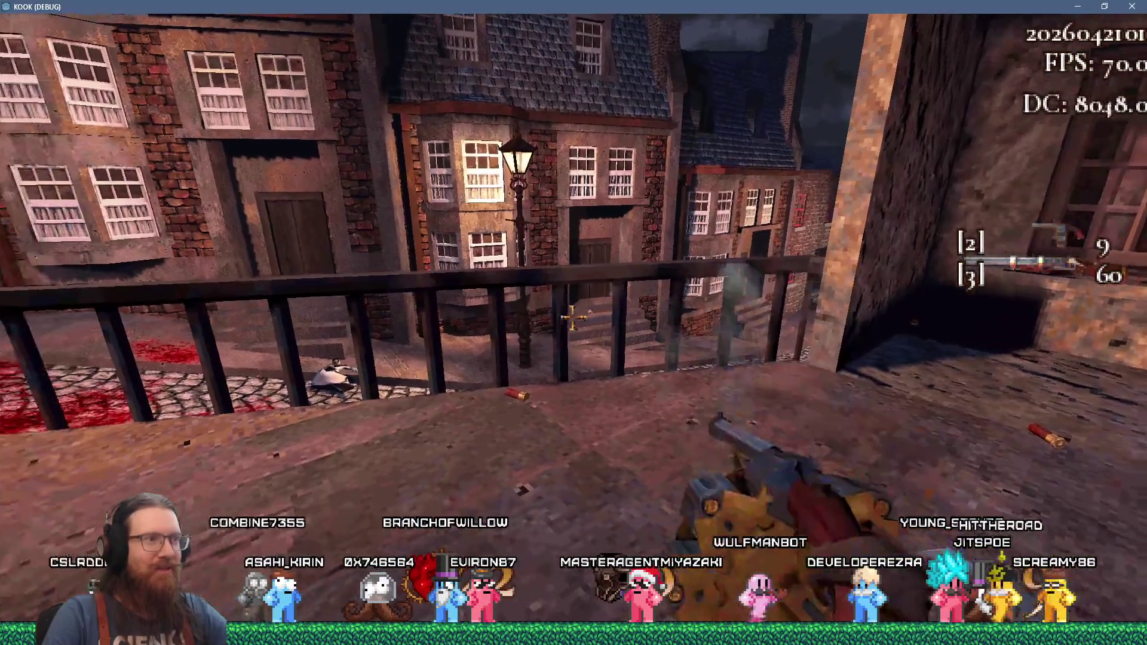
pyautogui.click(572, 319)
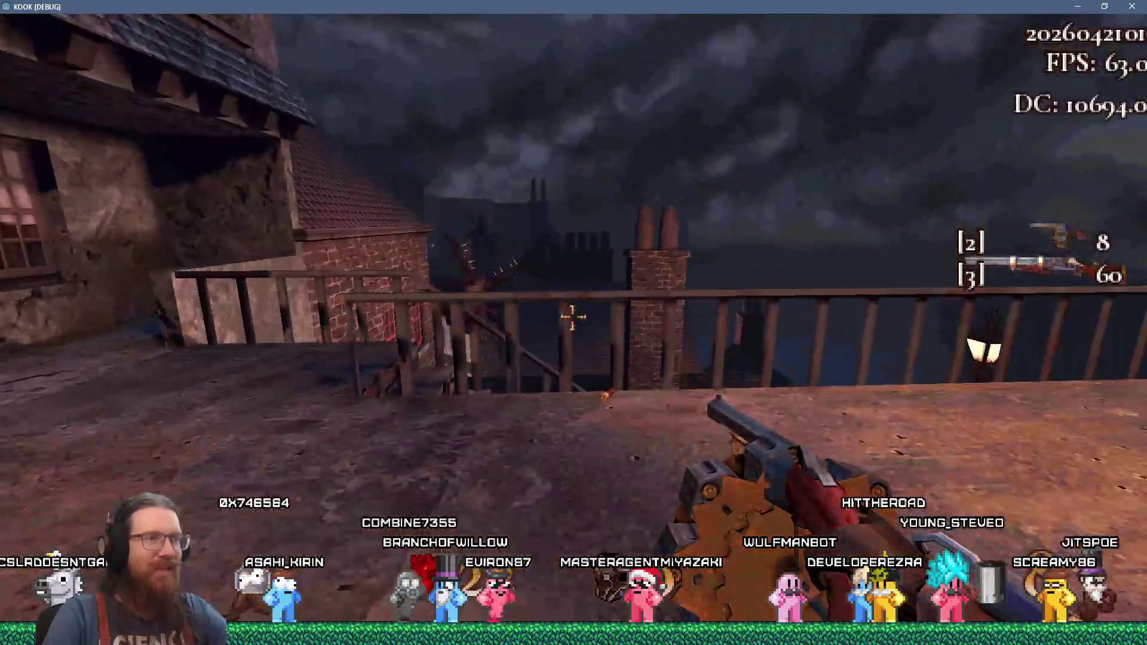
pyautogui.click(572, 317)
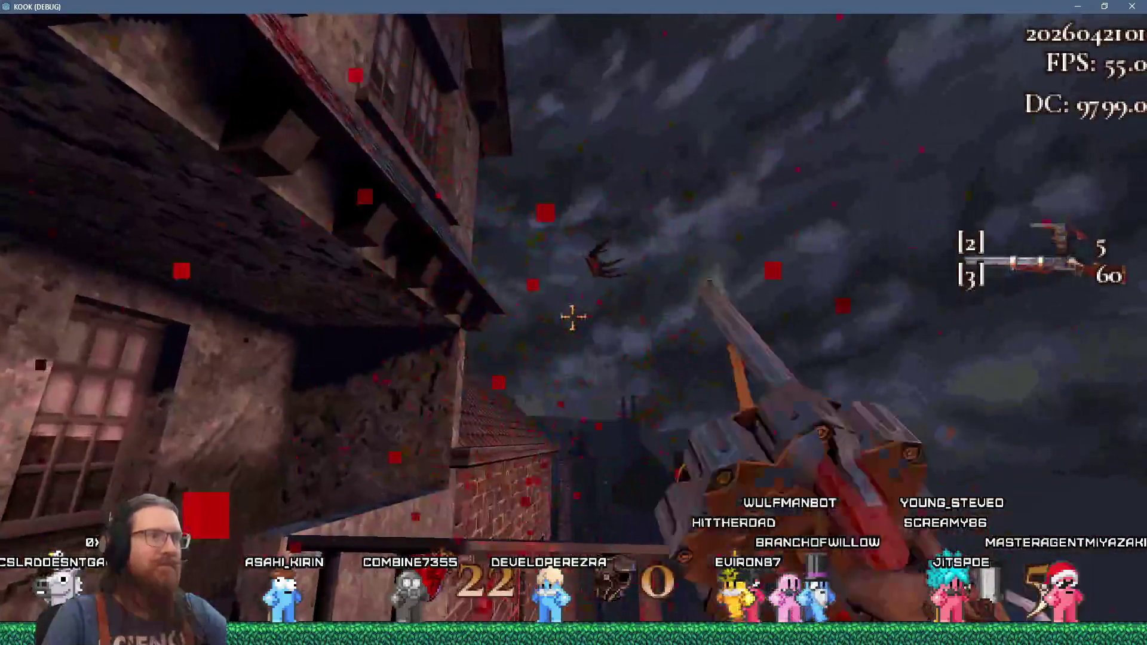
pyautogui.click(573, 317)
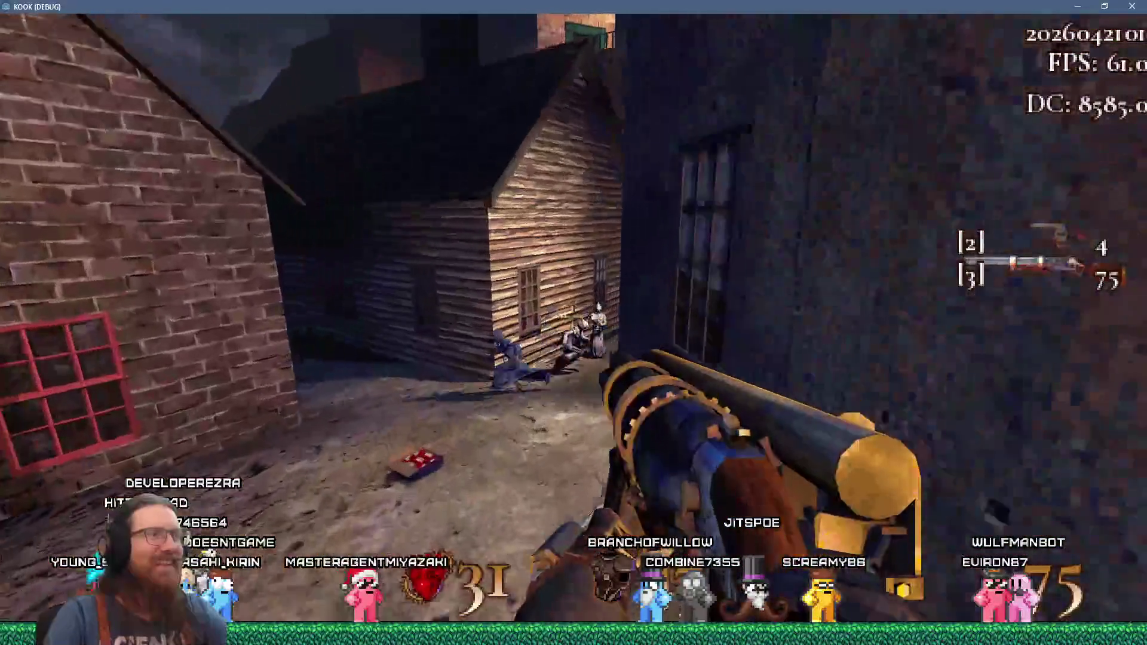
# - Shoot the robed enemies down the alley and near the staircase with the slot-3 gun
pyautogui.click(573, 322)
pyautogui.click(574, 323)
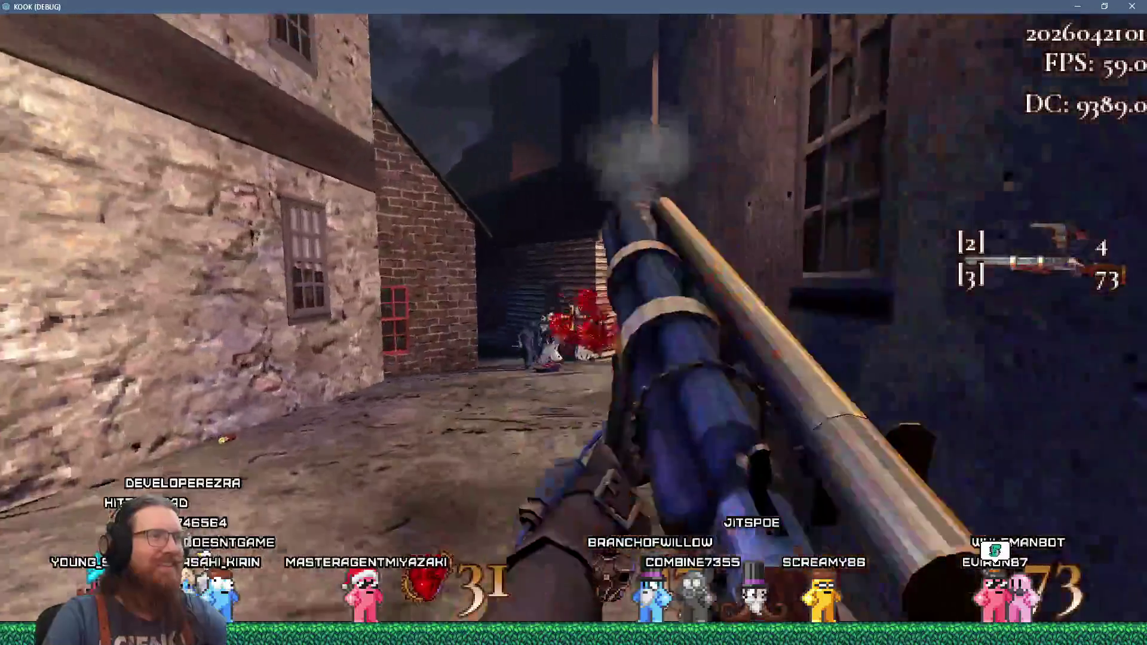
pyautogui.click(573, 322)
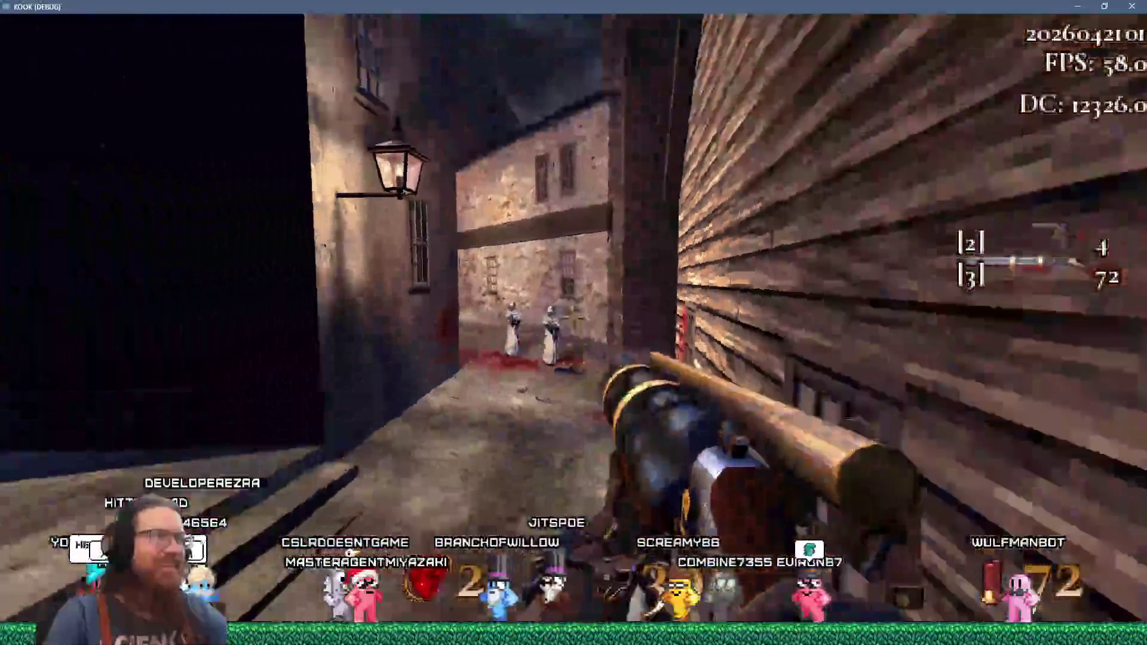
pyautogui.click(573, 323)
pyautogui.click(573, 322)
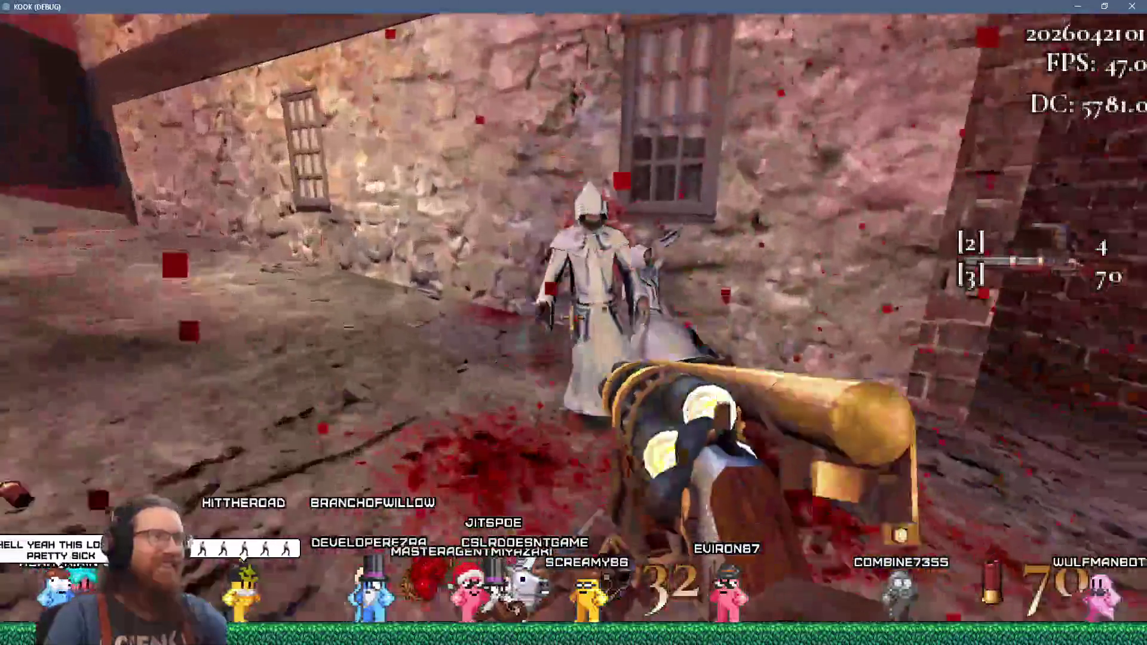
pyautogui.click(574, 323)
pyautogui.click(573, 323)
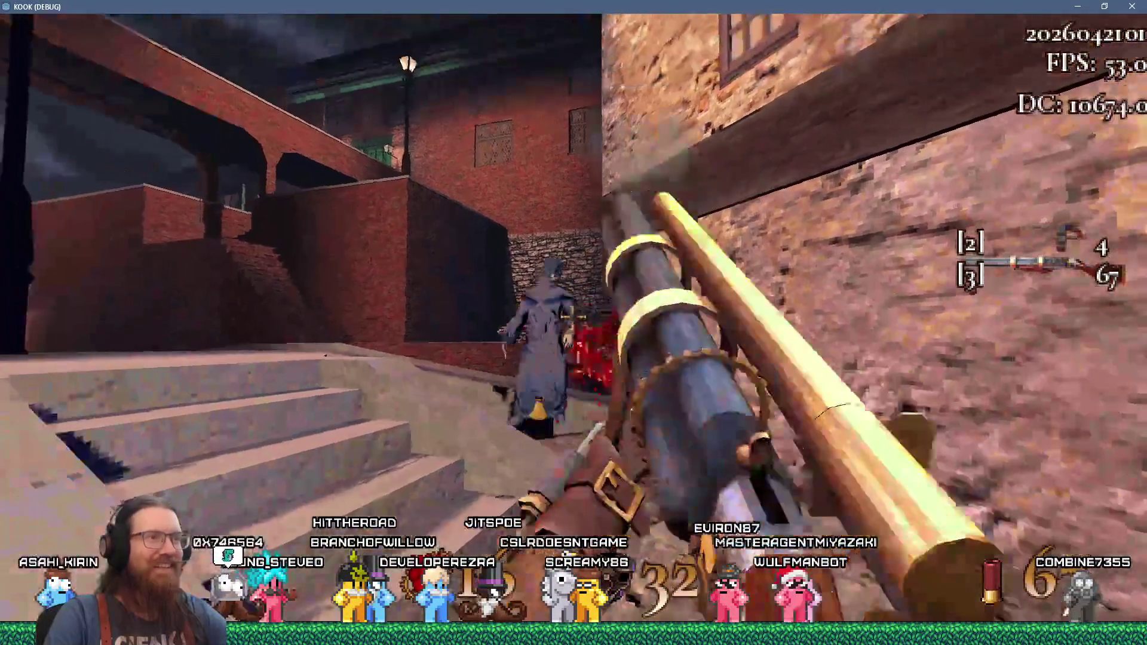
# - Finish the robed enemy on the stairs, kick toward the doorway, and fire out into the street
pyautogui.click(573, 318)
pyautogui.click(572, 317)
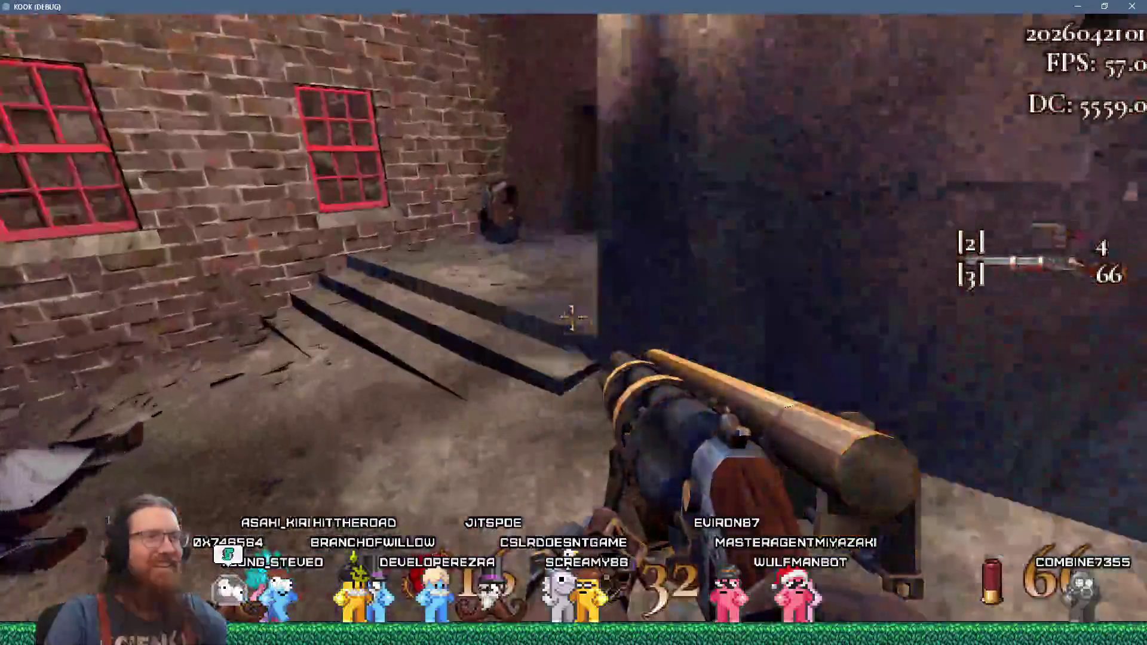
pyautogui.press('f')
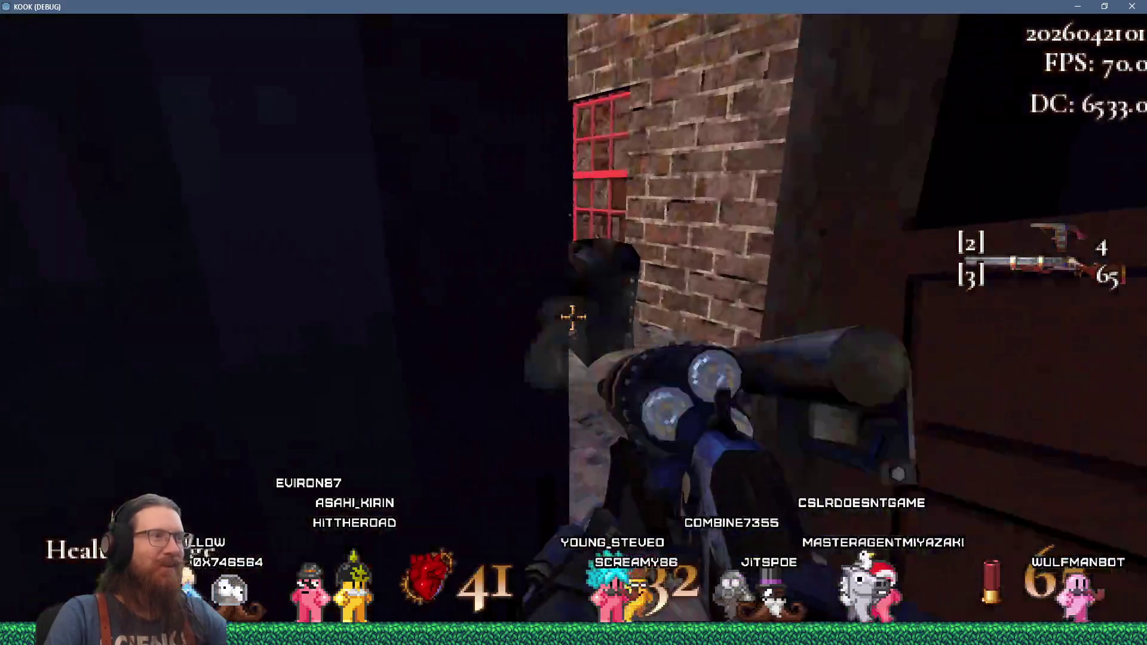
pyautogui.click(572, 317)
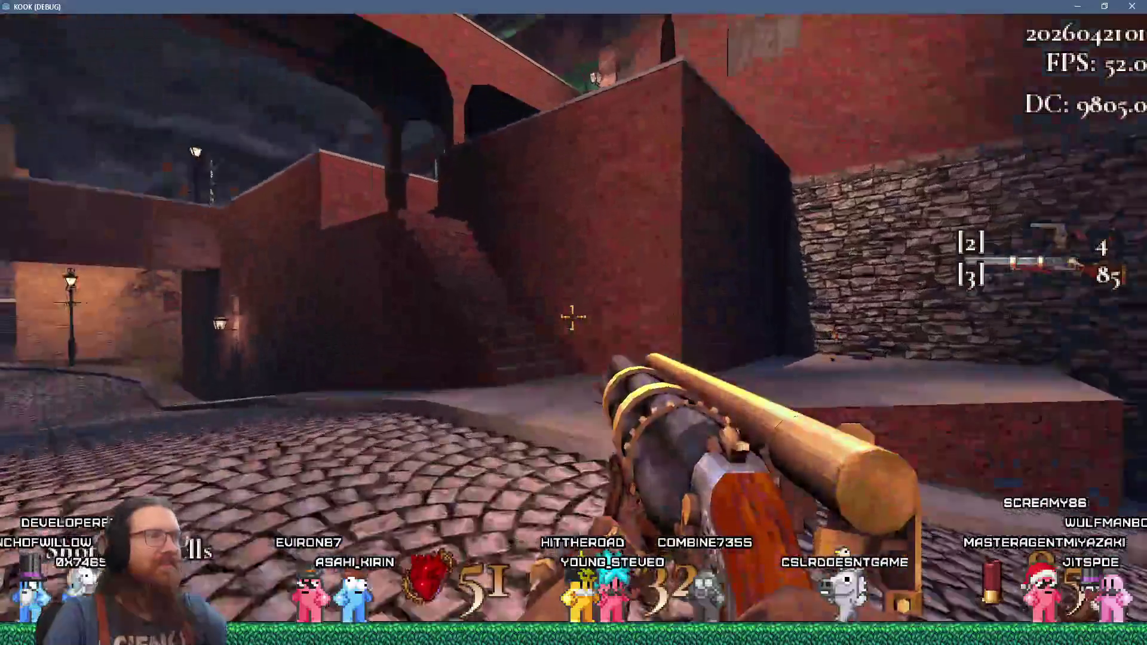
pyautogui.click(573, 317)
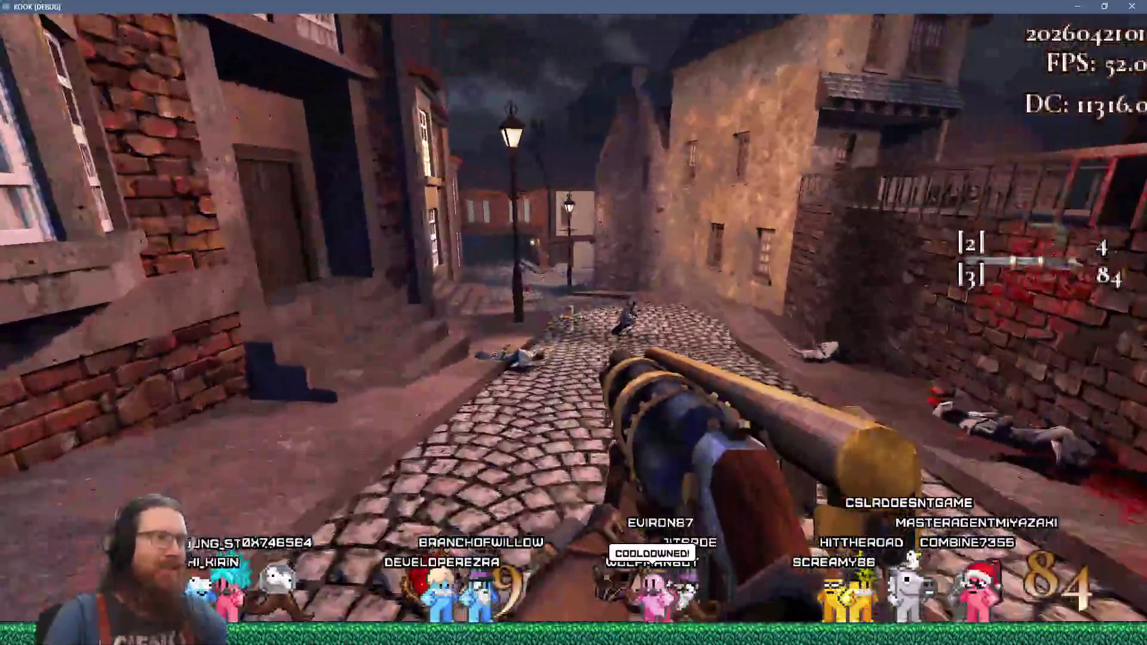
# - Fire down the new street, then spray the newly picked-up slot-5 flame weapon along it
pyautogui.click(573, 322)
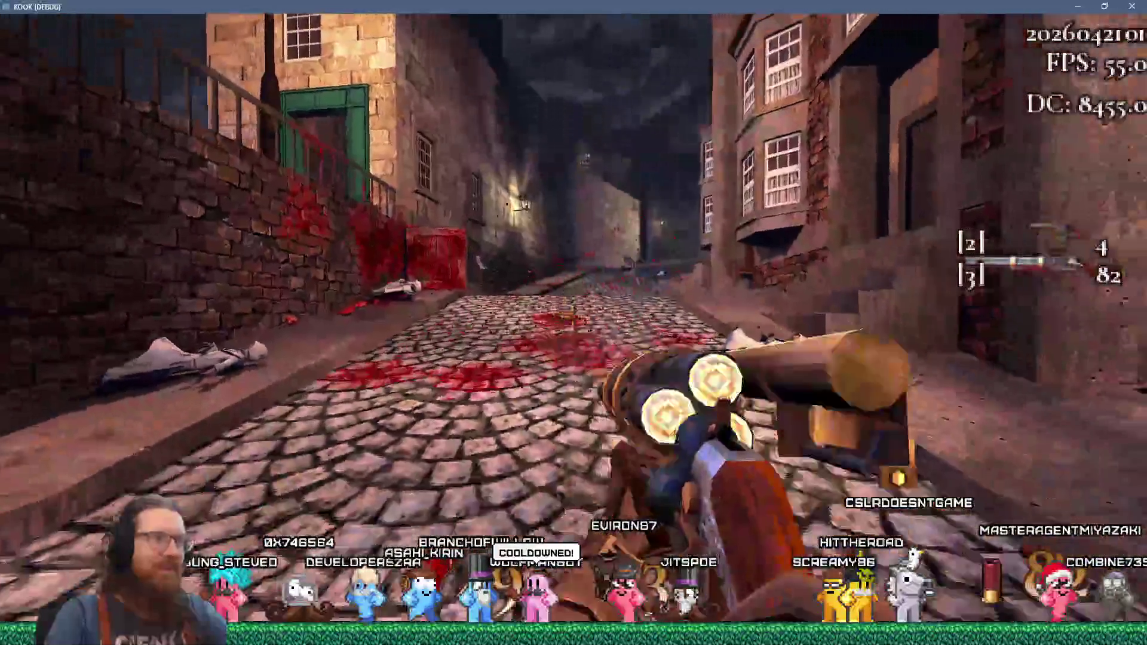
pyautogui.click(573, 323)
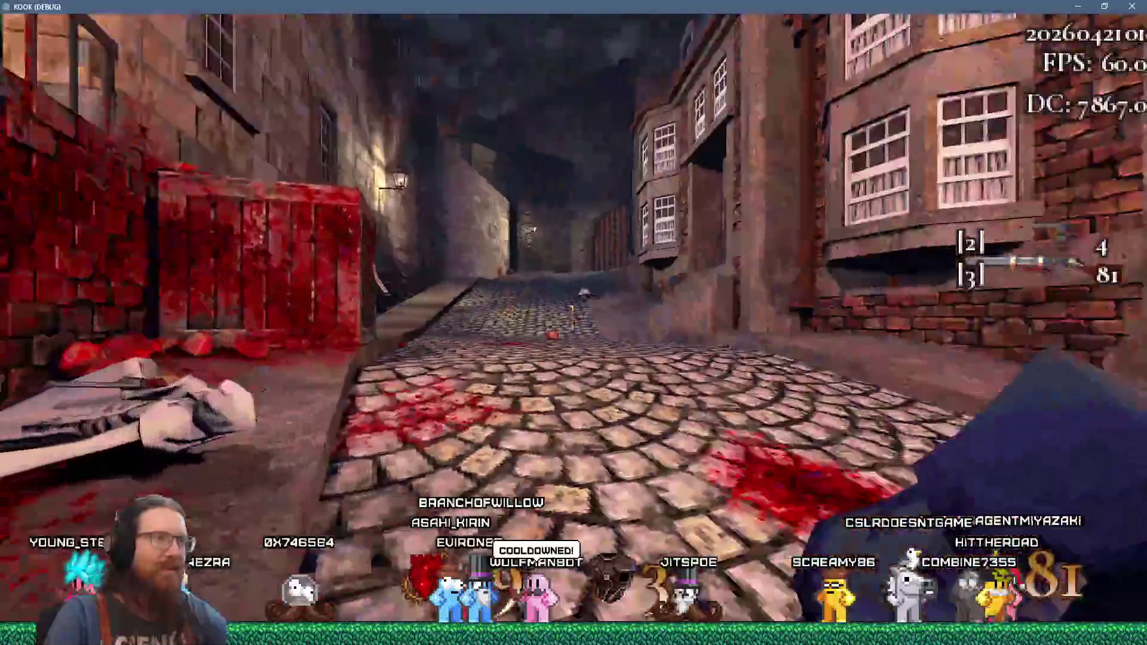
pyautogui.click(573, 323)
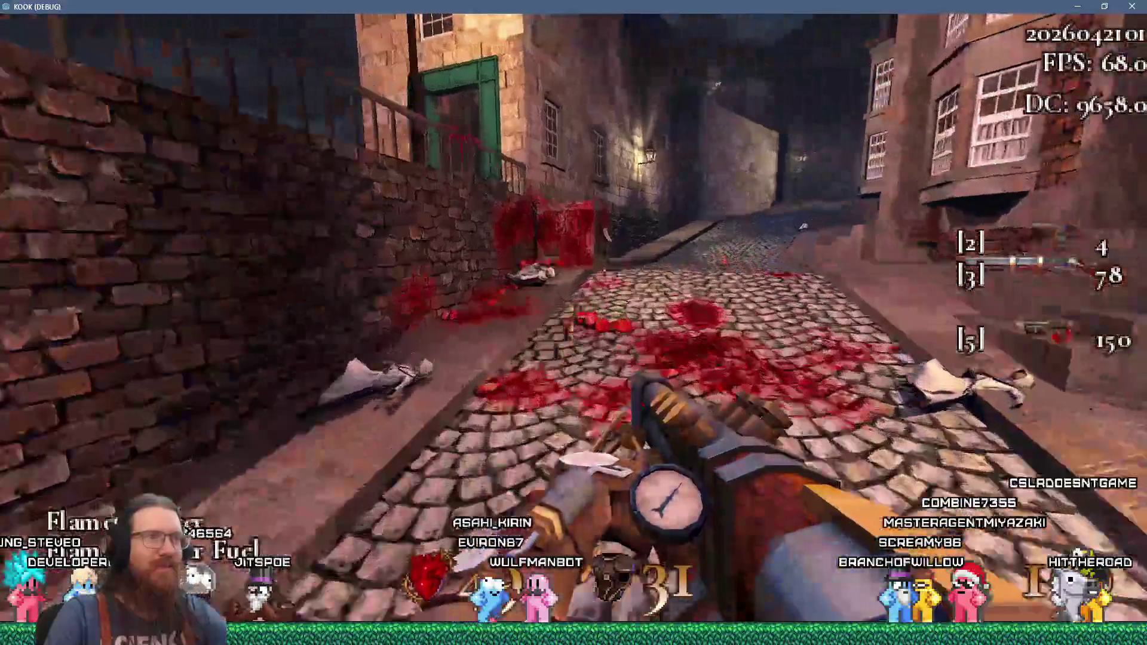
pyautogui.click(571, 321)
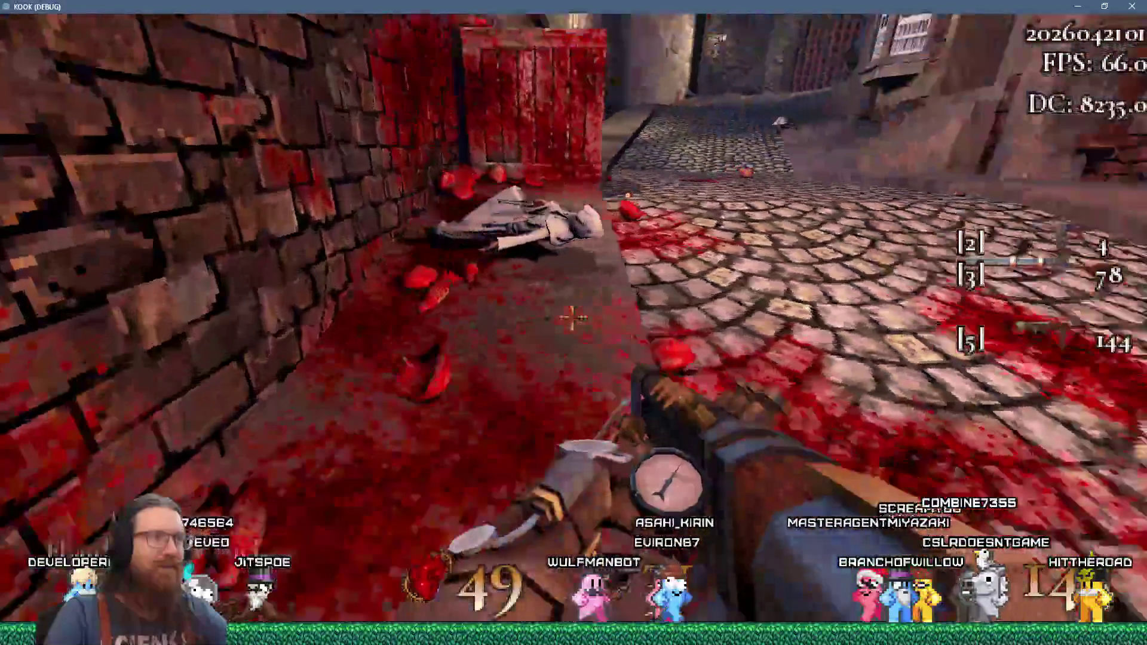
pyautogui.click(572, 318)
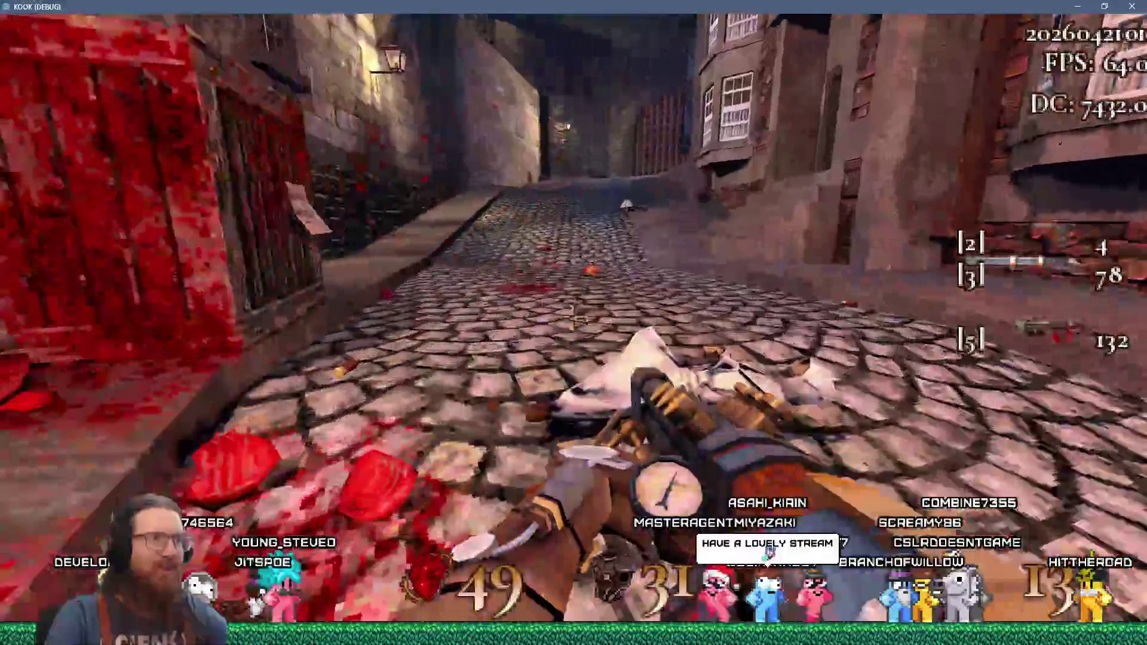
pyautogui.click(572, 321)
pyautogui.click(571, 321)
pyautogui.click(572, 321)
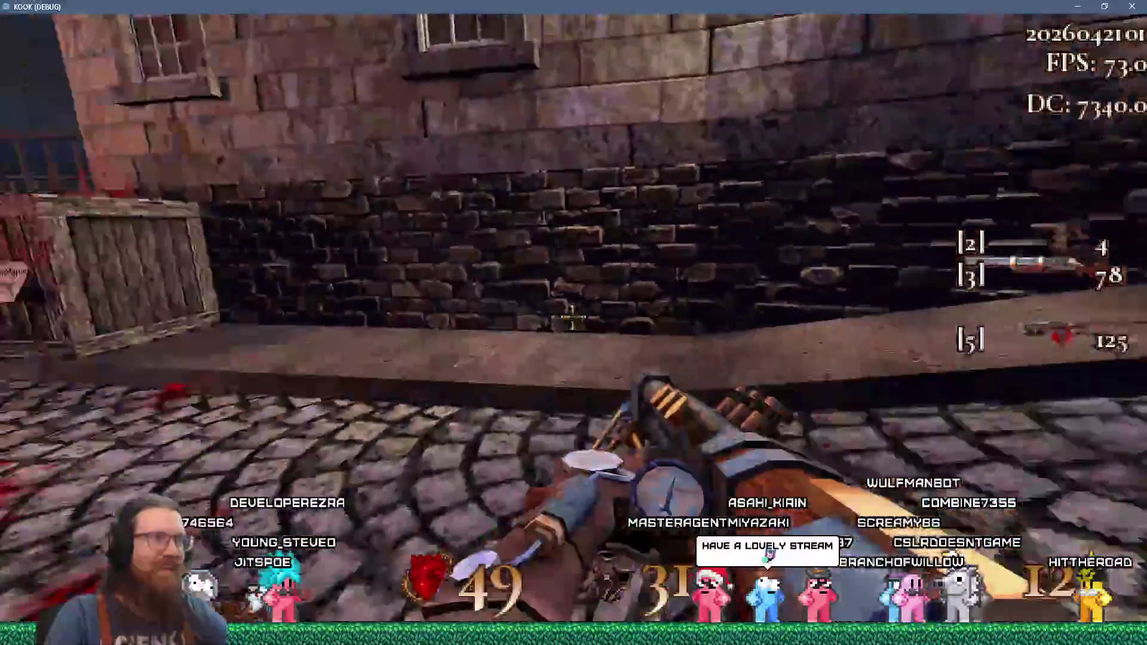
# - Walk under the stone archway toward the lamp post while firing the flame weapon
pyautogui.press('w')
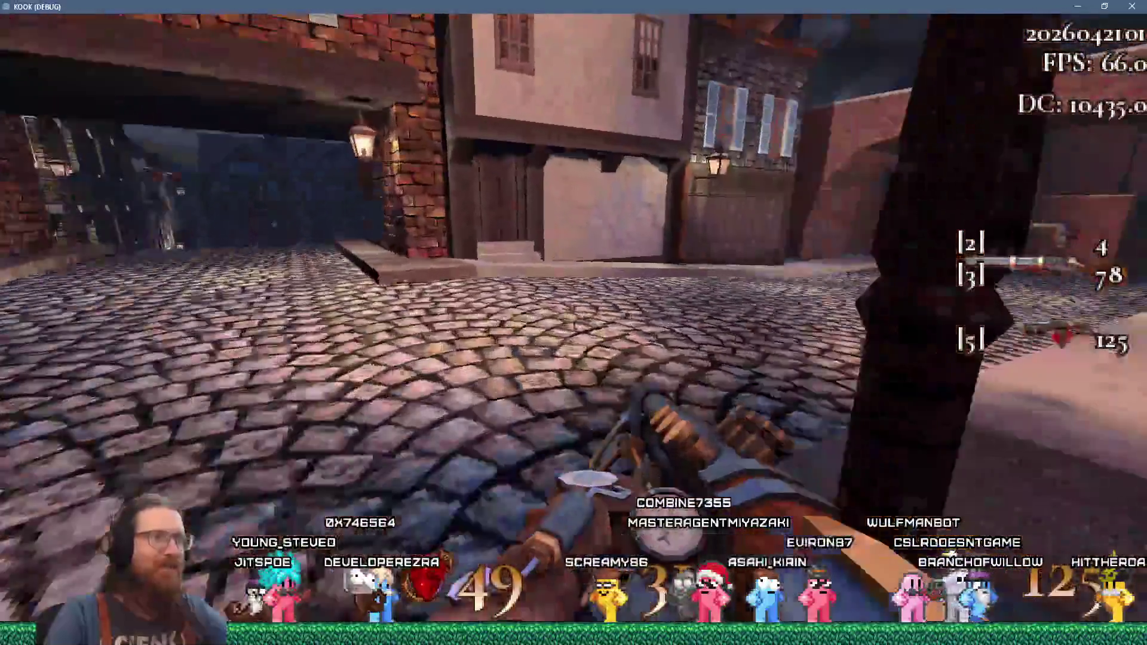
pyautogui.click(574, 318)
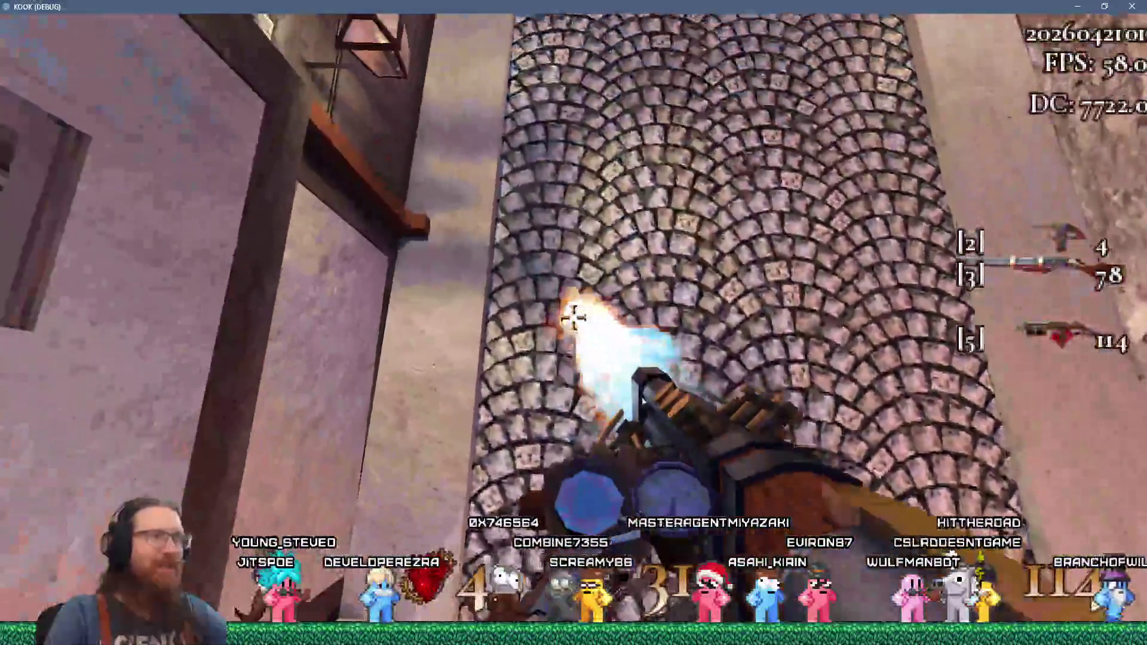
pyautogui.click(573, 318)
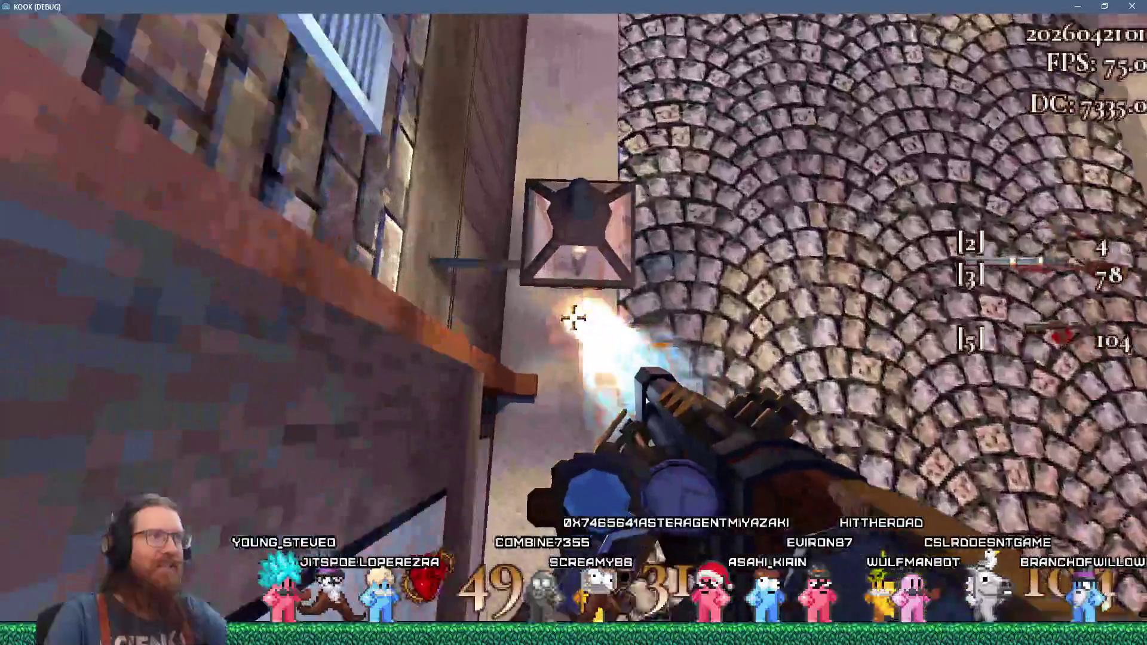
pyautogui.press('w')
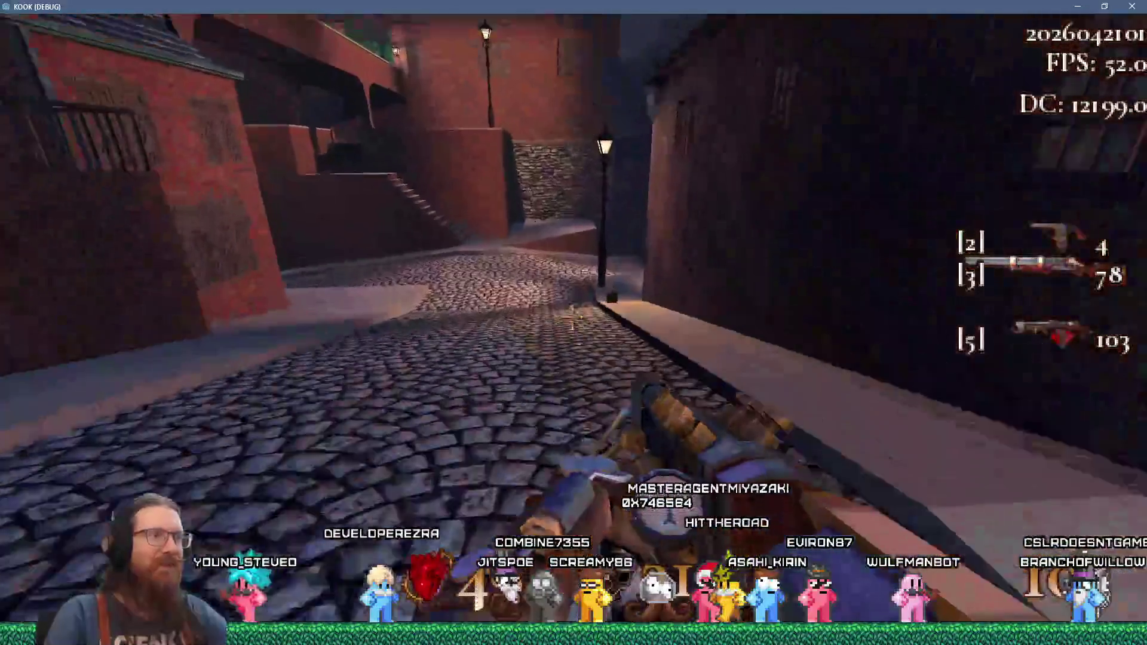
pyautogui.click(573, 318)
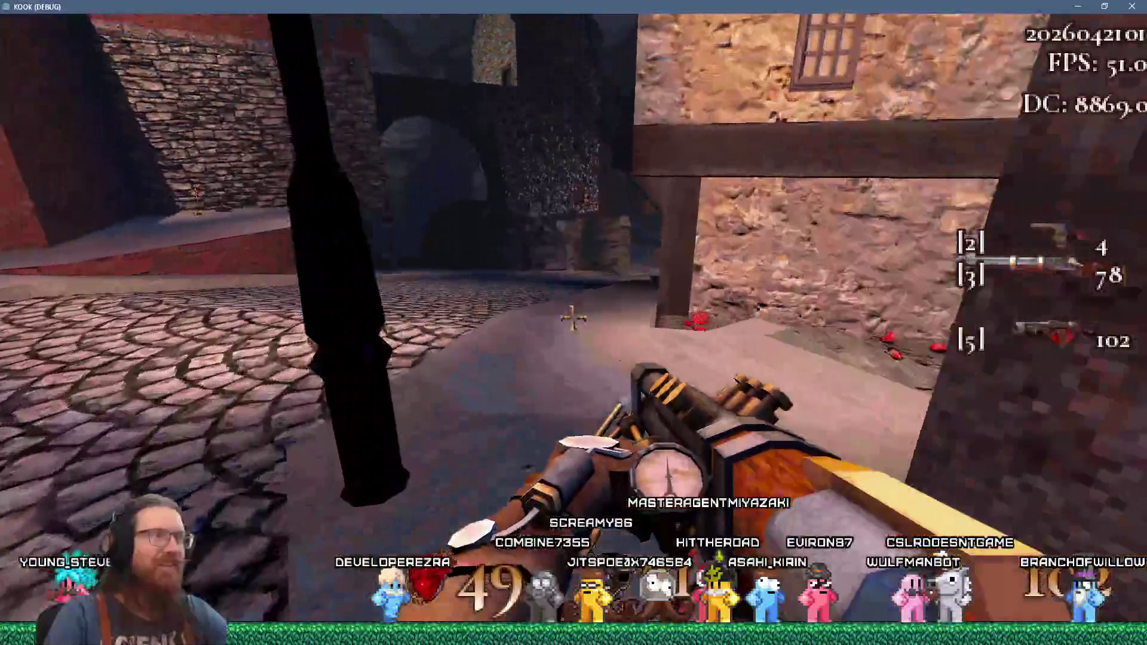
# - Walk along the lamp-lit cobbled street to the barrel pickup, firing at the stone wall
pyautogui.press('w')
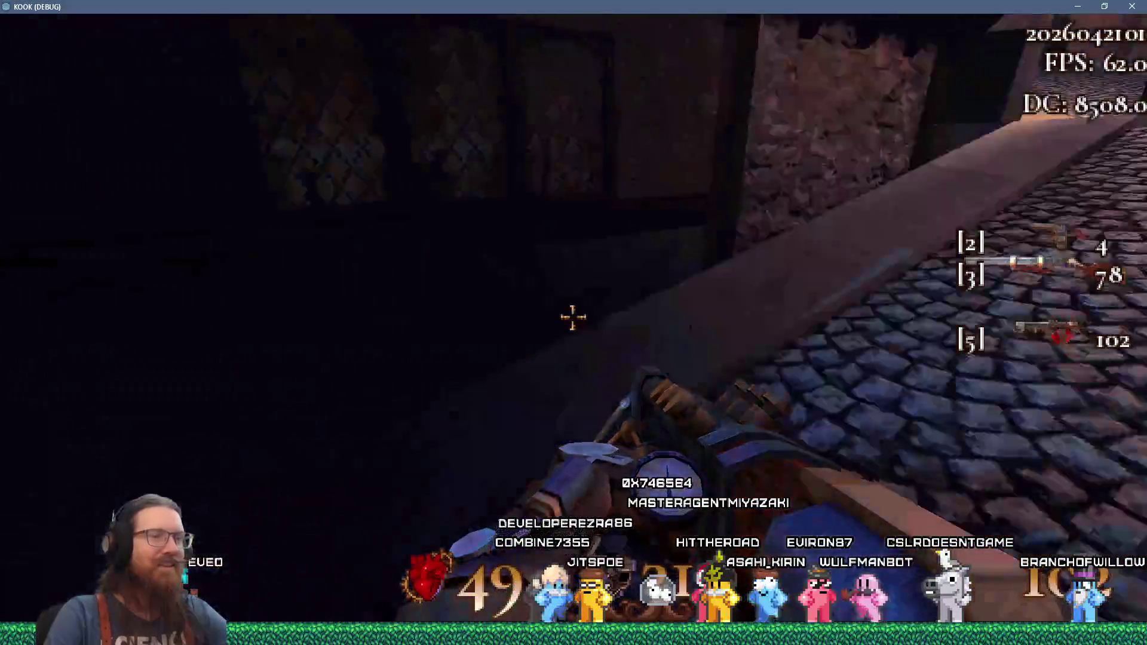
pyautogui.press('w')
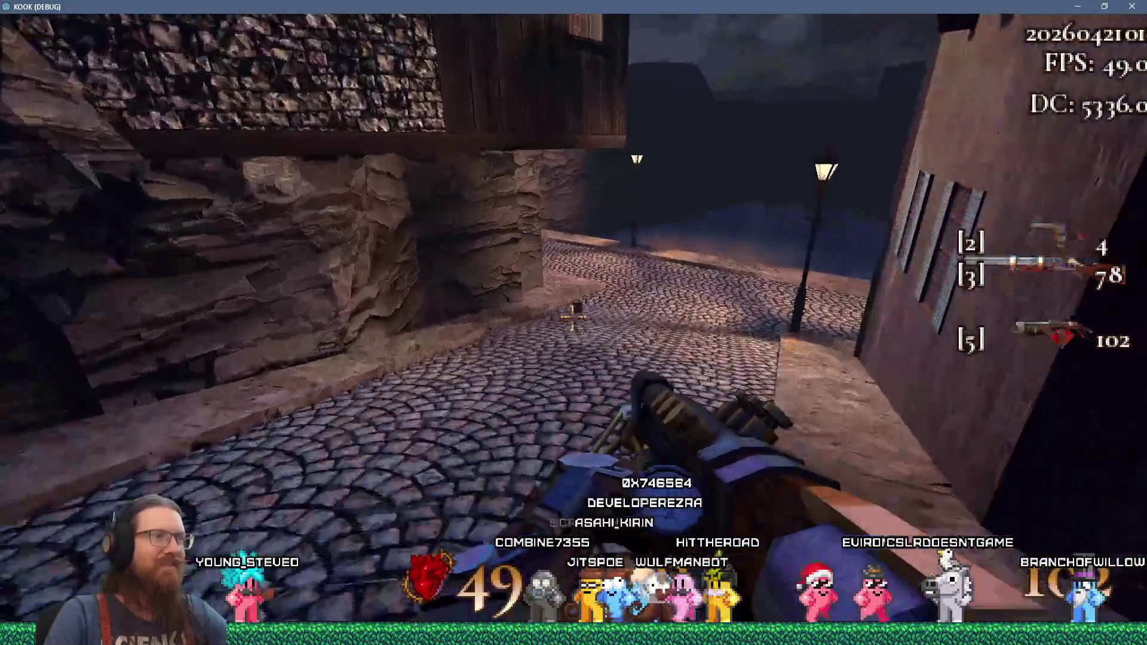
pyautogui.press('w')
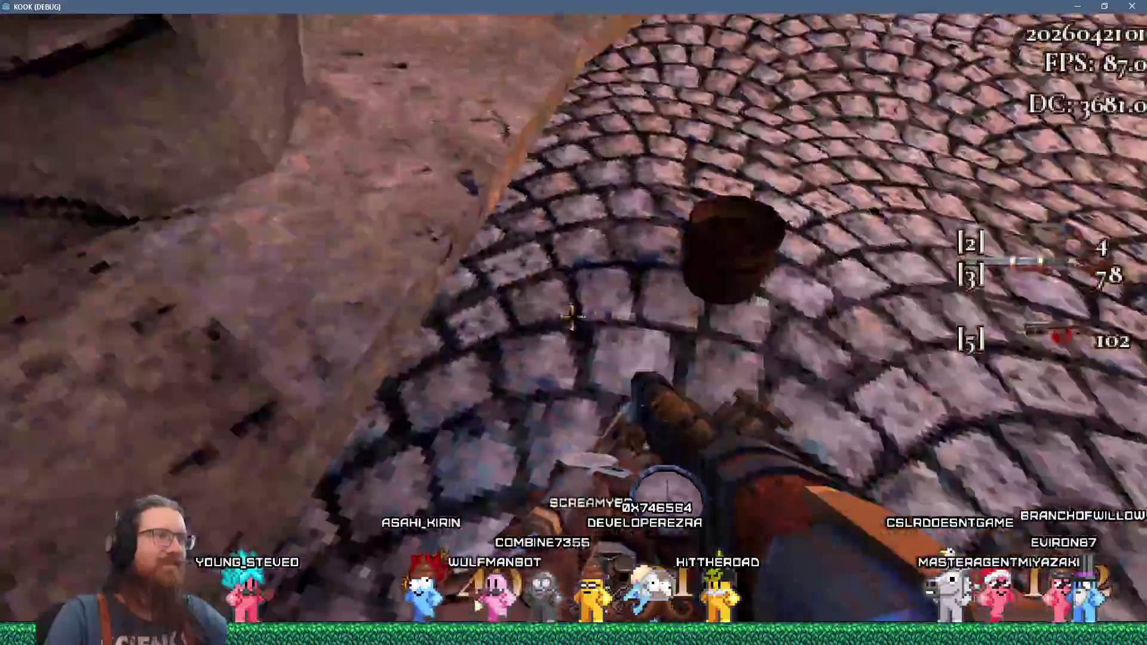
pyautogui.press('w')
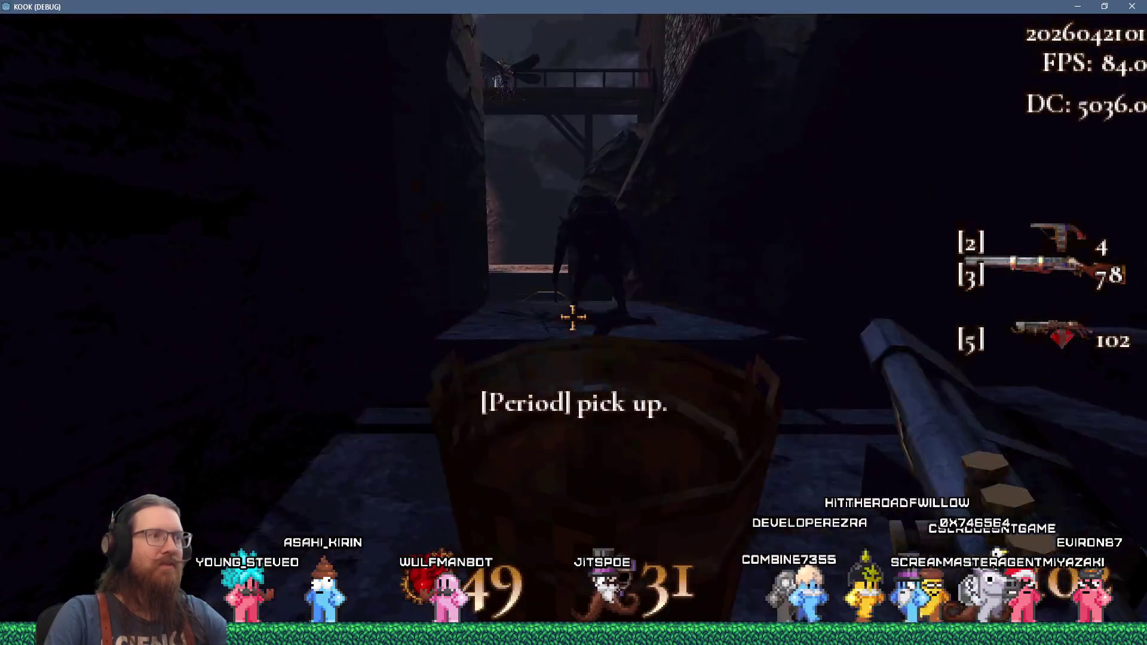
pyautogui.click(573, 318)
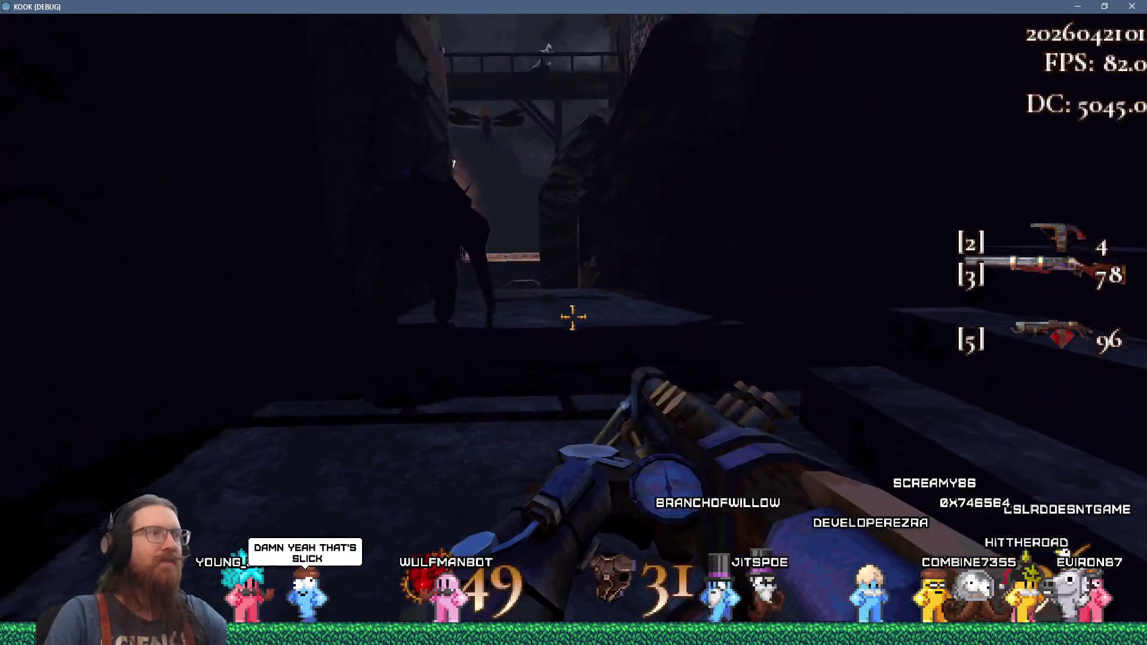
pyautogui.click(574, 317)
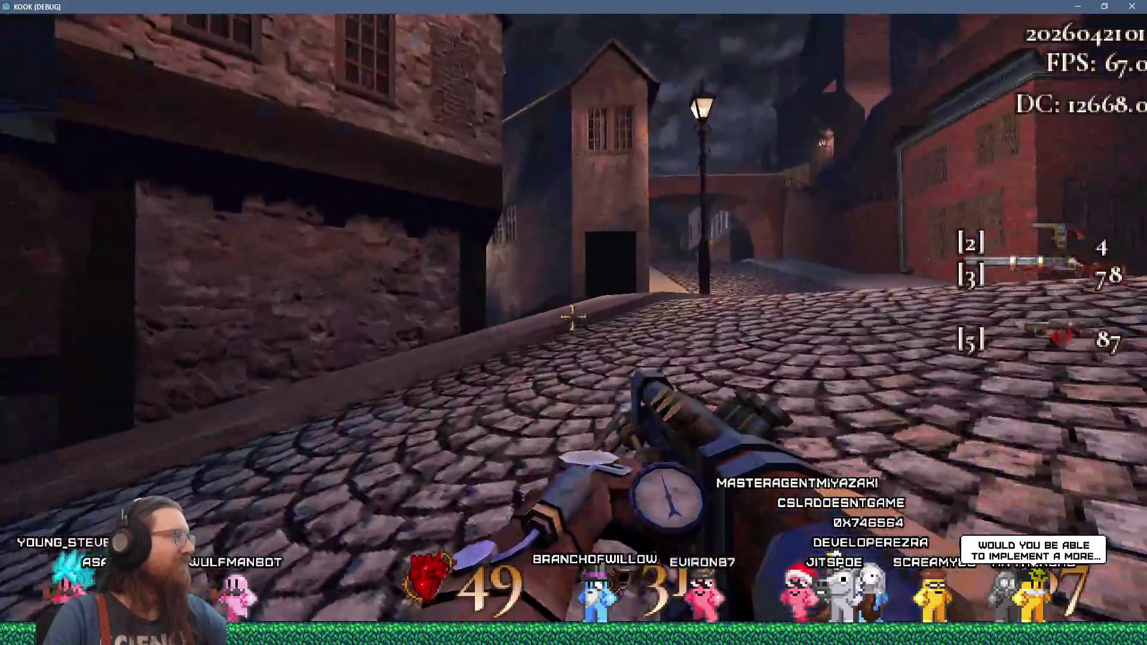
# - Walk along the cobbled street beside the brick building, firing at the enemies ahead
pyautogui.press('w')
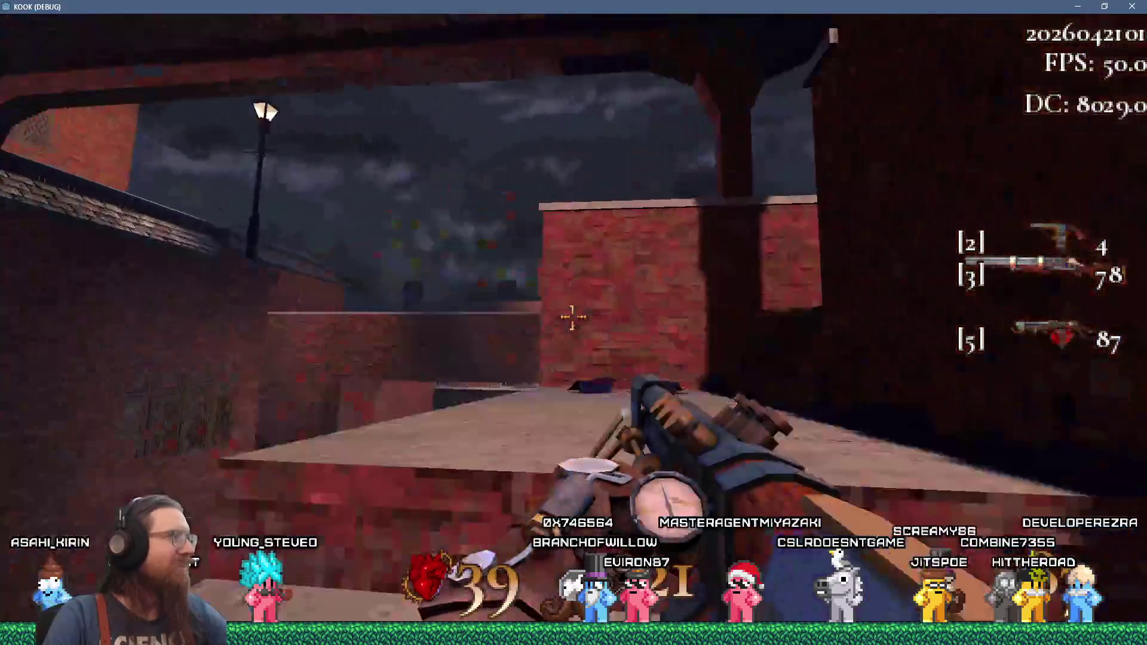
pyautogui.press('w')
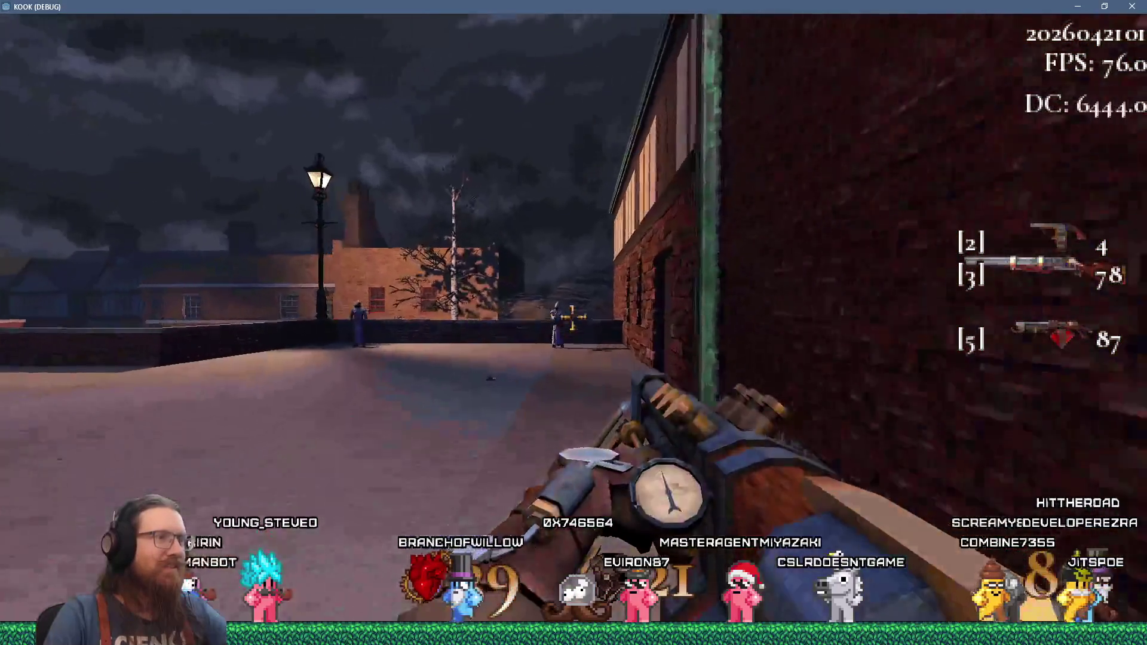
pyautogui.click(573, 321)
pyautogui.click(572, 321)
pyautogui.click(572, 321)
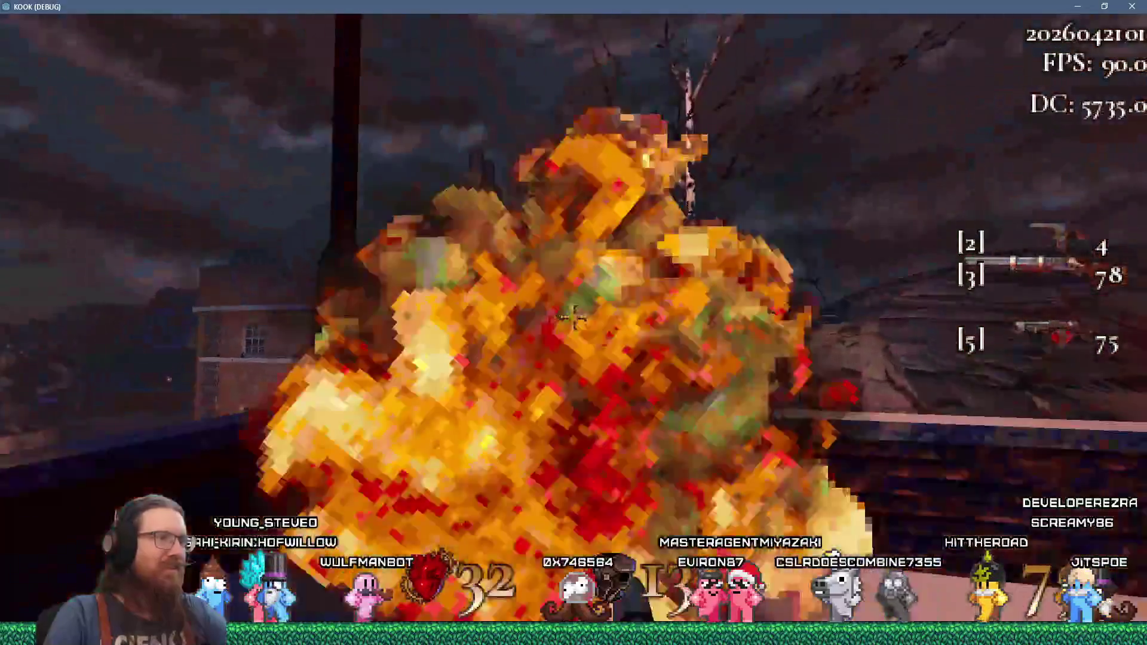
# - Shoot the rooftop skeleton and cross the rooftops collecting revolver ammo pickups
pyautogui.press('w')
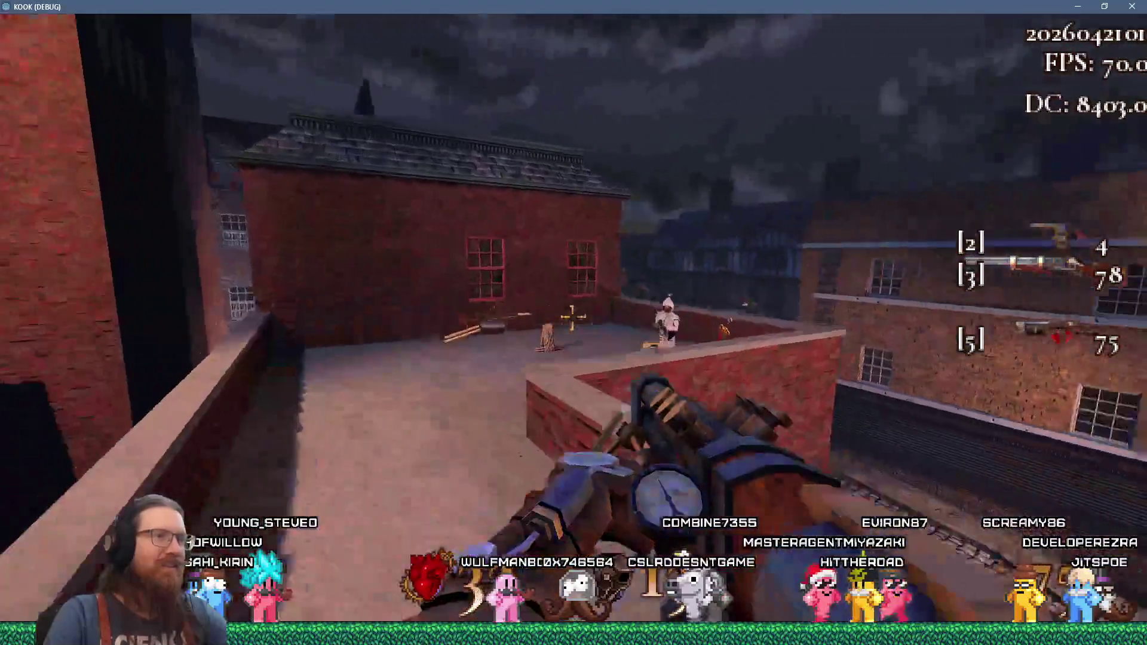
pyautogui.click(573, 318)
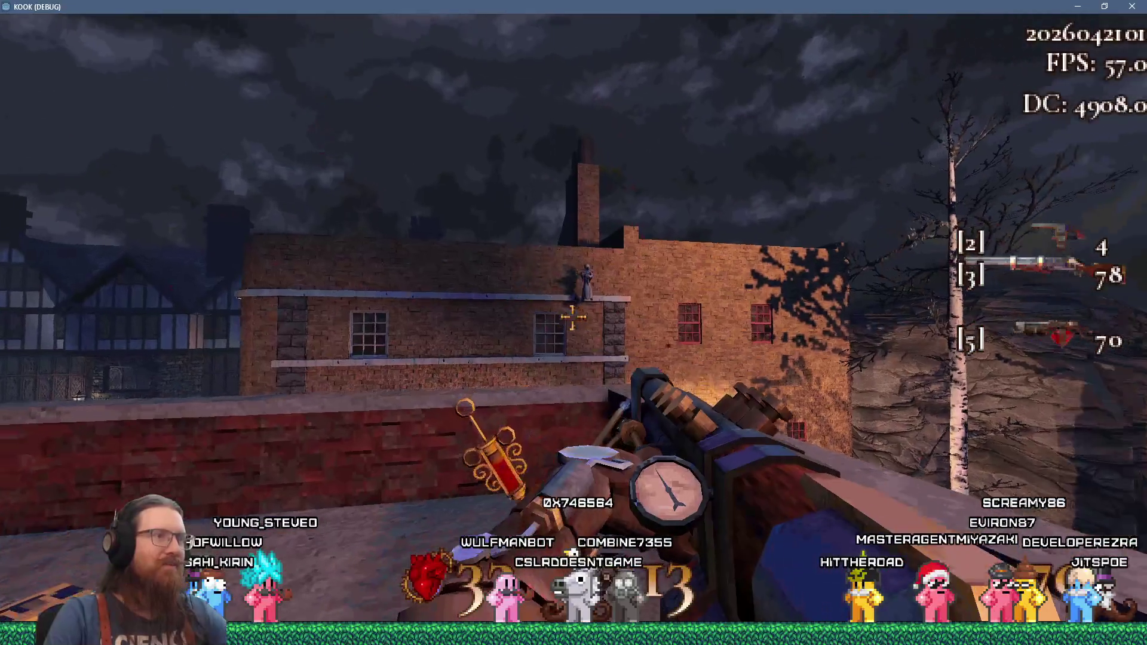
pyautogui.press('w')
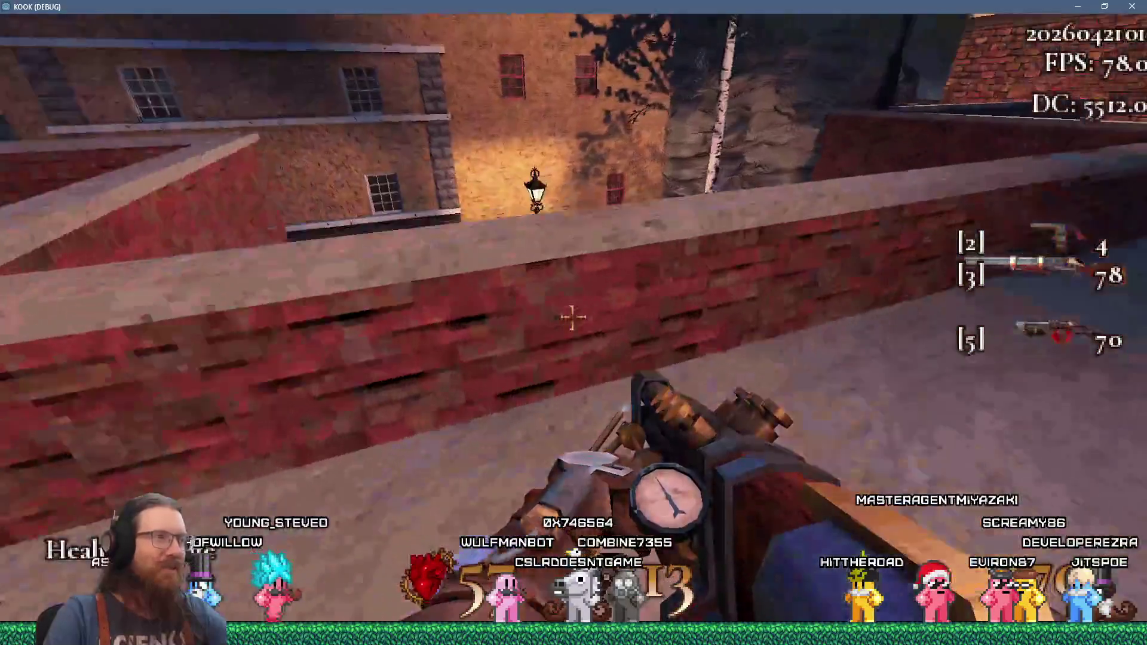
pyautogui.press('w')
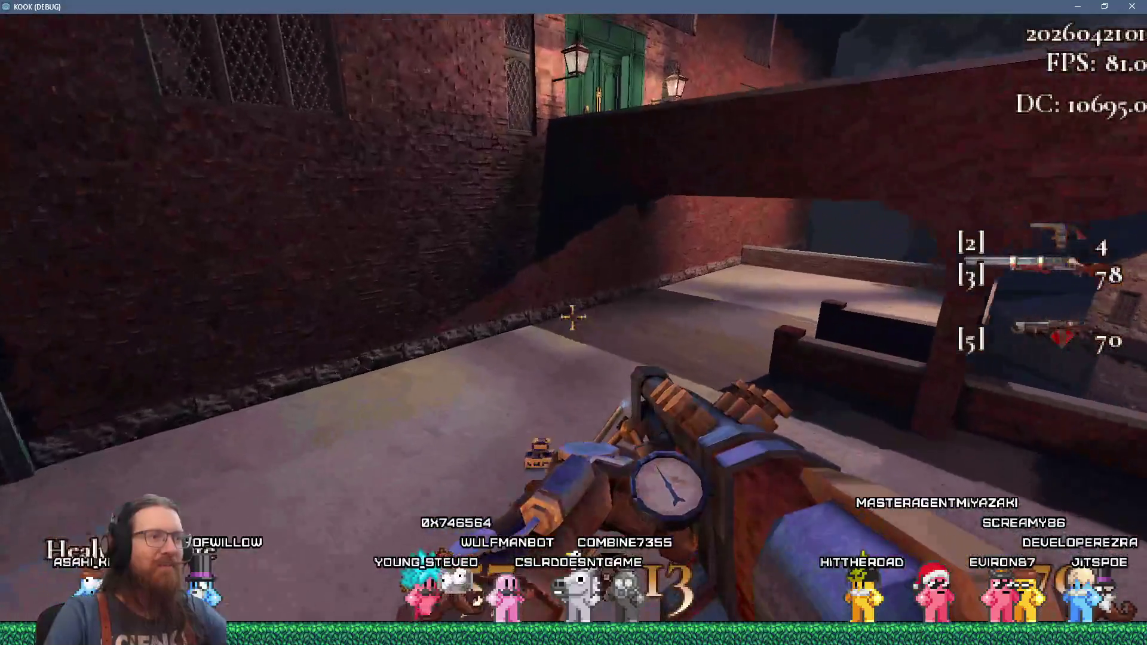
pyautogui.press('w')
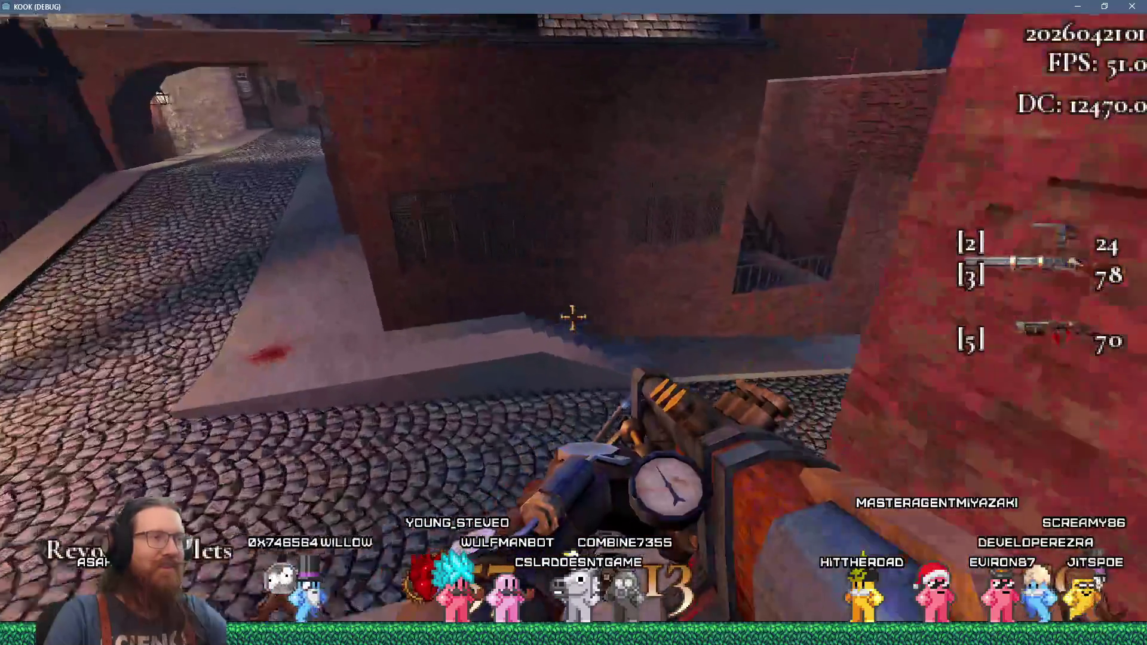
pyautogui.press('w')
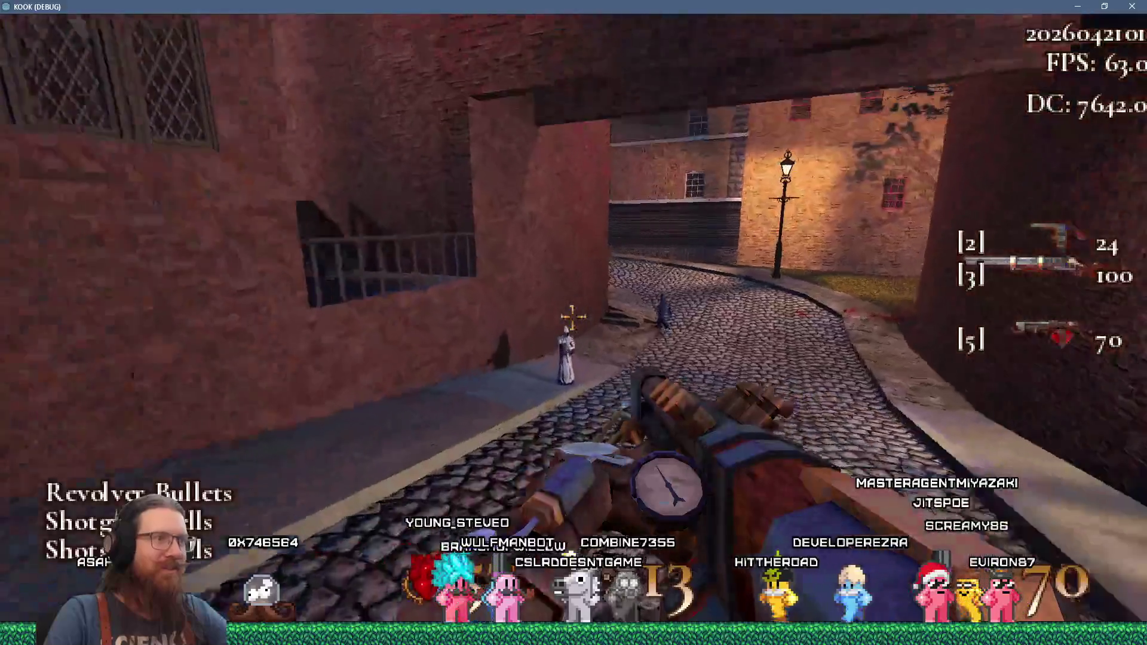
# - Advance up the cobbled street through the archway, shooting the enemies on the cobbles
pyautogui.moveTo(572, 320); pyautogui.dragTo(573, 319)
pyautogui.press('w')
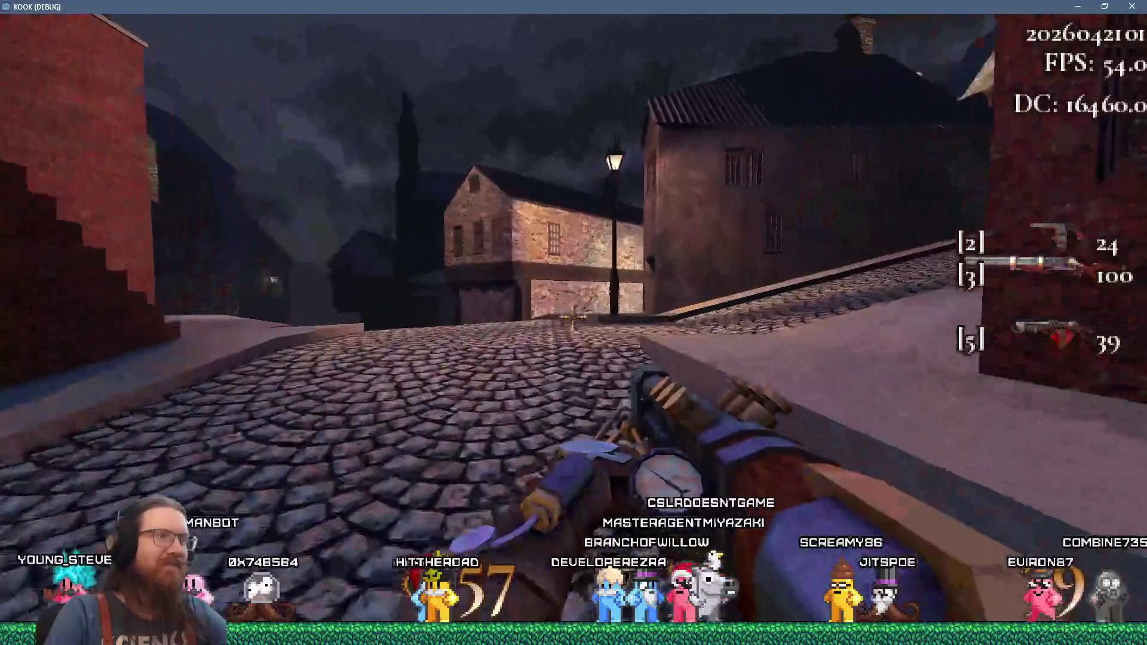
pyautogui.press('w')
pyautogui.press('w')
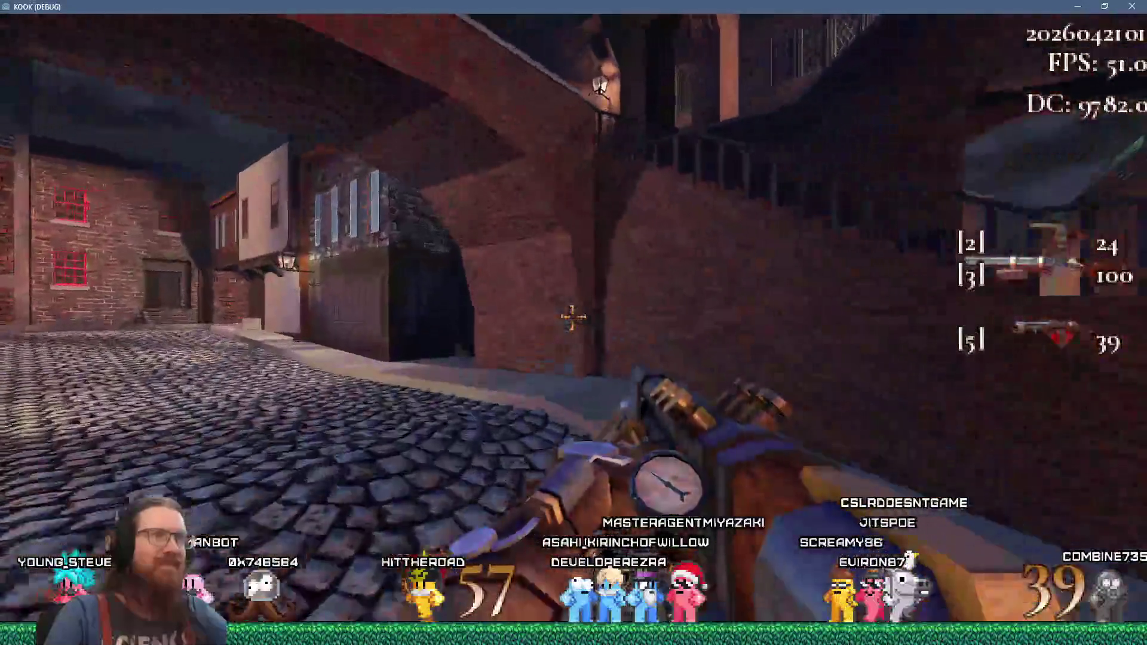
pyautogui.press('w')
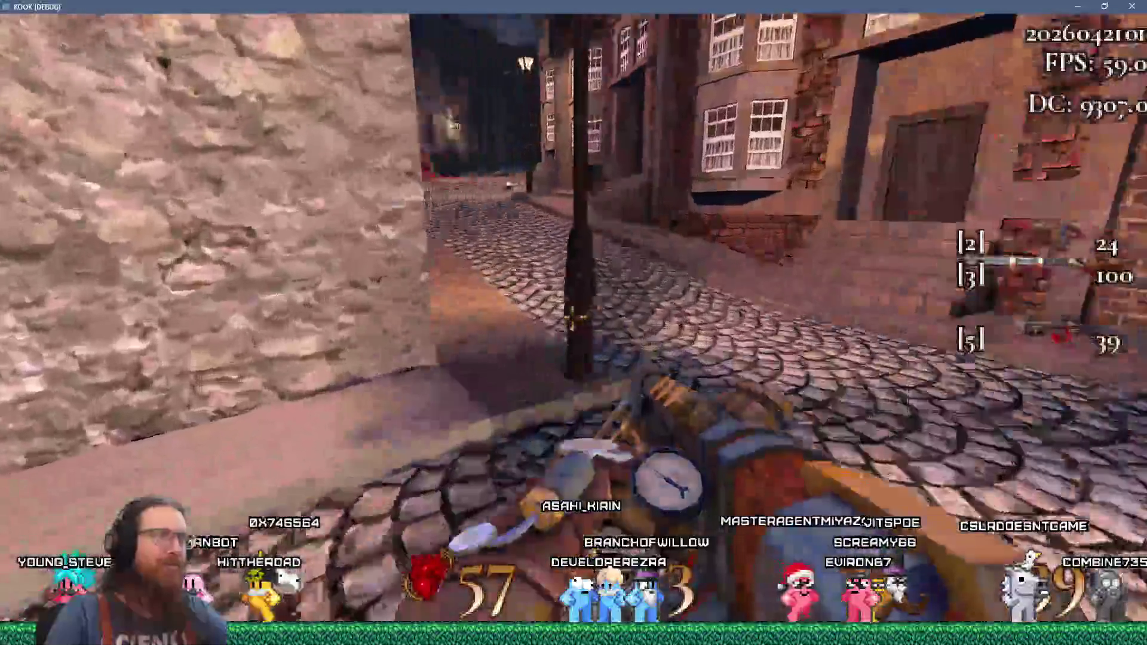
pyautogui.click(573, 323)
pyautogui.click(573, 322)
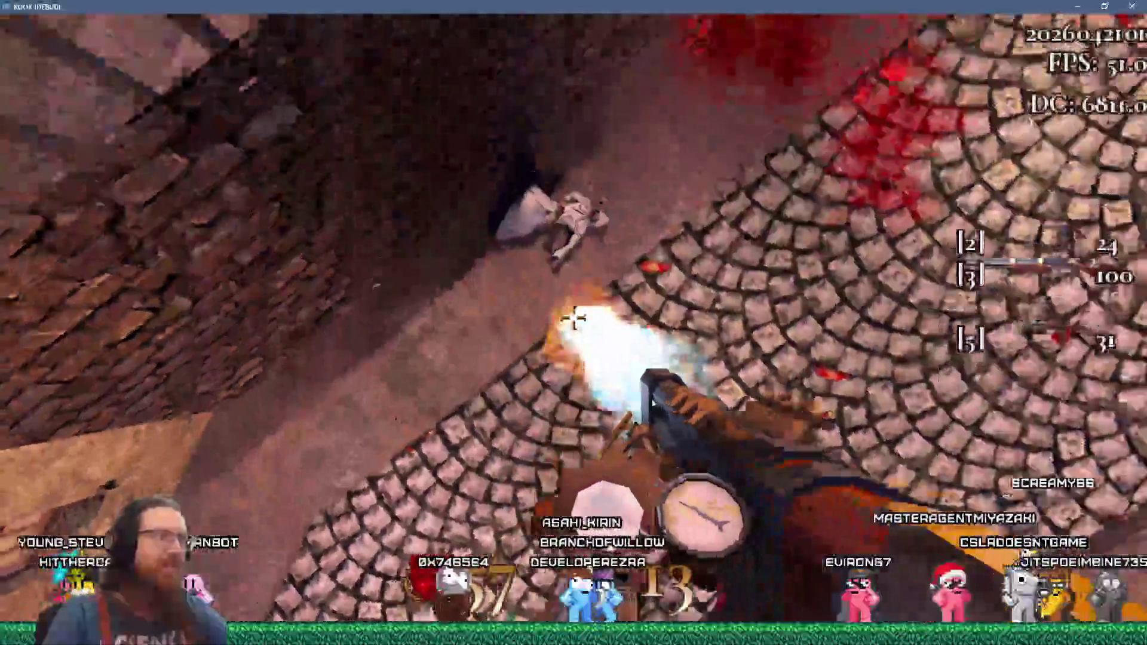
pyautogui.press('w')
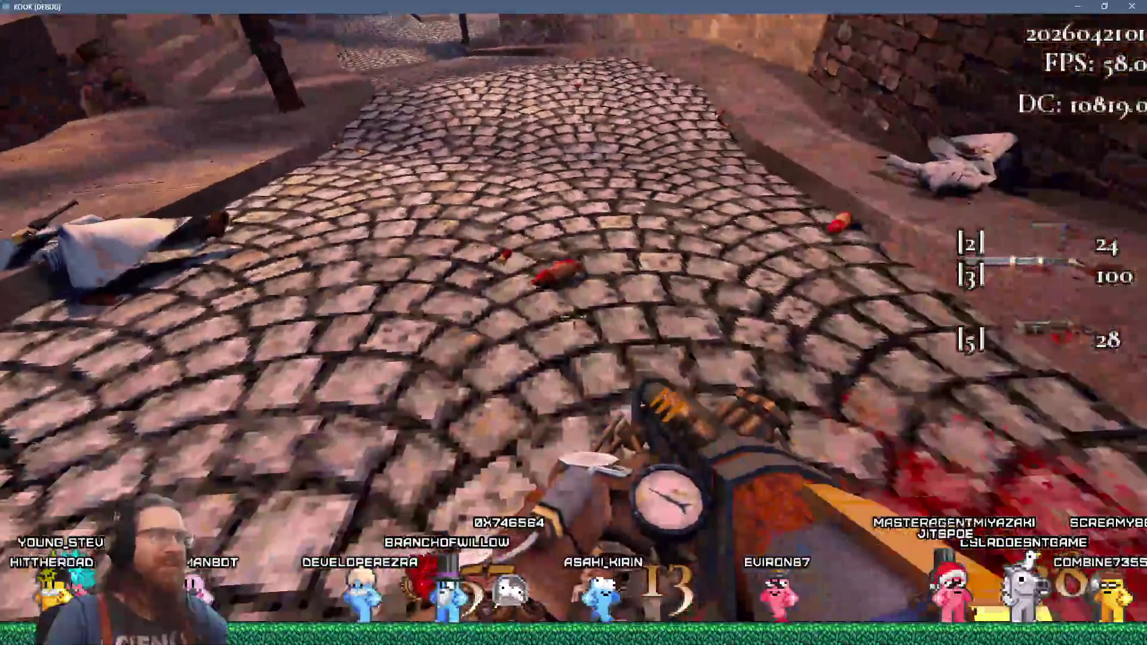
pyautogui.click(573, 322)
# - Walk past the corpse up the steps to the wooden door and pick up the red gib
pyautogui.press('w')
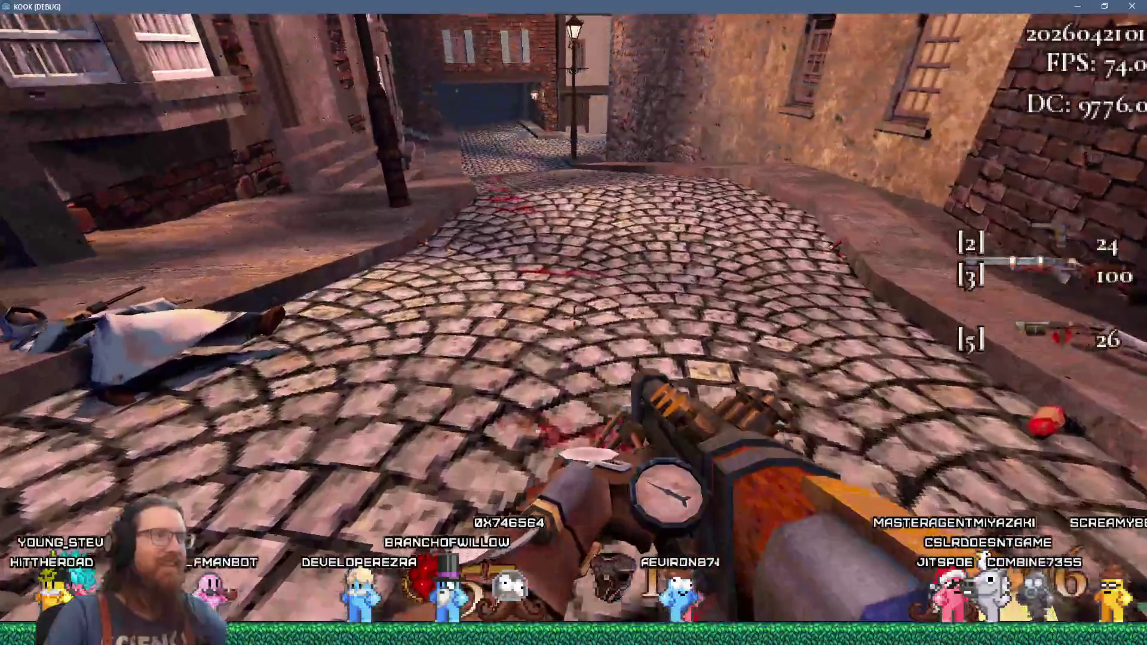
pyautogui.press('w')
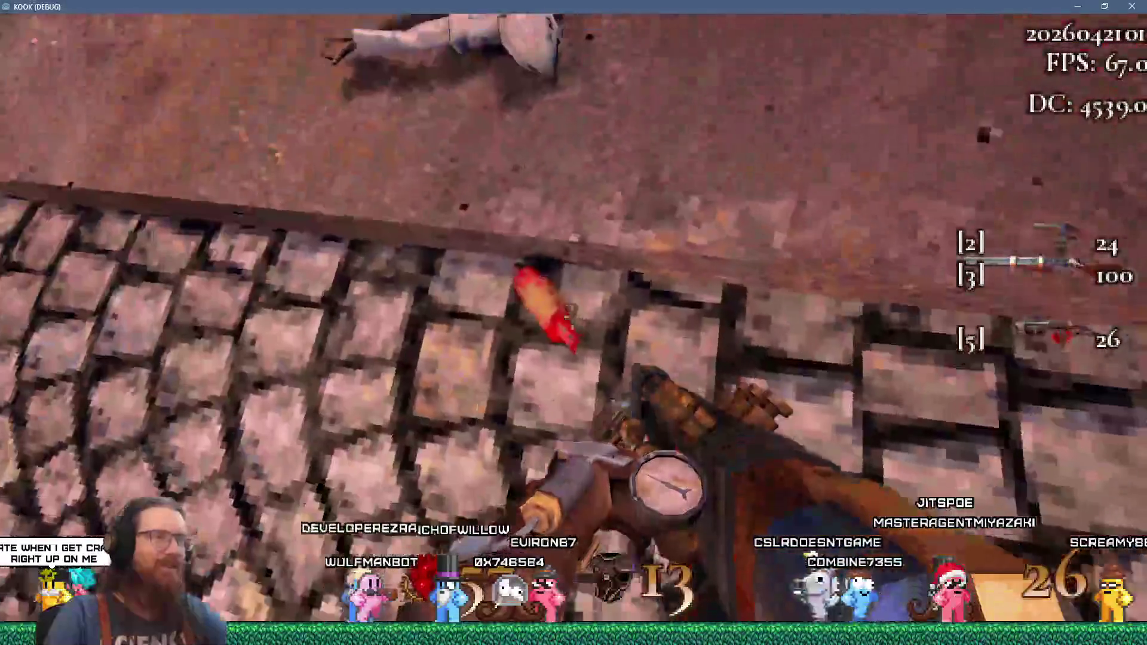
pyautogui.press('w')
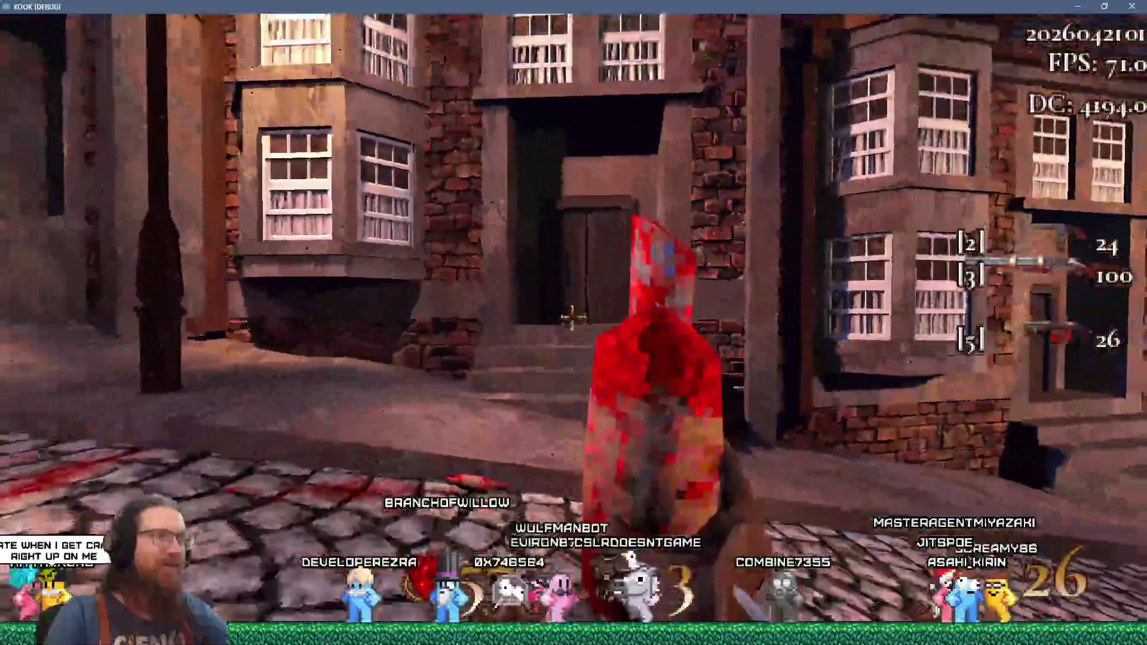
pyautogui.press('w')
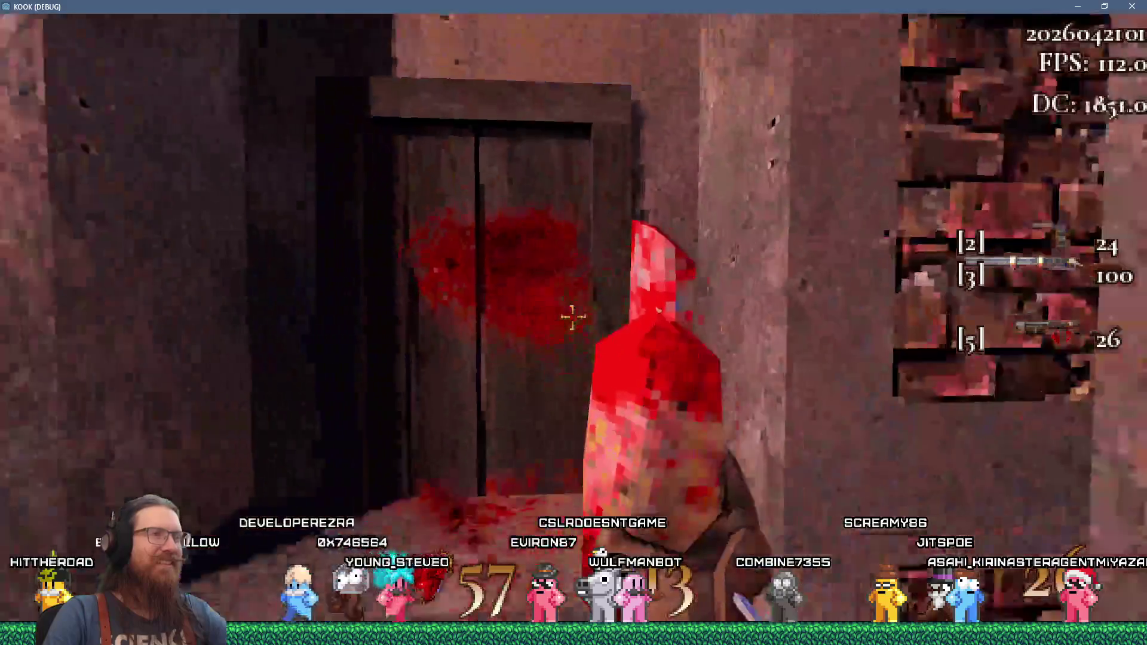
pyautogui.press('s')
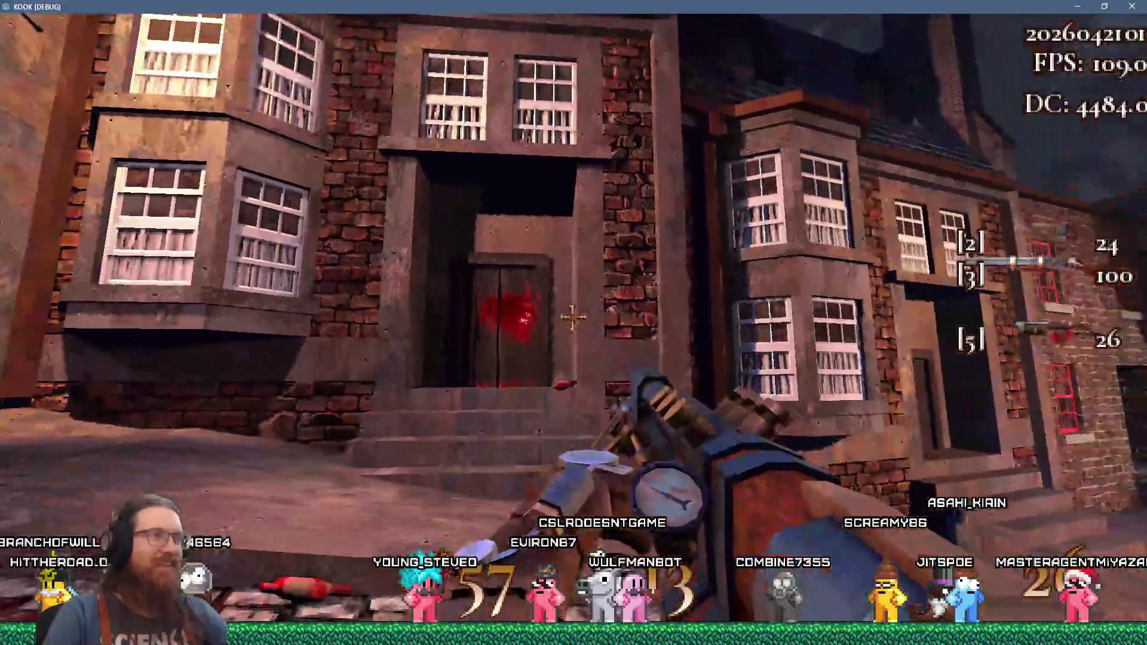
pyautogui.press('w')
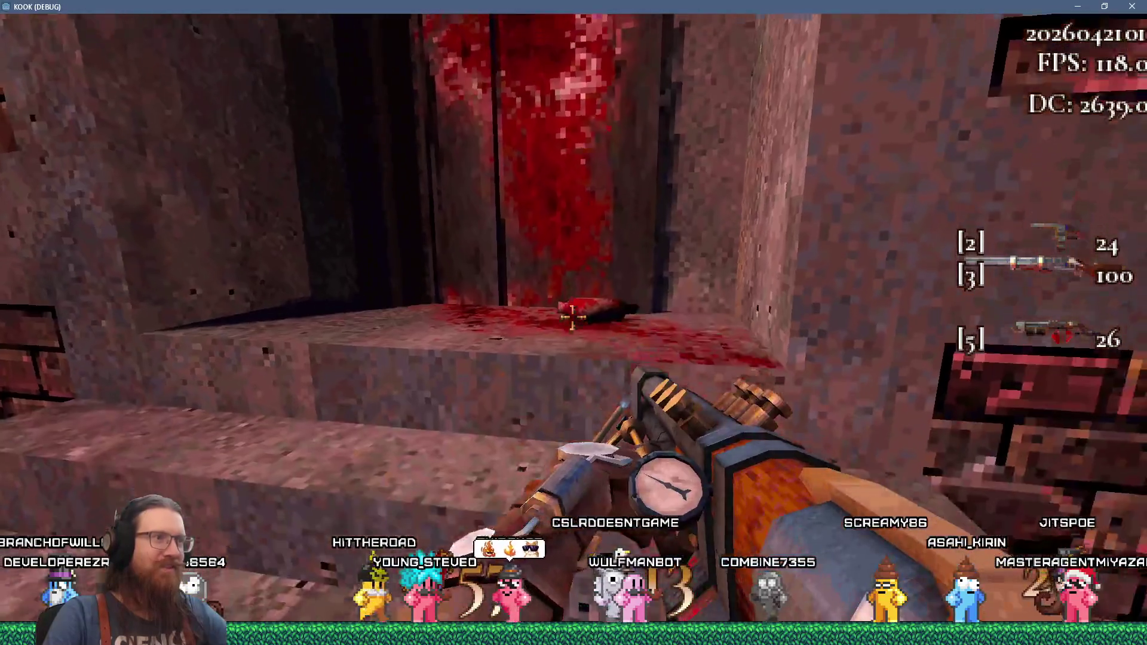
pyautogui.press('.')
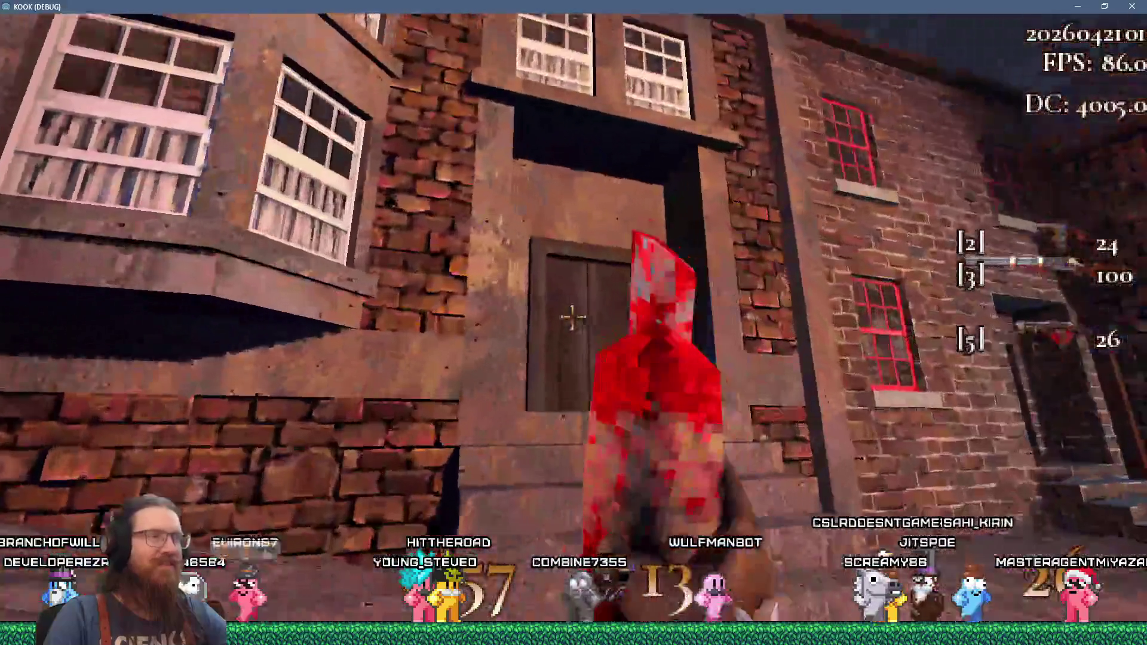
# - Throw the gib at the door, then shoot the bridge enemies with the slot-4 orb weapon
pyautogui.click(572, 318)
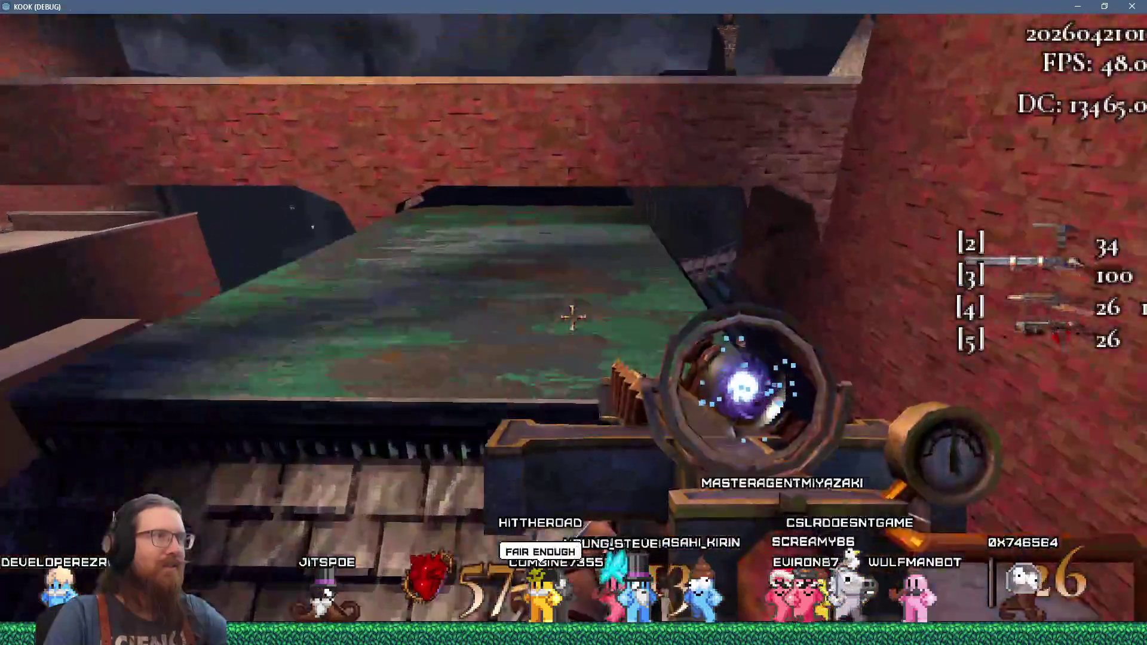
pyautogui.click(572, 317)
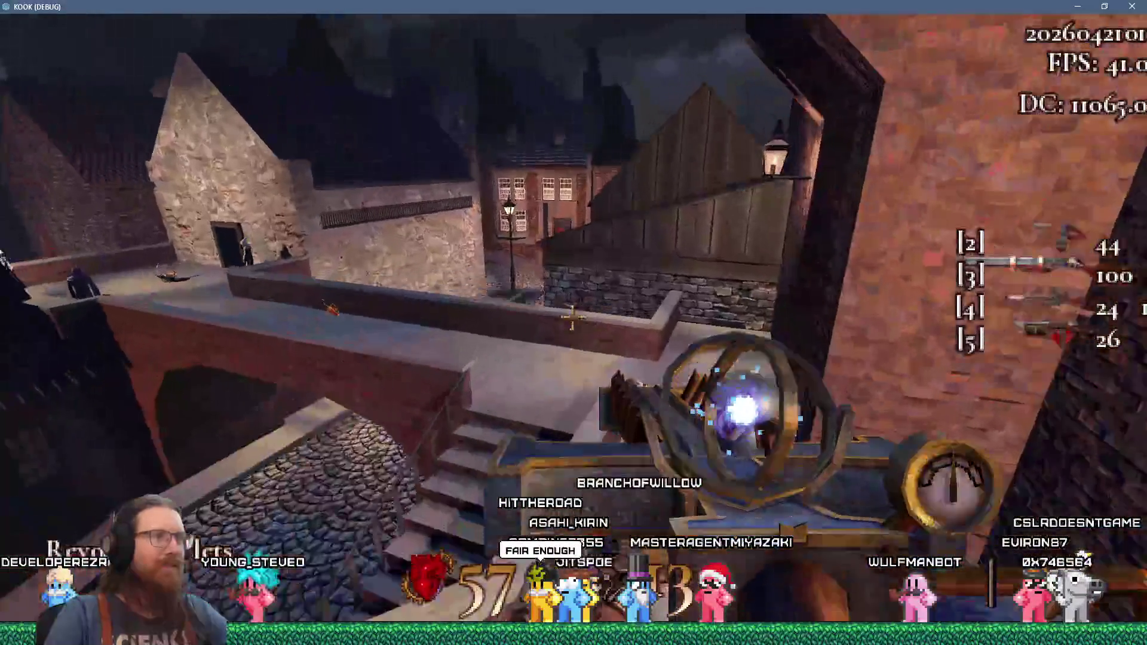
pyautogui.click(572, 316)
pyautogui.click(572, 316)
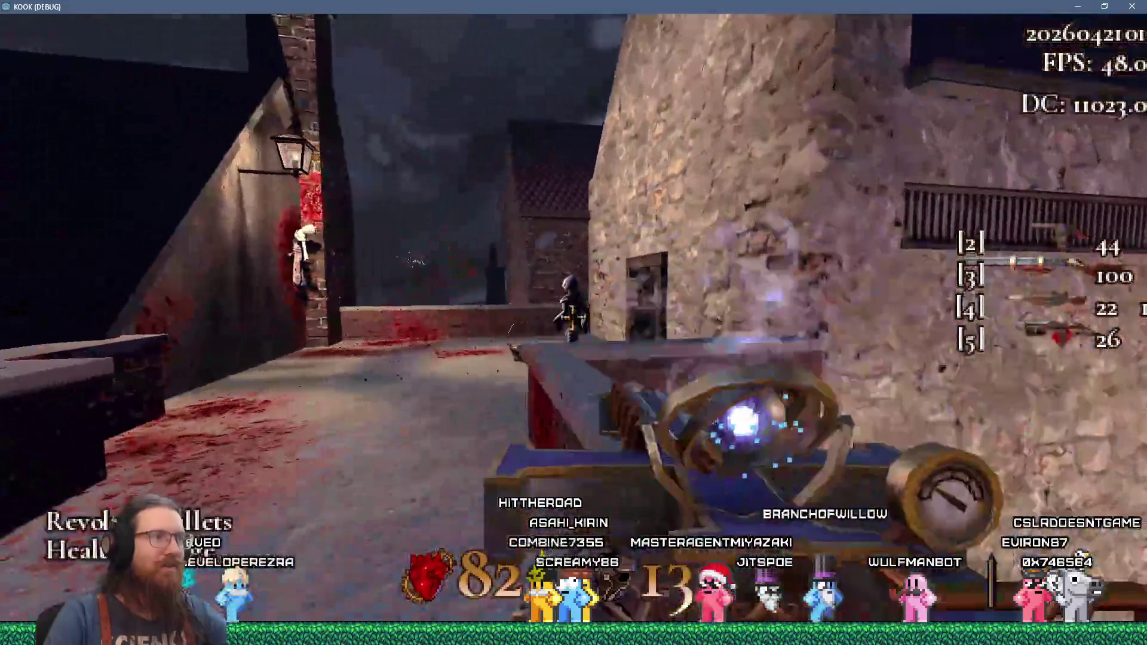
pyautogui.click(572, 317)
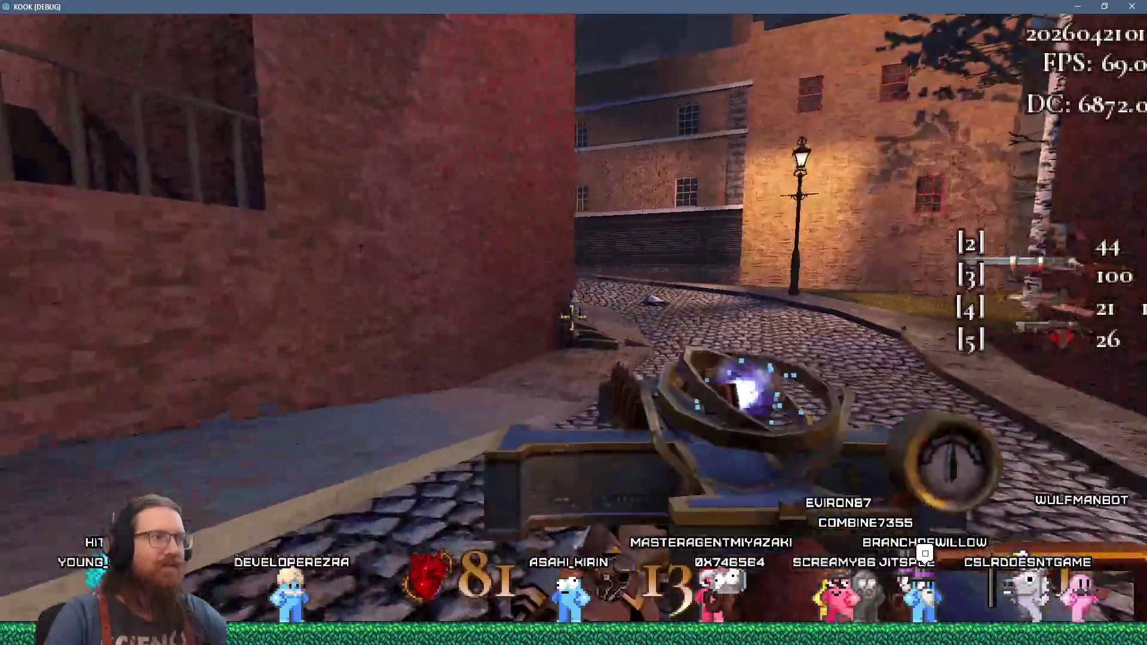
pyautogui.click(572, 316)
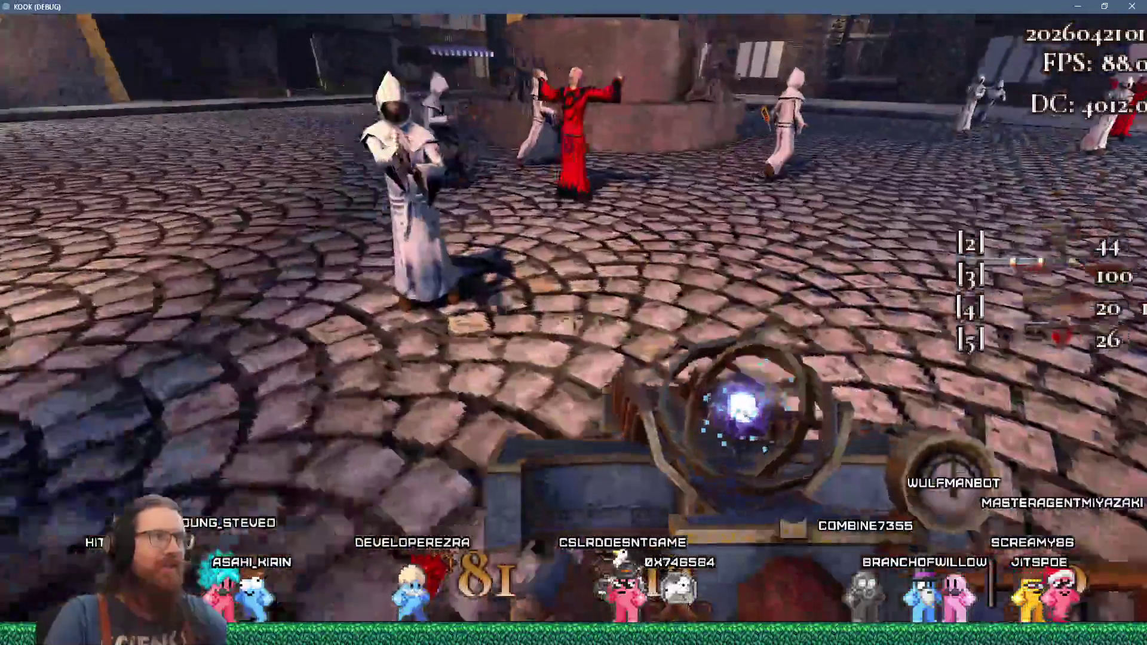
# - Launch orbs at the robed figures while moving across the plaza
pyautogui.click(571, 317)
pyautogui.click(572, 316)
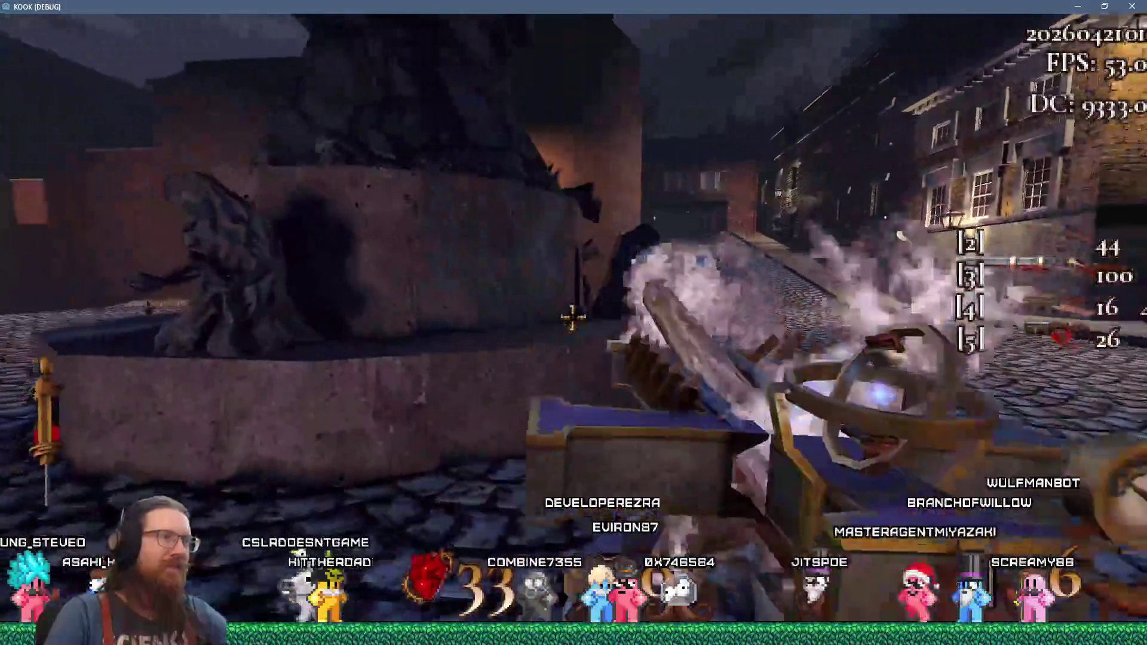
pyautogui.click(571, 318)
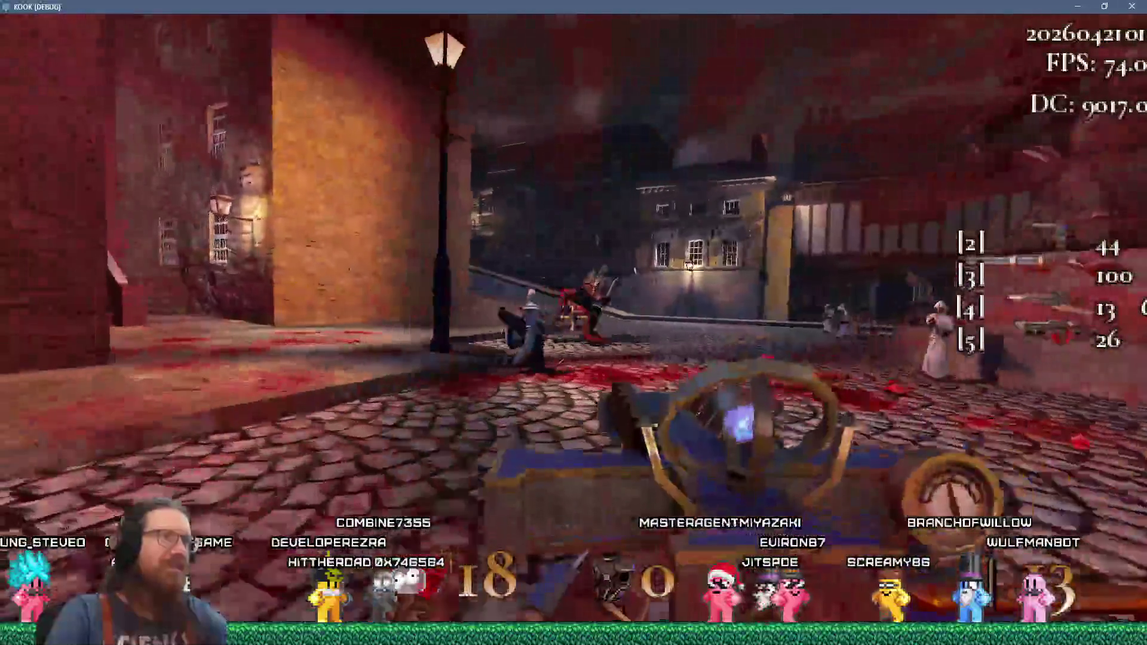
pyautogui.click(572, 318)
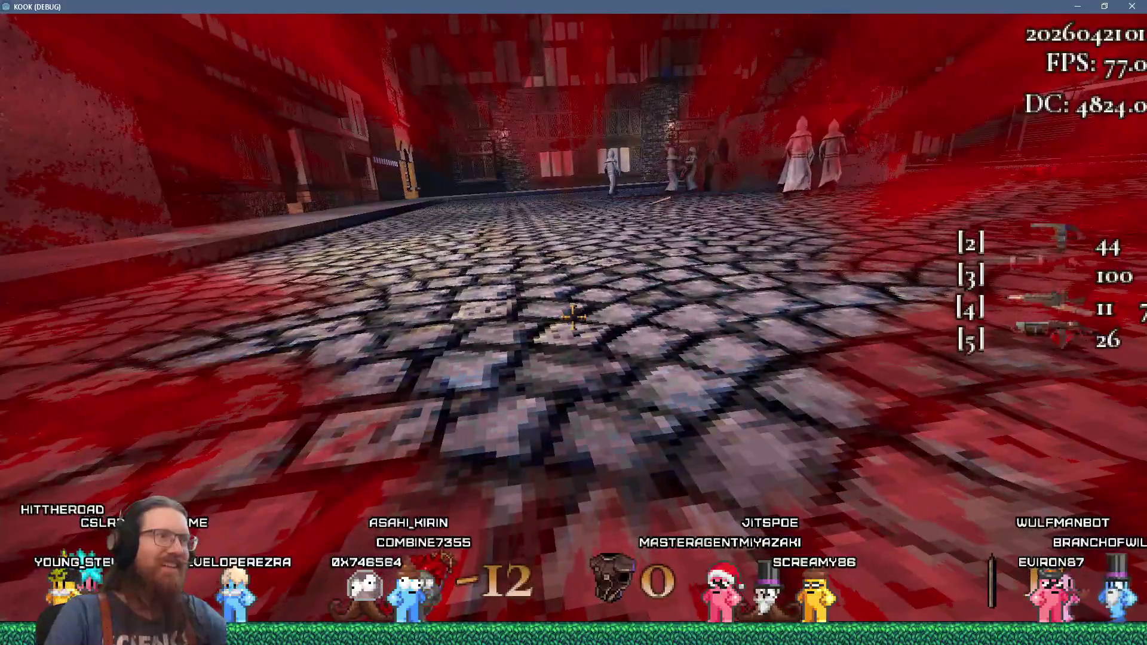
# - Reload the last save after dying, shotgun the alley enemies, and advance to the flamethrower
pyautogui.click(525, 326)
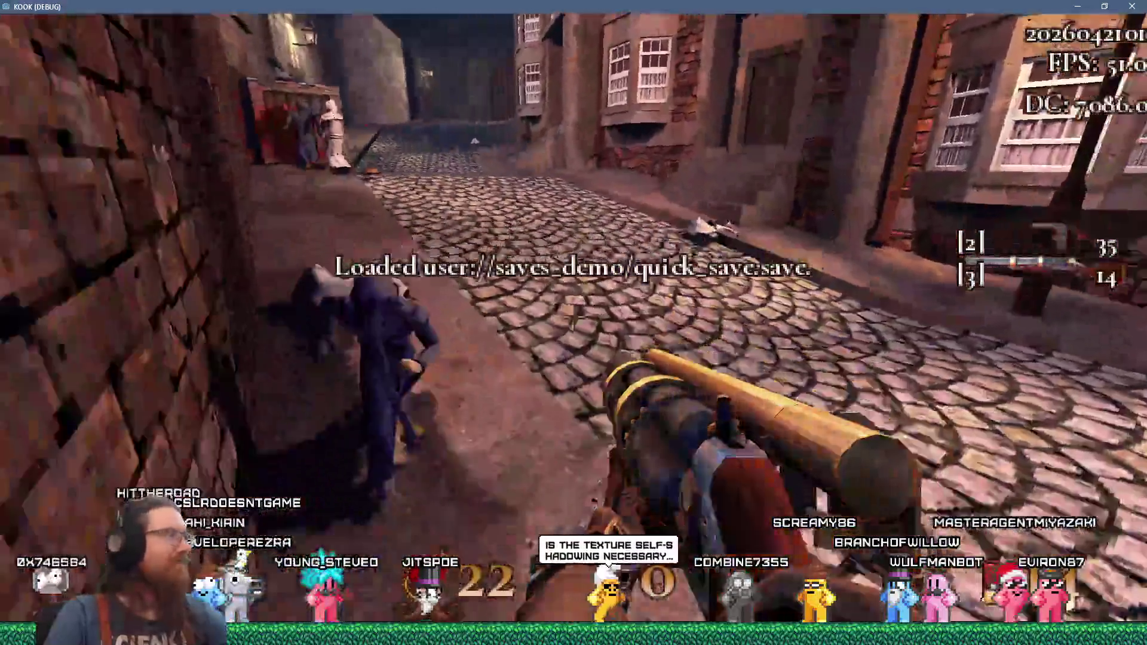
pyautogui.click(574, 323)
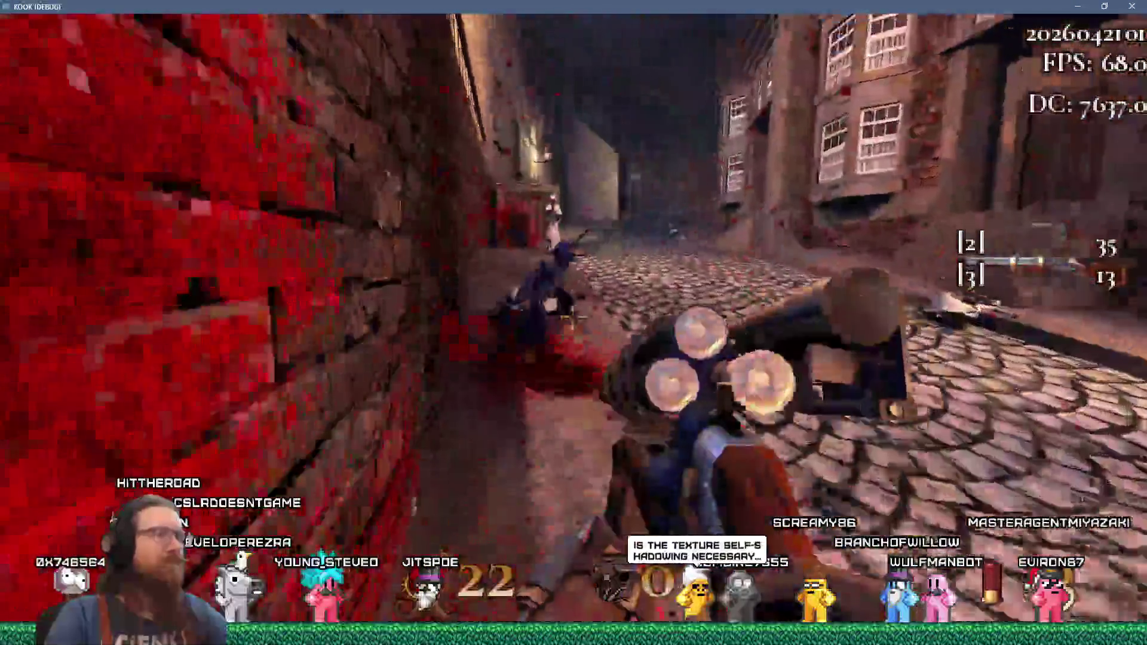
pyautogui.click(573, 323)
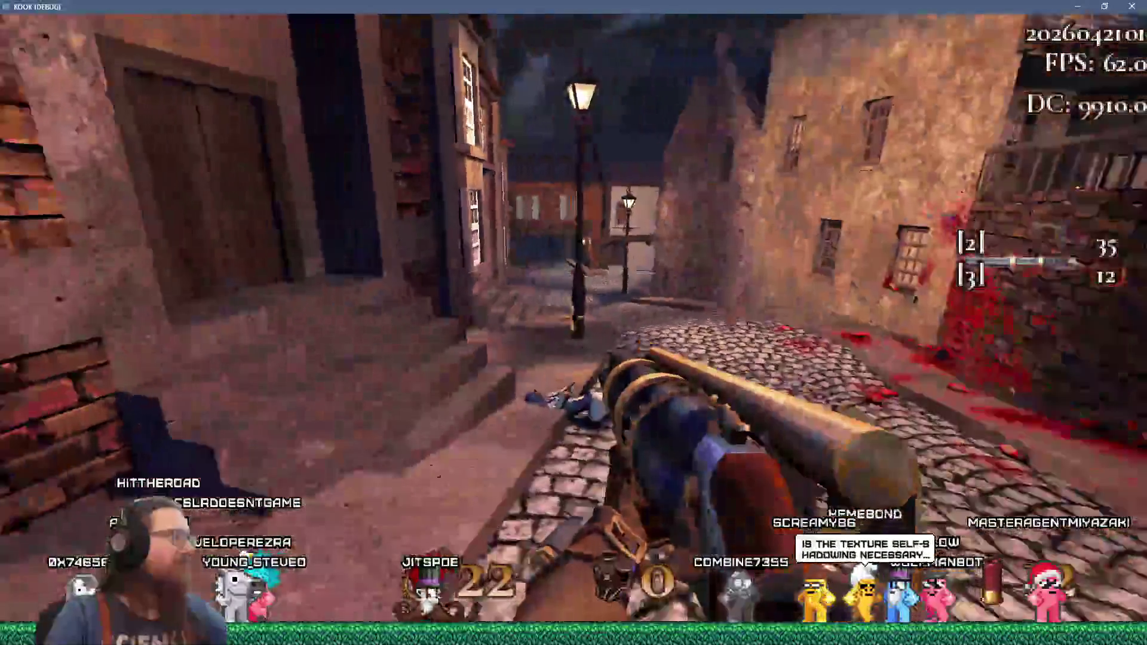
pyautogui.click(573, 323)
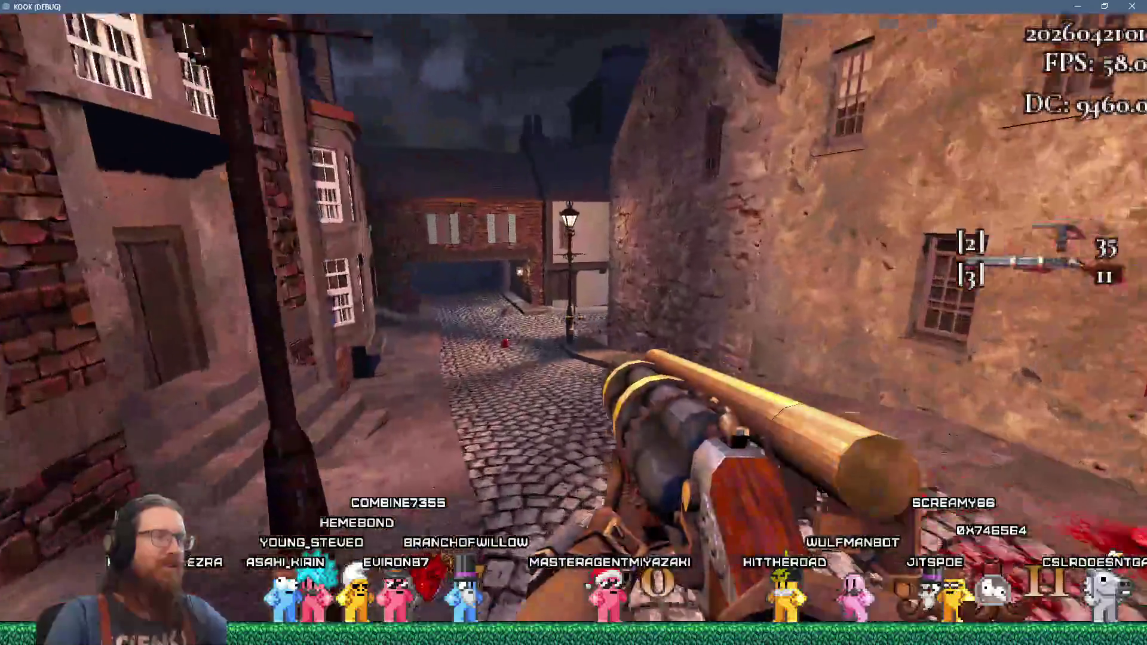
pyautogui.press('w')
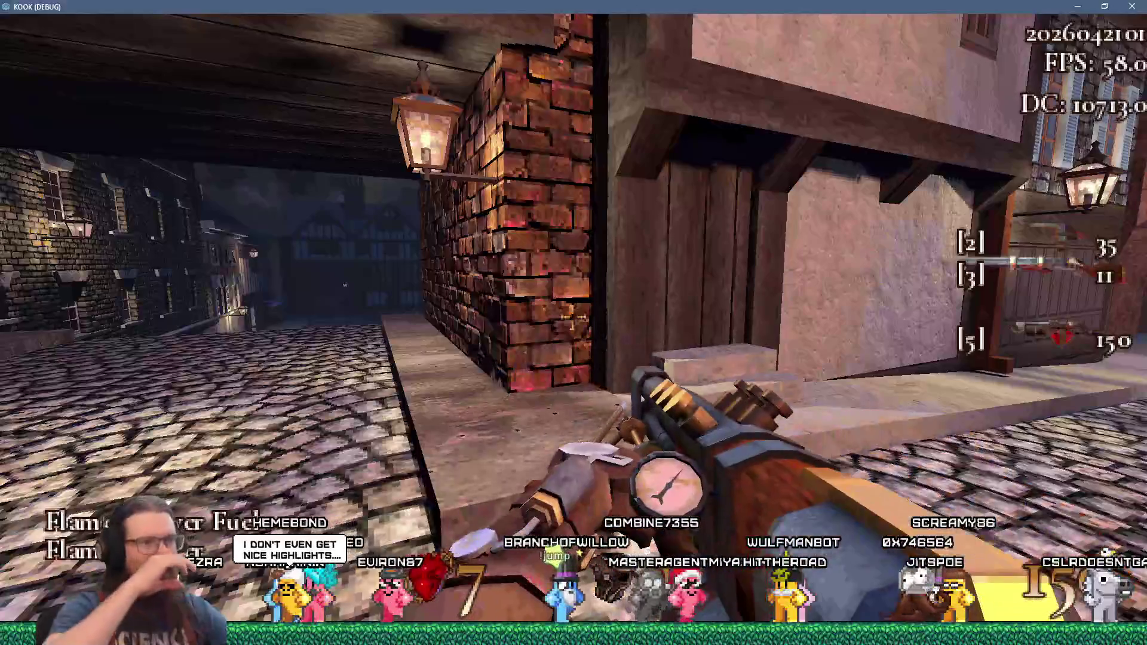
# - Move around the street by the garage door, strafing left and right, and fire at the bloody wall
pyautogui.press('w')
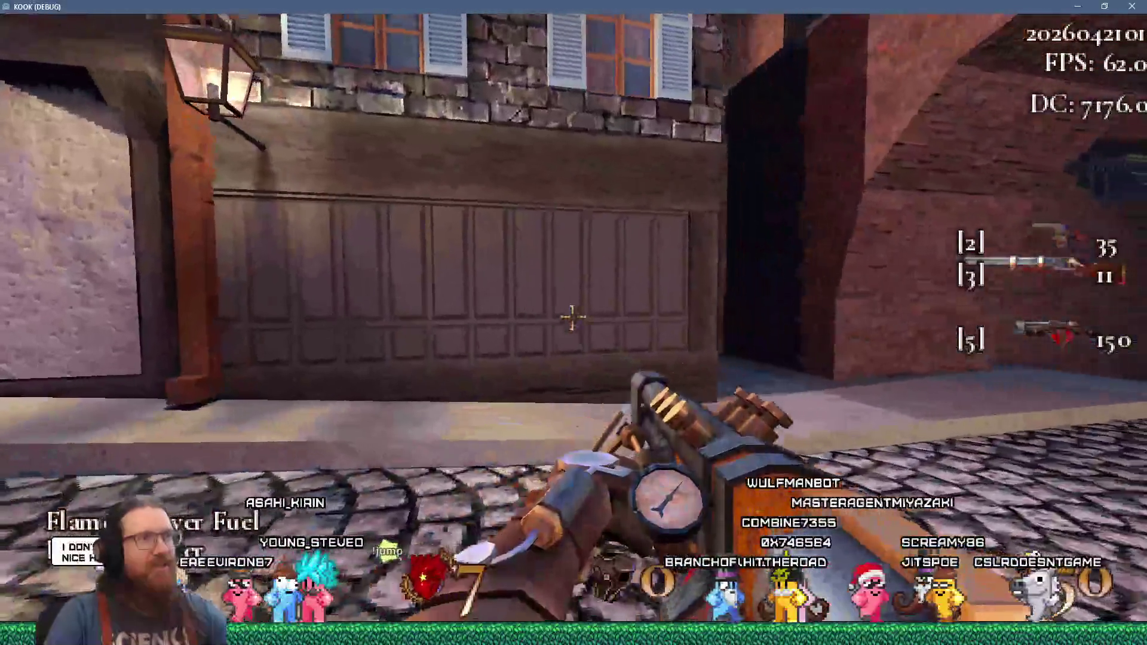
pyautogui.press('s')
pyautogui.press('s')
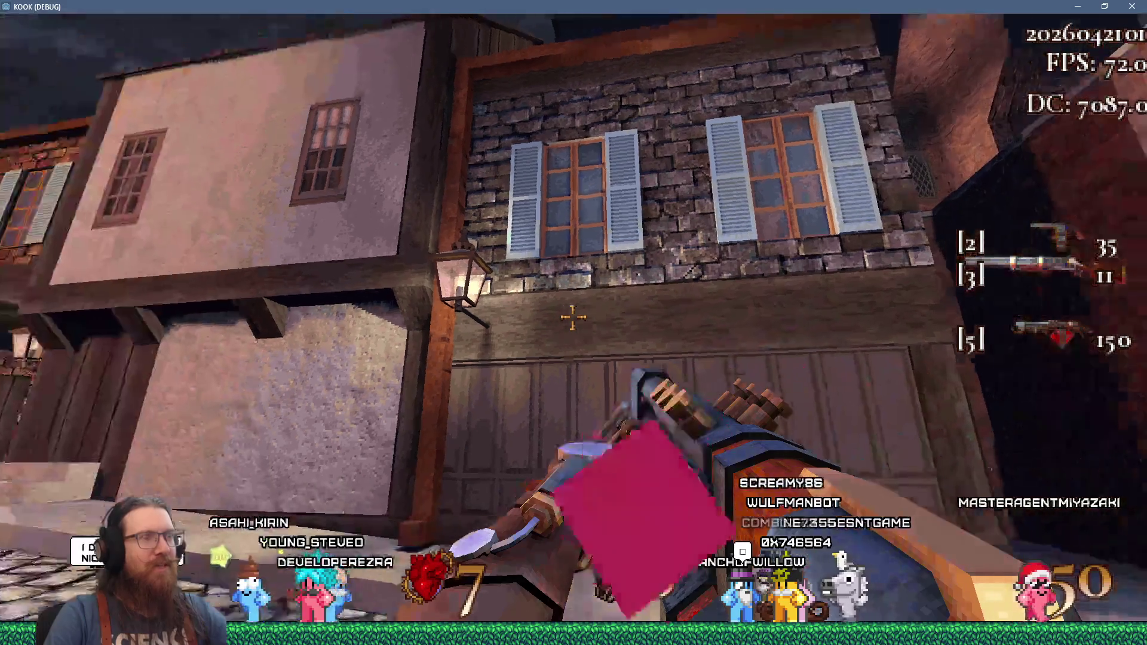
pyautogui.press('w')
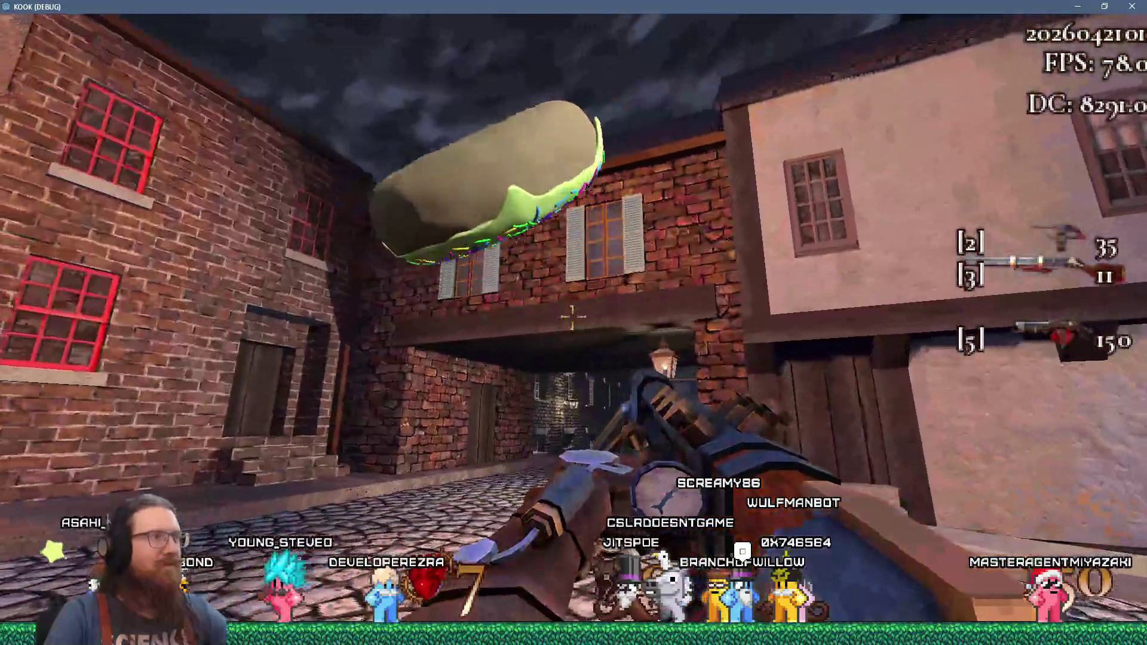
pyautogui.press('a')
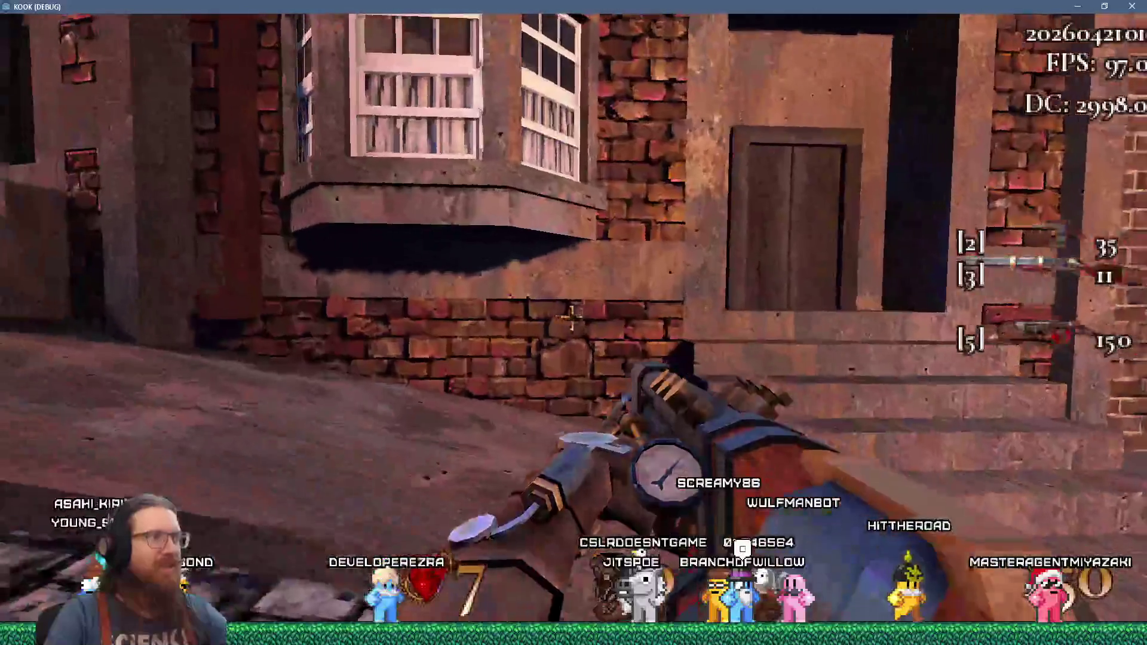
pyautogui.press('d')
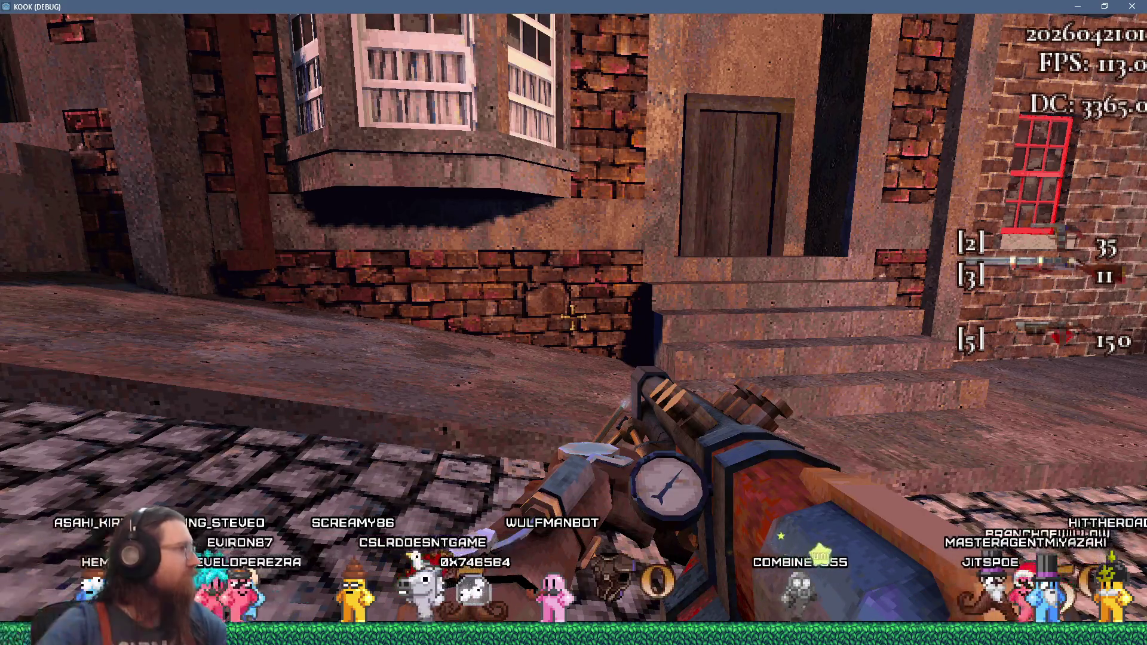
pyautogui.moveTo(572, 318)
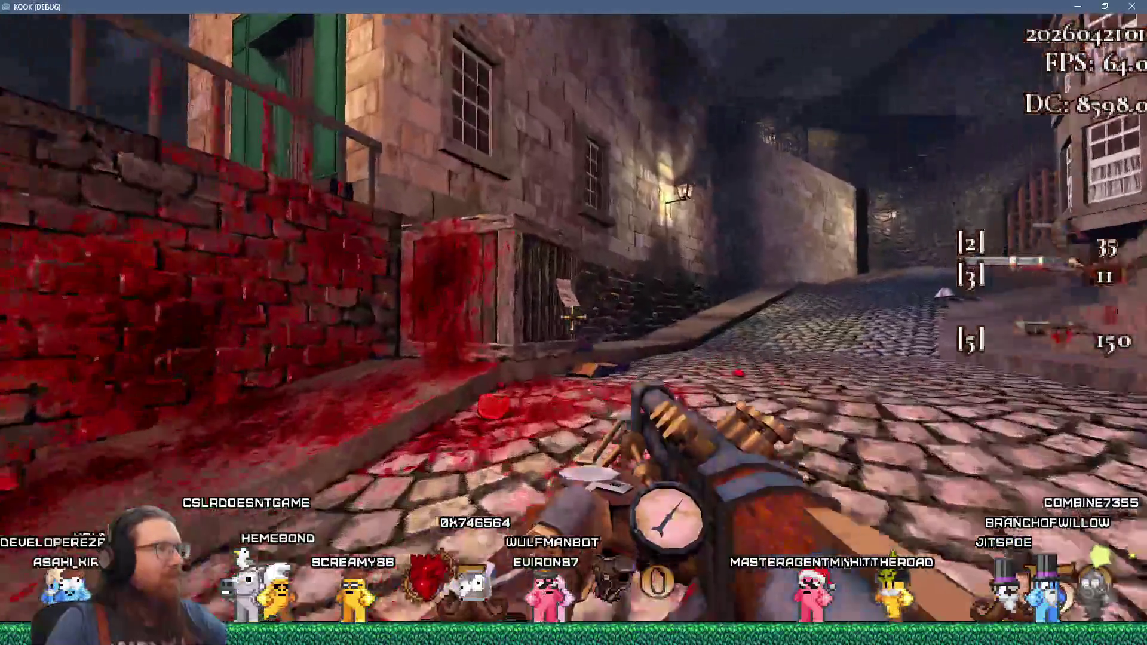
pyautogui.click(572, 317)
pyautogui.moveTo(571, 317)
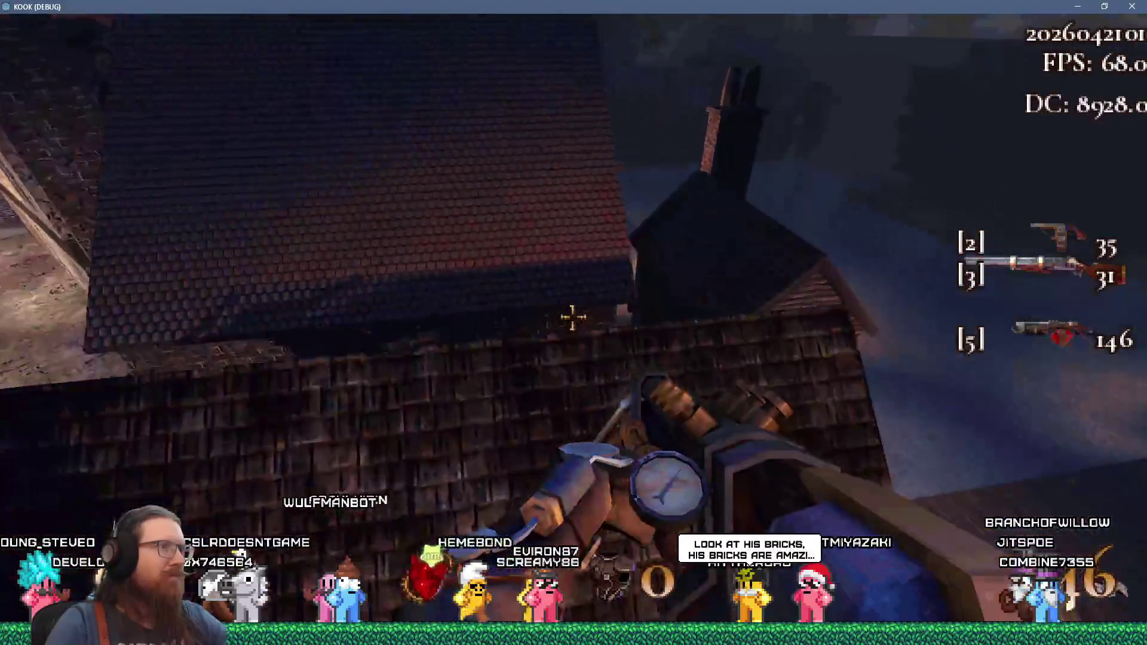
# - Flame the demons in the dark alley, then move to the brick wall and flame toward the building
pyautogui.moveTo(572, 317); pyautogui.dragTo(573, 317)
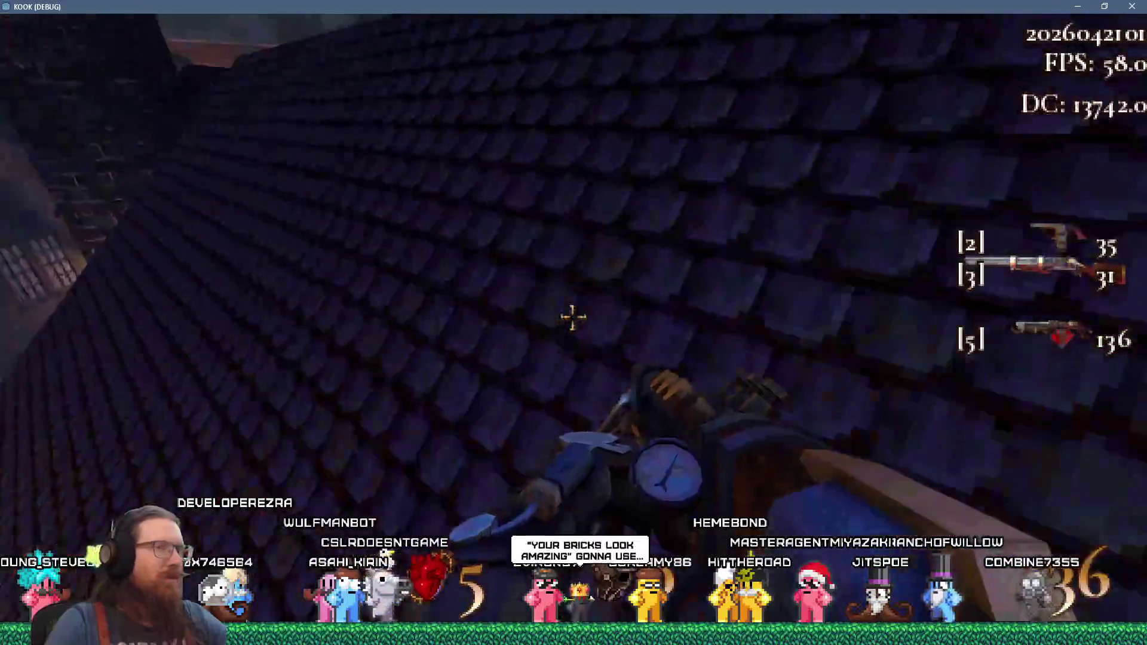
pyautogui.moveTo(572, 317)
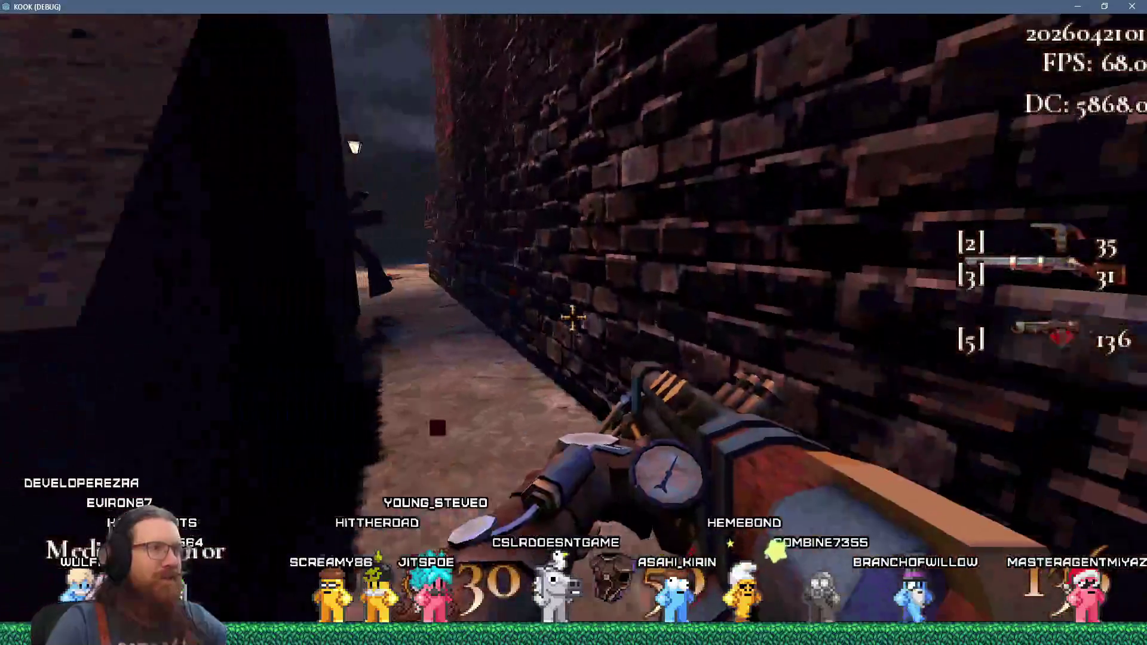
pyautogui.click(572, 317)
pyautogui.moveTo(573, 318); pyautogui.dragTo(572, 317)
pyautogui.press('w')
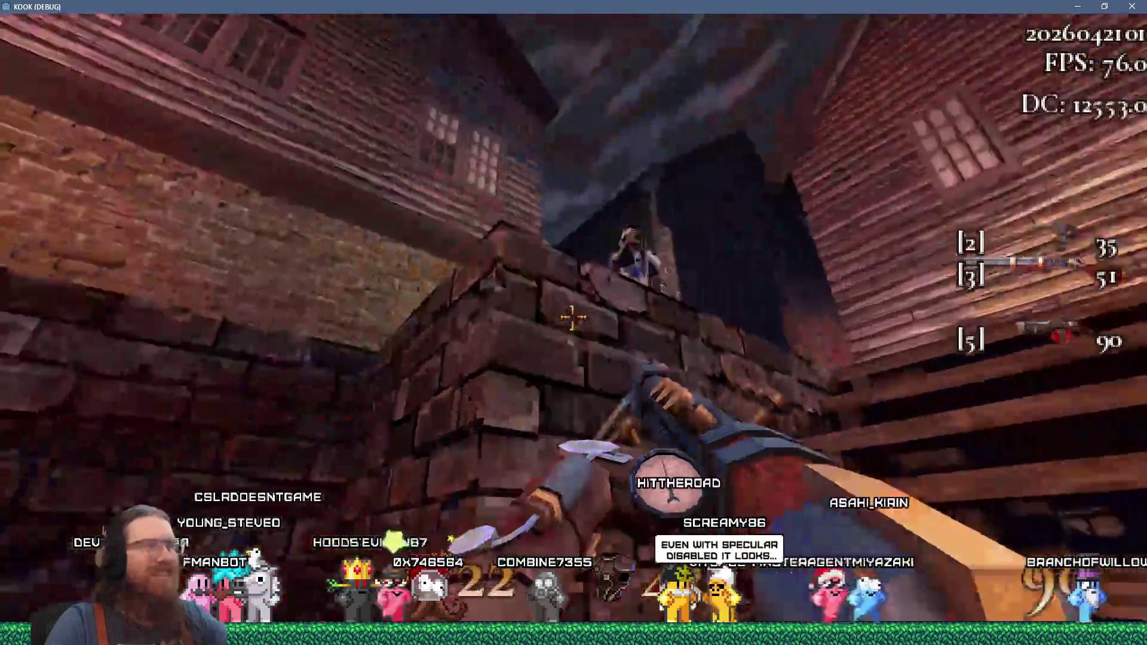
pyautogui.moveTo(572, 317); pyautogui.dragTo(572, 318)
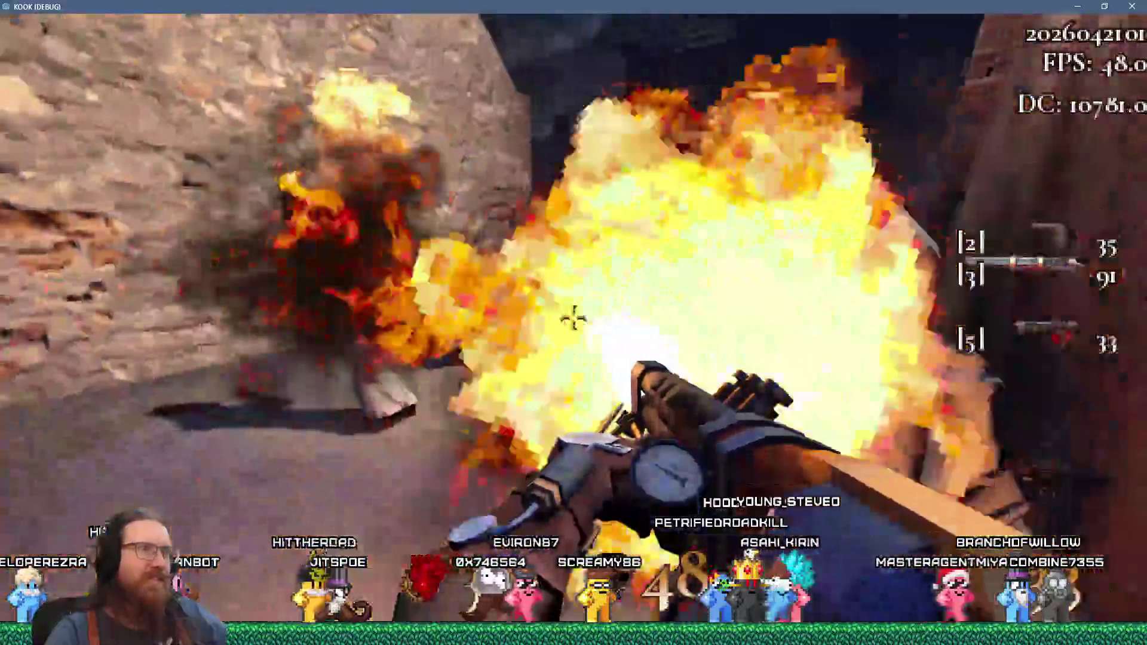
# - Flame the rooftop enemy, heal, climb the stone staircase, and open the development console
pyautogui.click(573, 318)
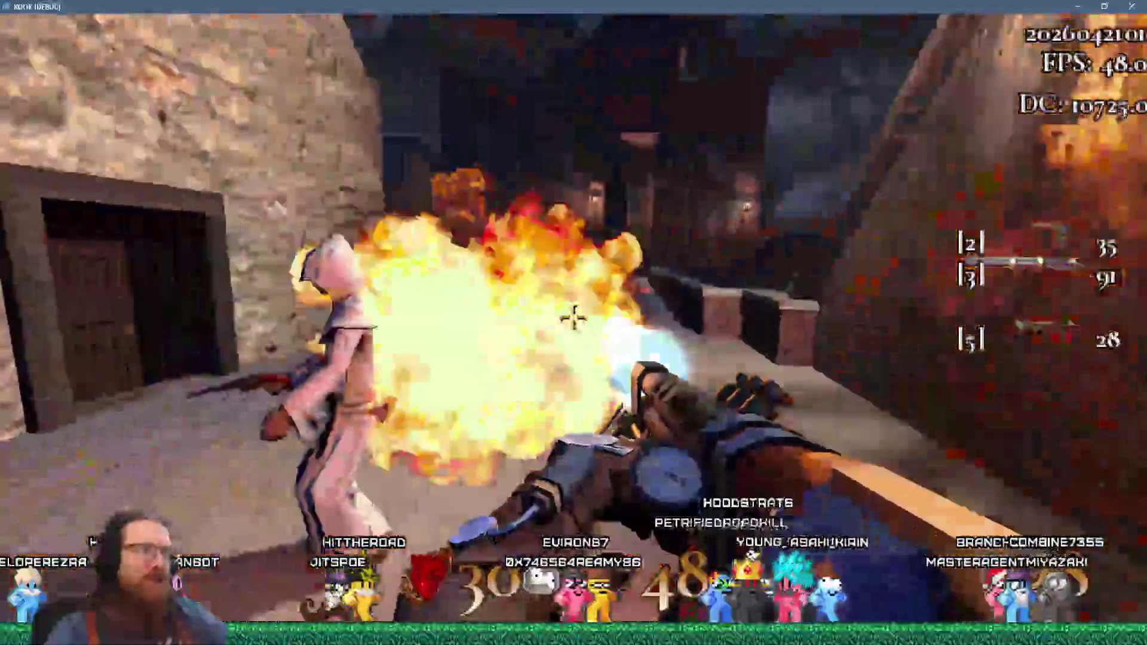
pyautogui.click(573, 318)
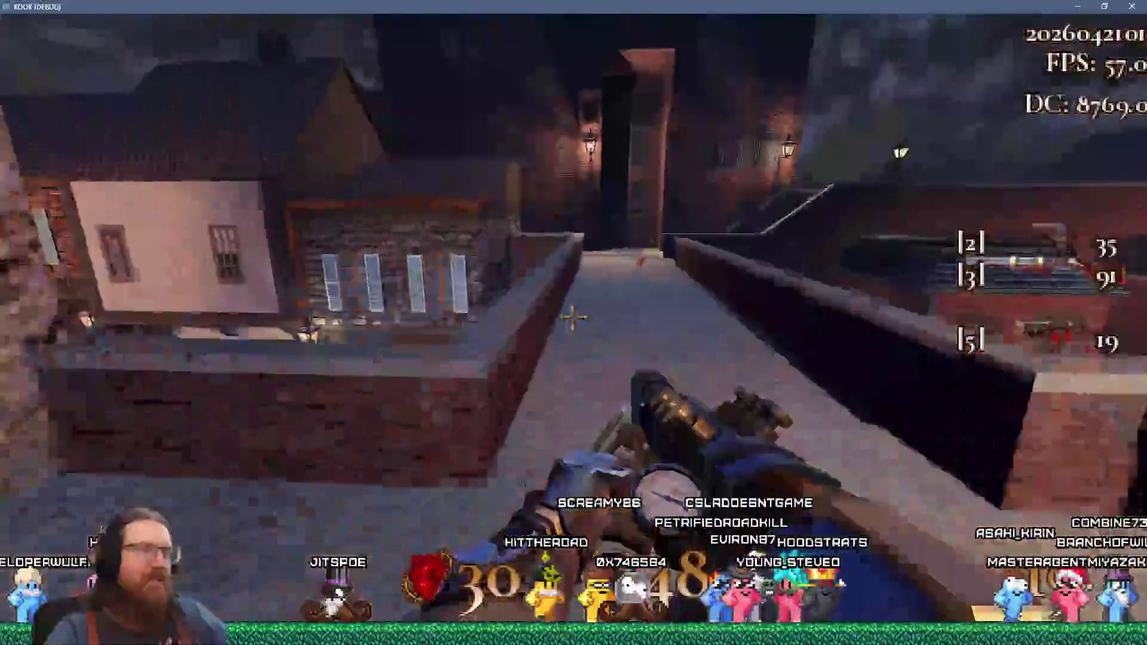
pyautogui.press('w')
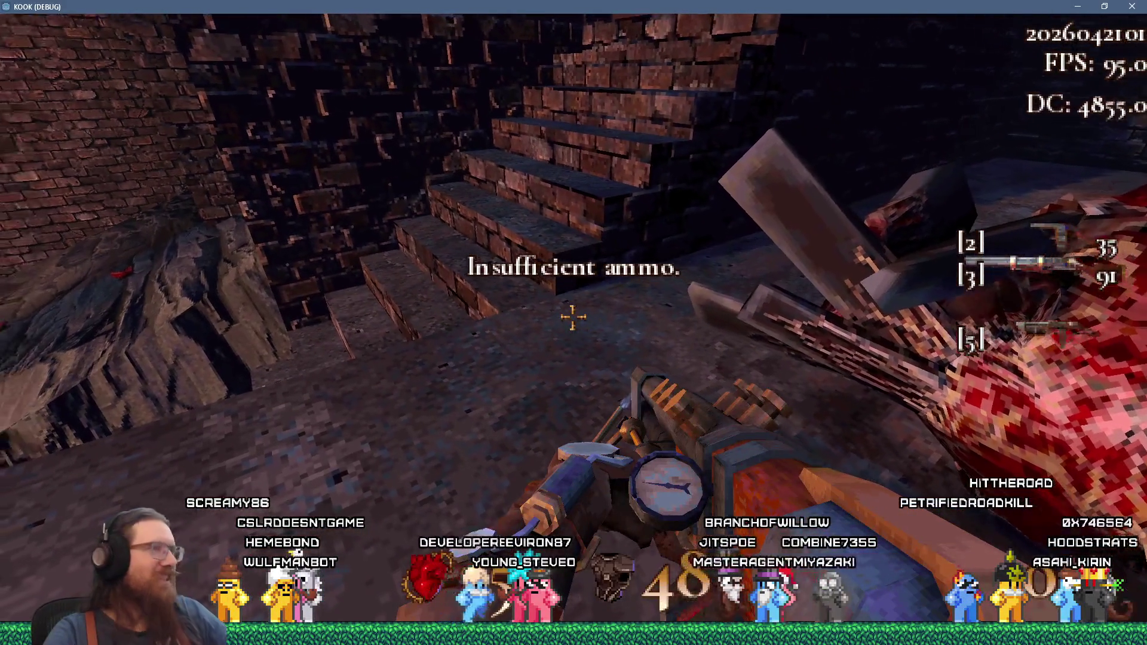
pyautogui.press('w')
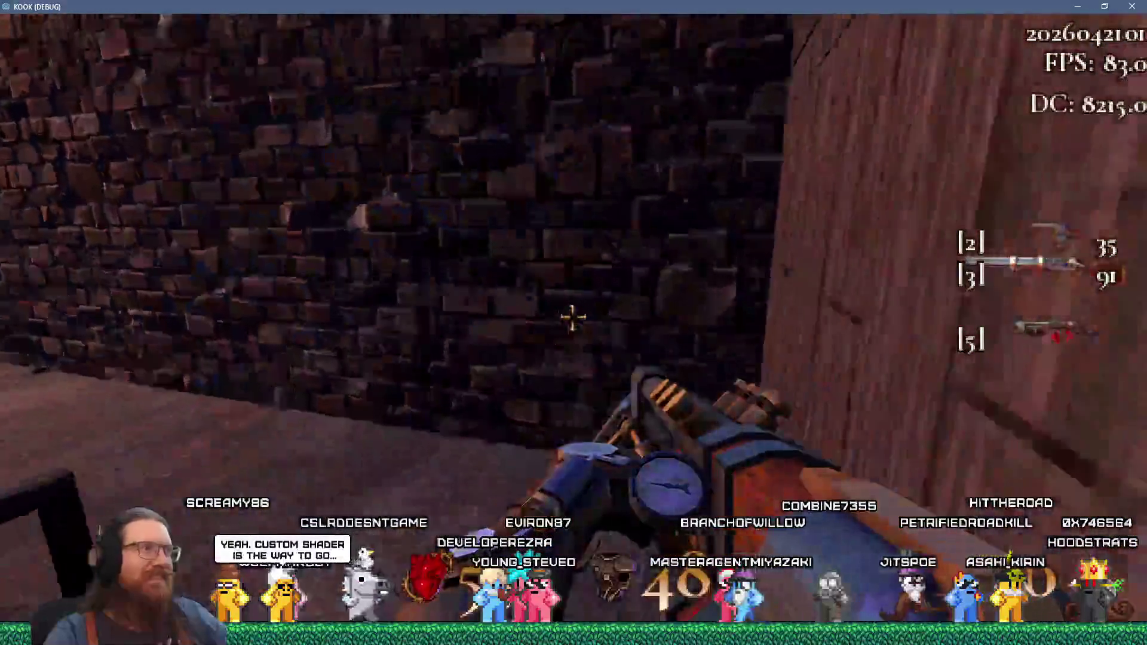
pyautogui.press('w')
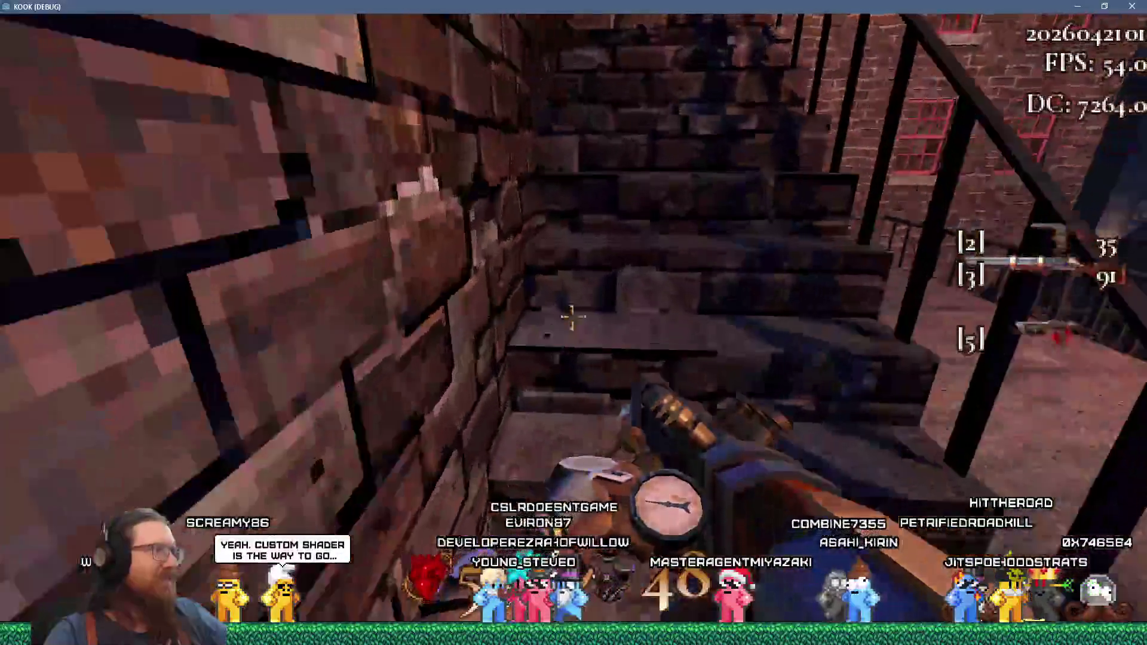
pyautogui.press('w')
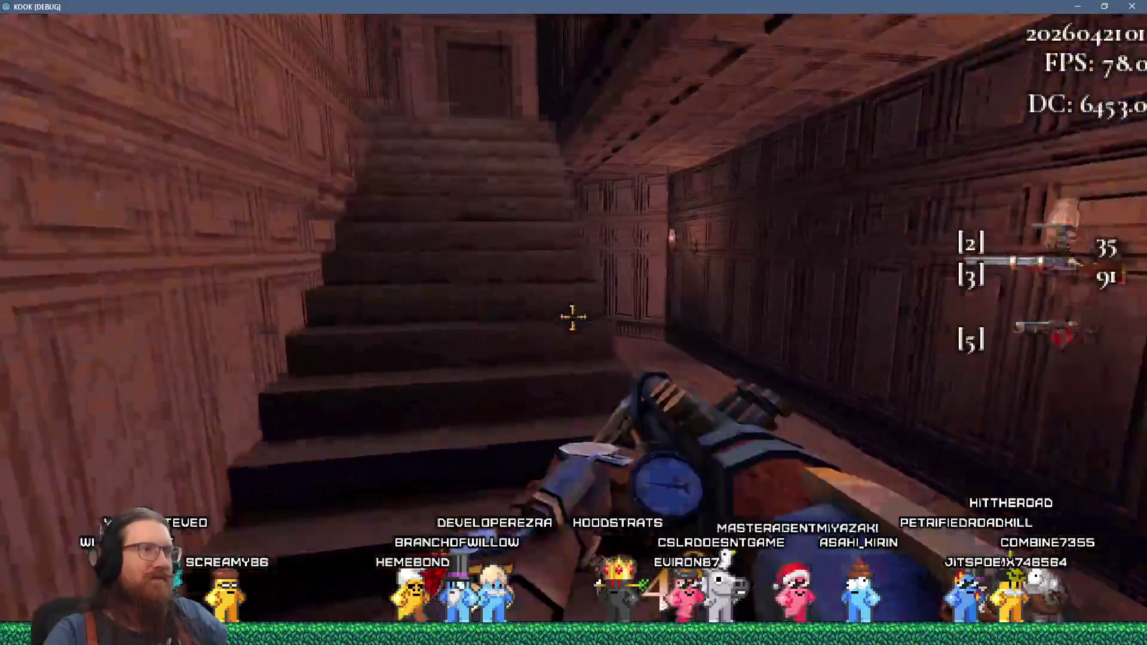
pyautogui.press('`')
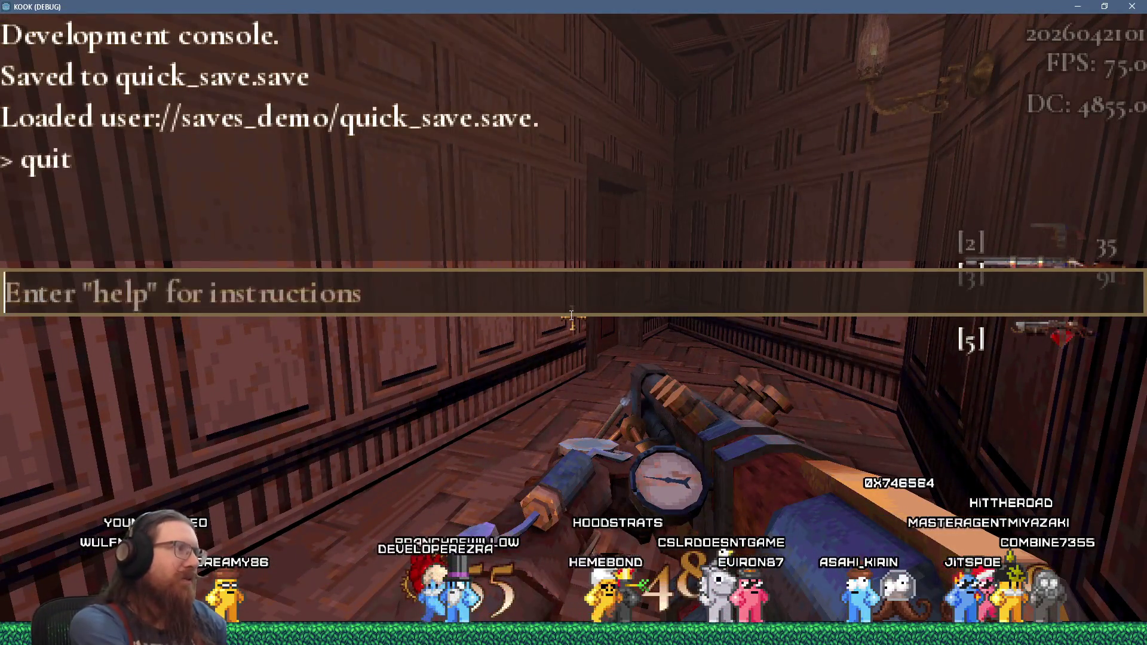
# - Switch from the game back to the Godot editor with Alt+Tab
pyautogui.hotkey('alt', 'Tab')
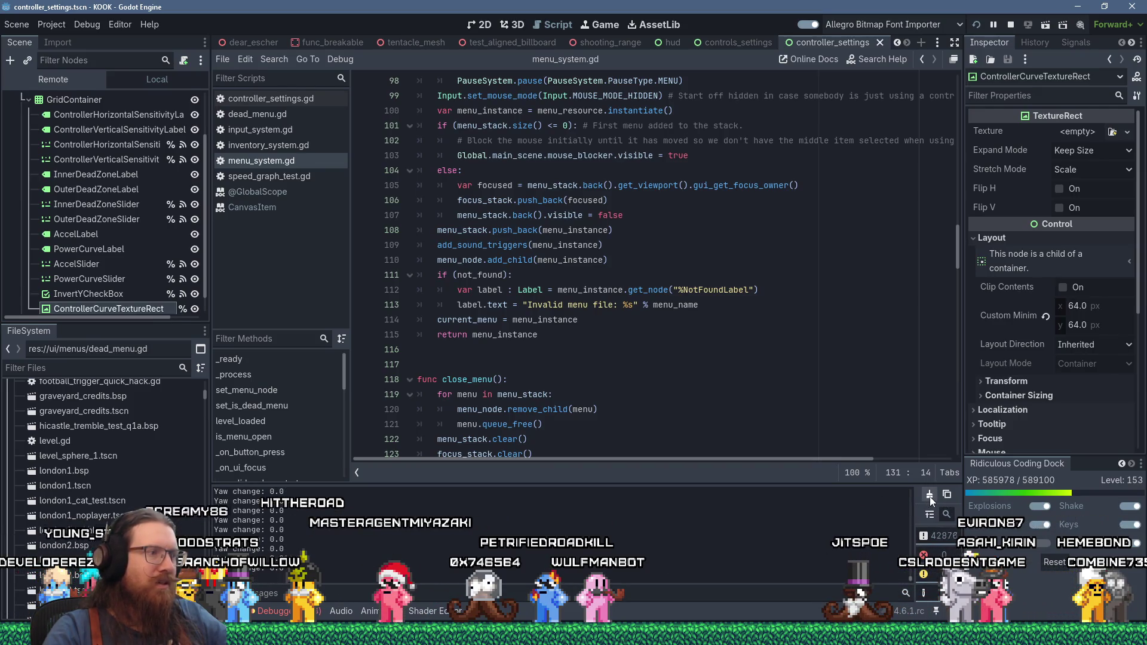
# - Stop the game, clear the Output log, and search all project files for 'yaw change'
pyautogui.press('F8')
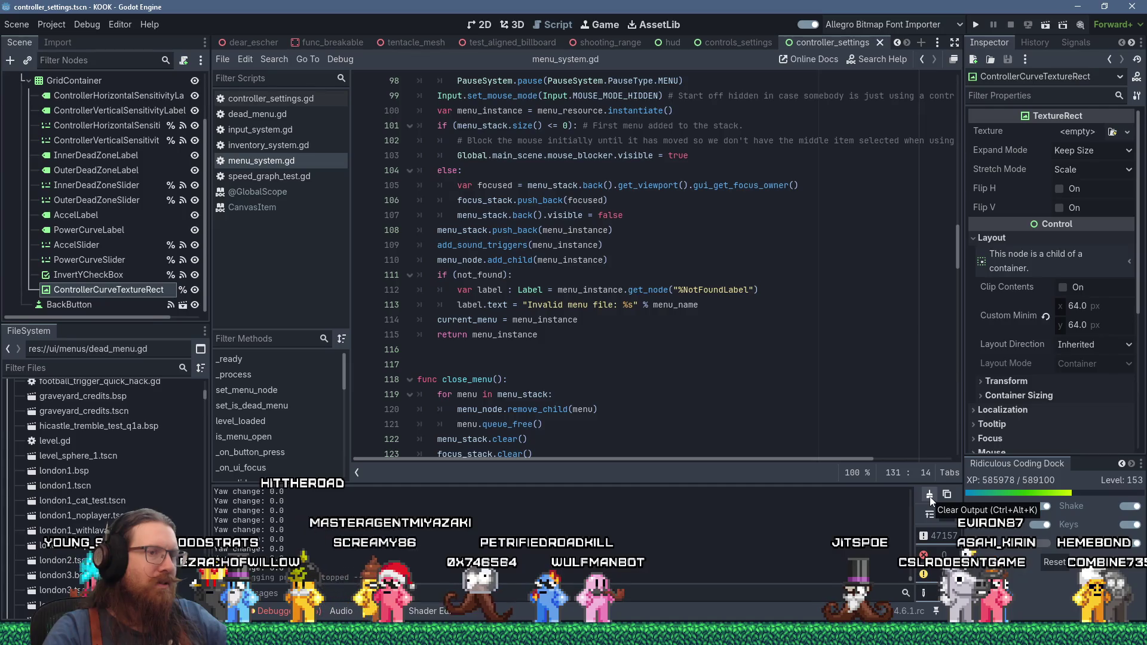
pyautogui.click(930, 496)
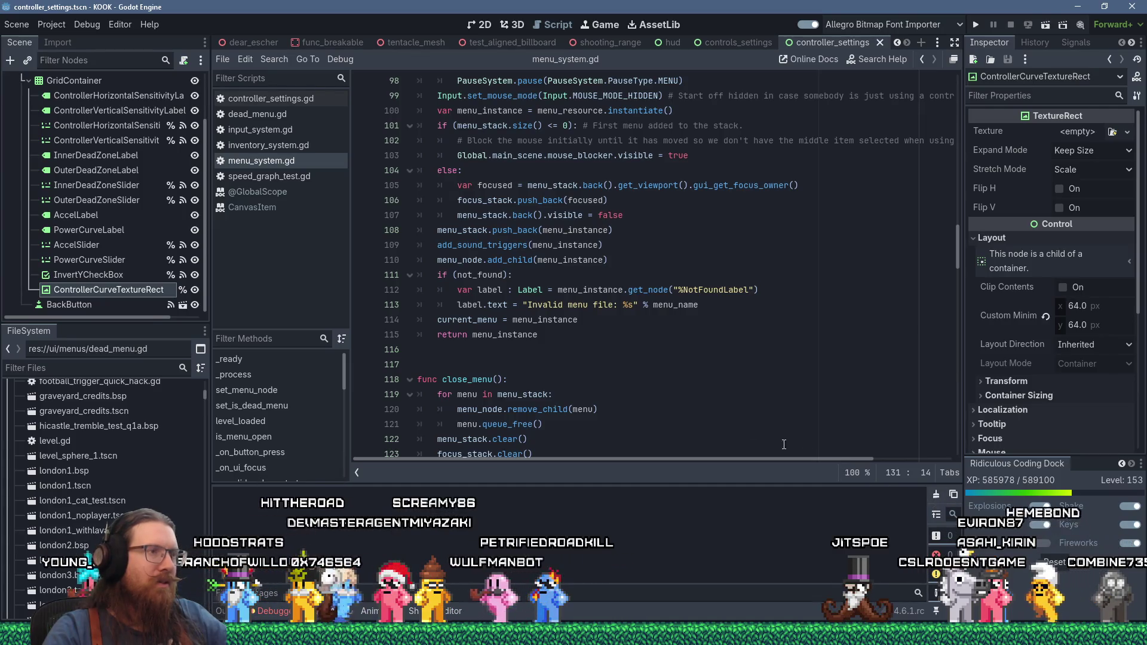
pyautogui.click(274, 59)
pyautogui.click(317, 145)
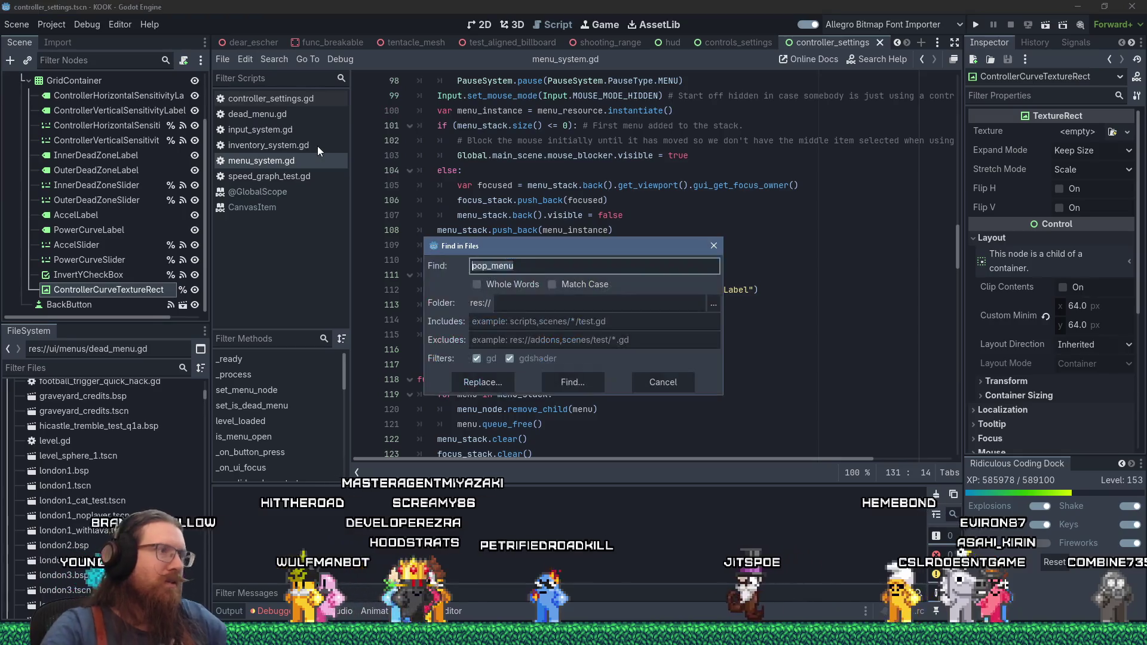
pyautogui.write('yaw change')
pyautogui.press('Return')
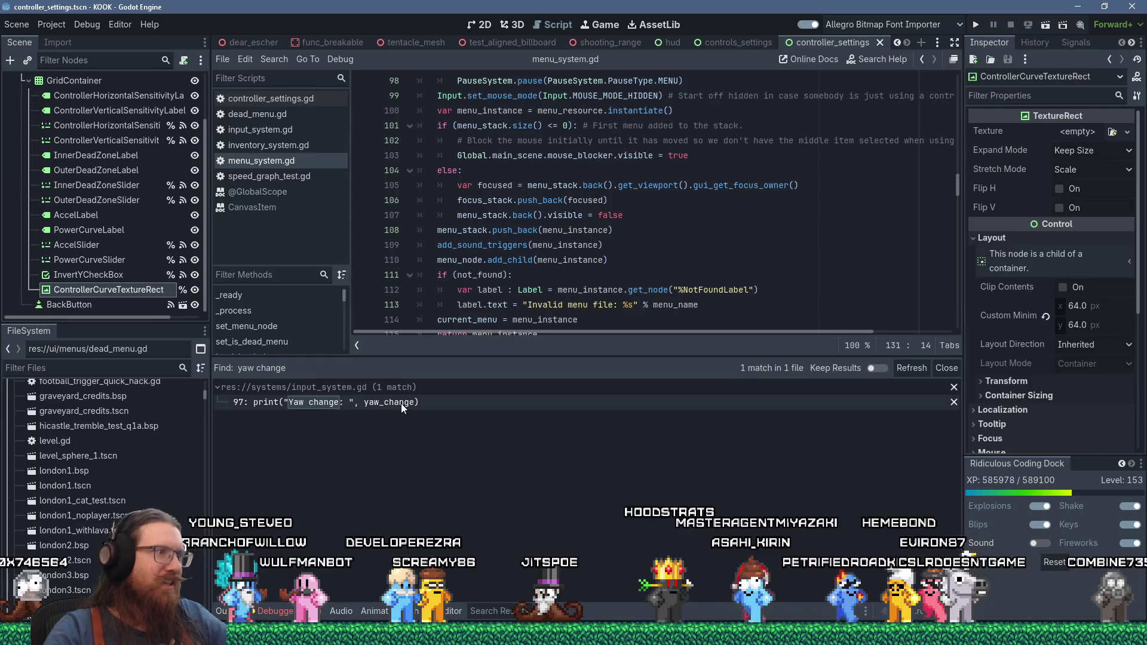
# - Delete the 'Yaw change' print on line 97 of input_system.gd and save the script
pyautogui.click(401, 403)
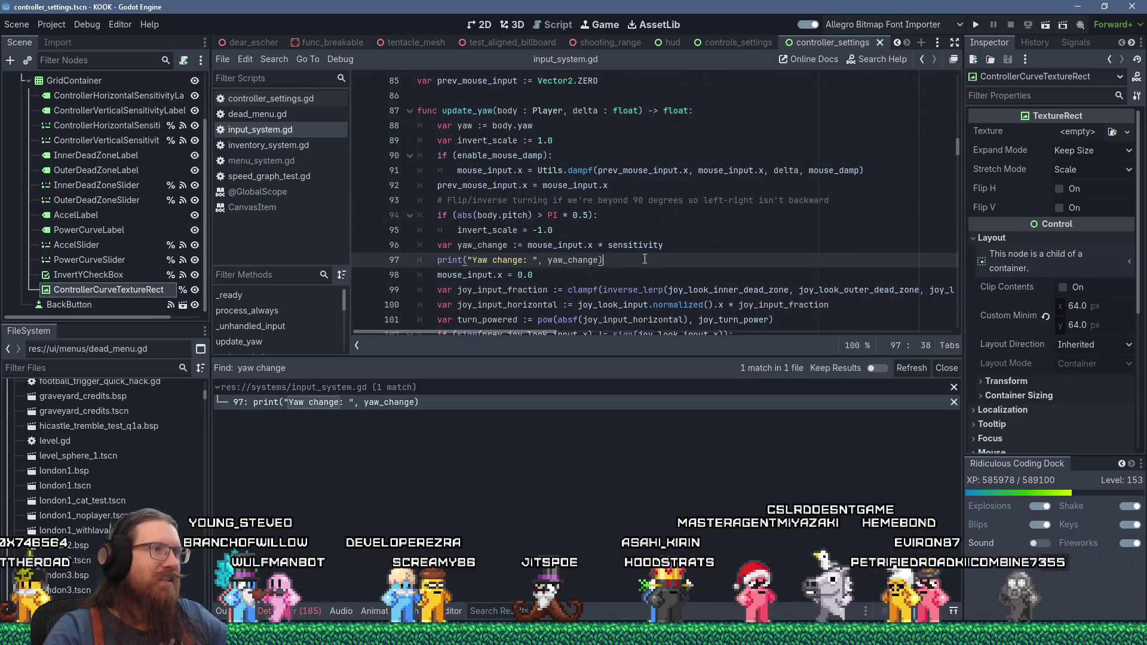
pyautogui.moveTo(605, 260); pyautogui.dragTo(687, 245)
pyautogui.press('BackSpace')
pyautogui.hotkey('ctrl', 's')
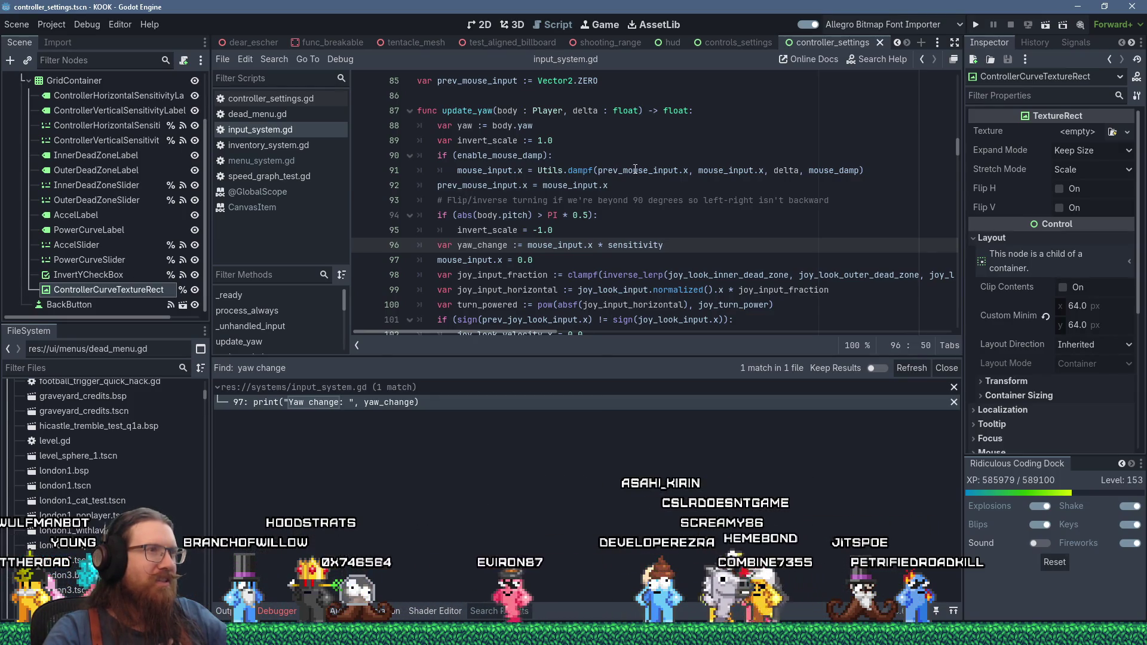
pyautogui.doubleClick(617, 170)
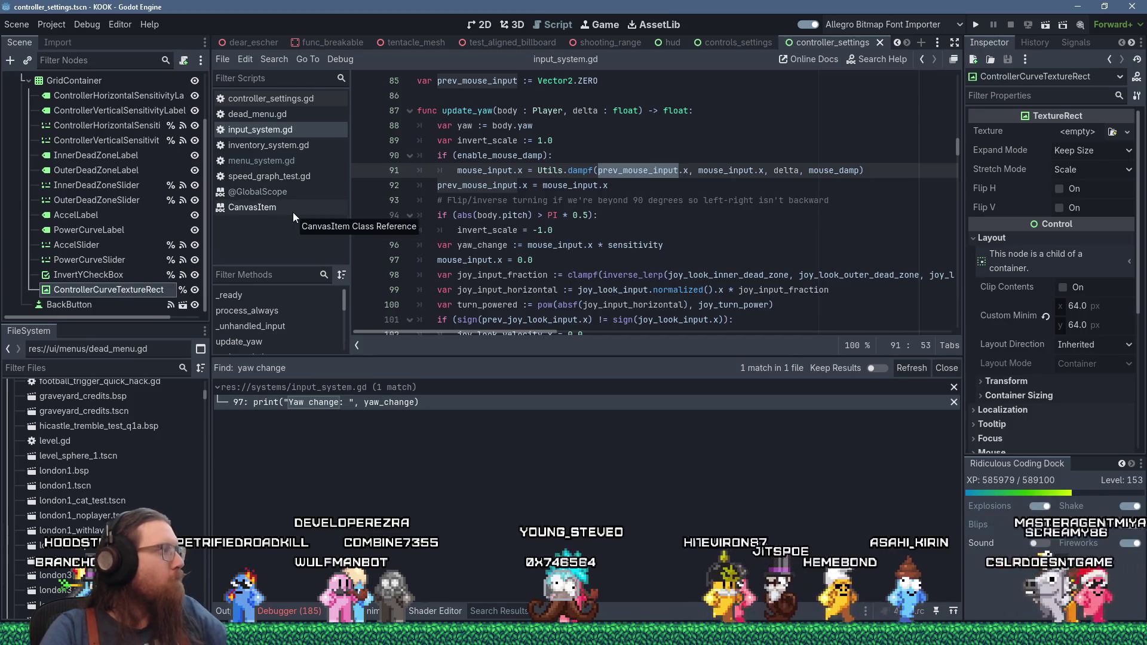
# - Return to Godot and review input_system.gd around line 82 and the joy_look_velocity reset line
pyautogui.hotkey('alt', 'Tab')
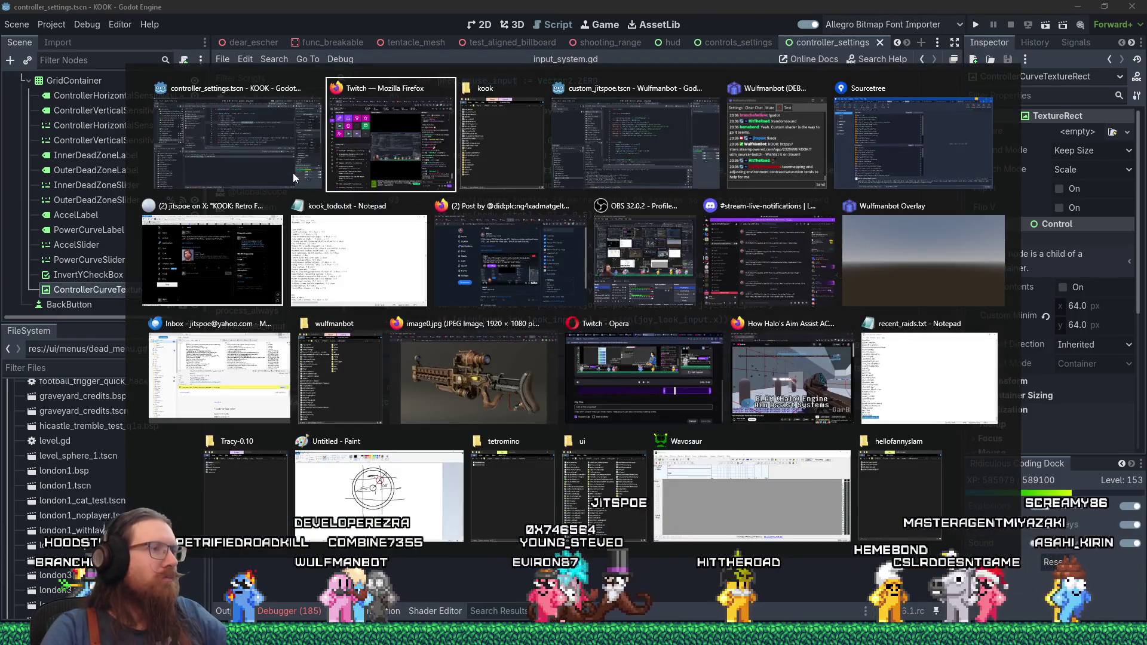
pyautogui.click(293, 178)
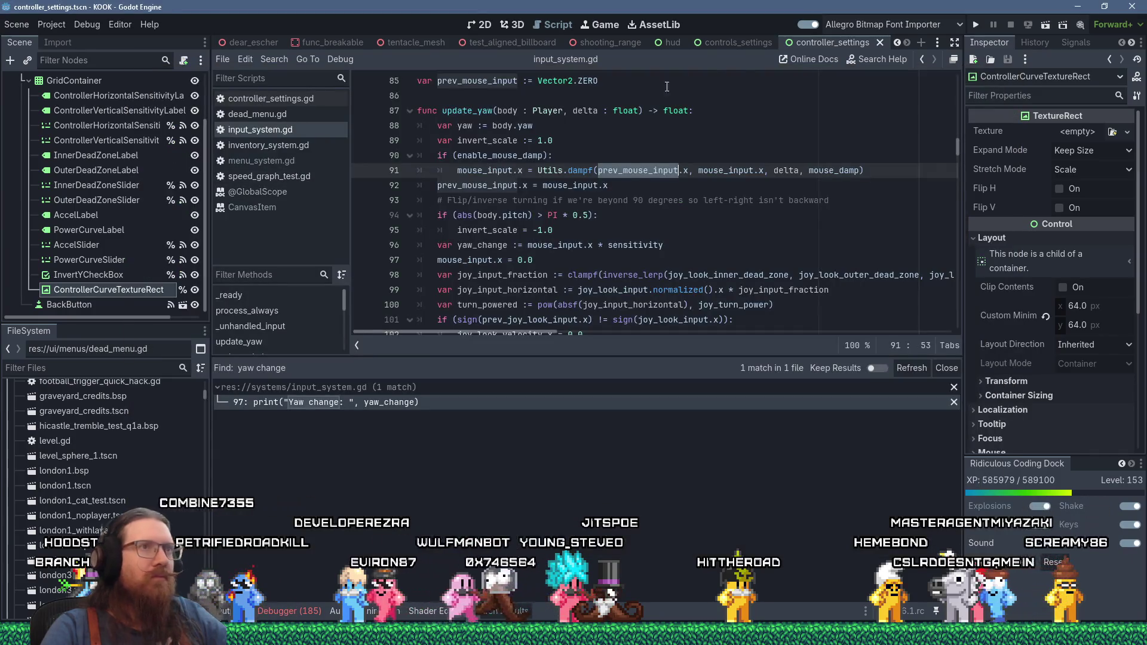
pyautogui.scroll(4, 644, 212)
pyautogui.click(643, 215)
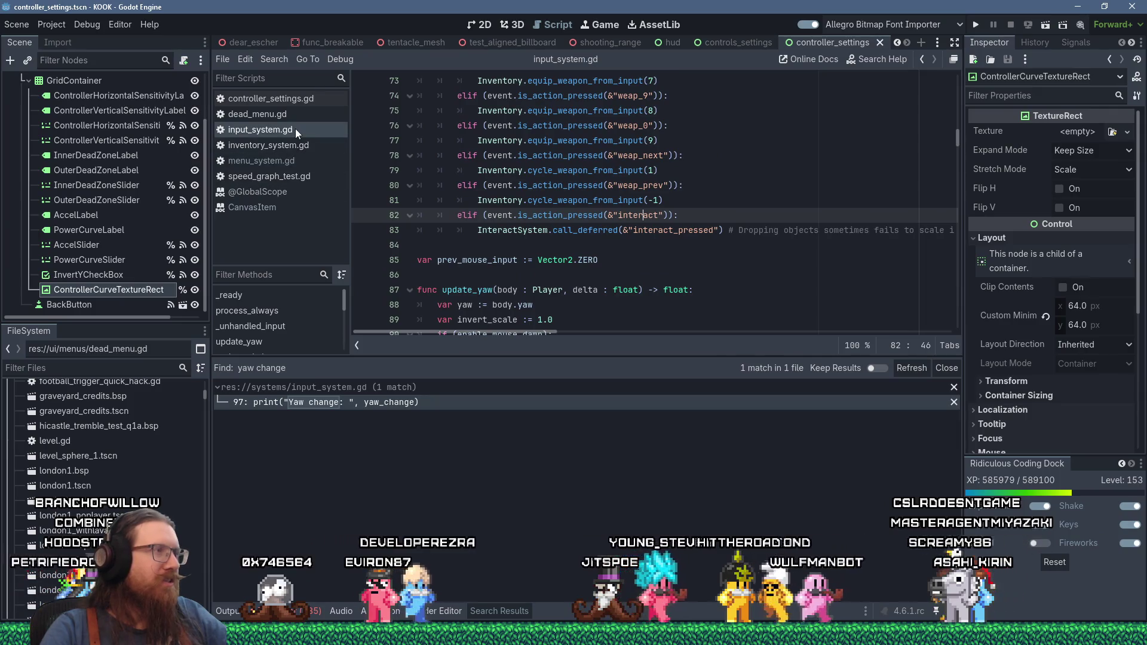
pyautogui.scroll(-3, 502, 254)
pyautogui.scroll(-12, 502, 254)
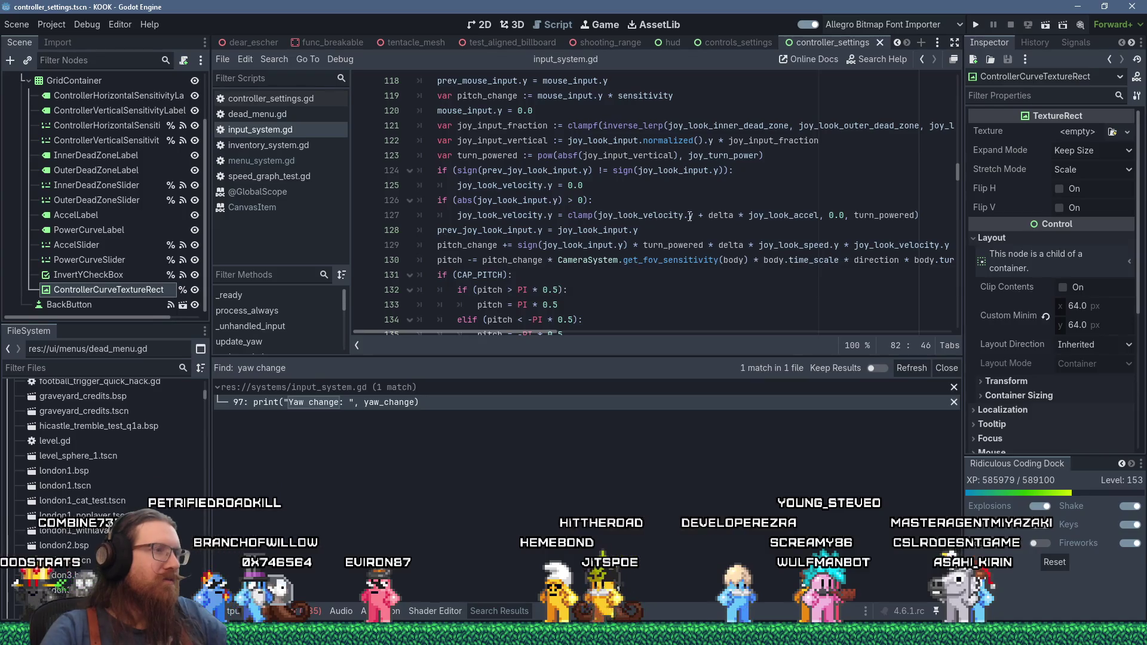
pyautogui.moveTo(690, 217)
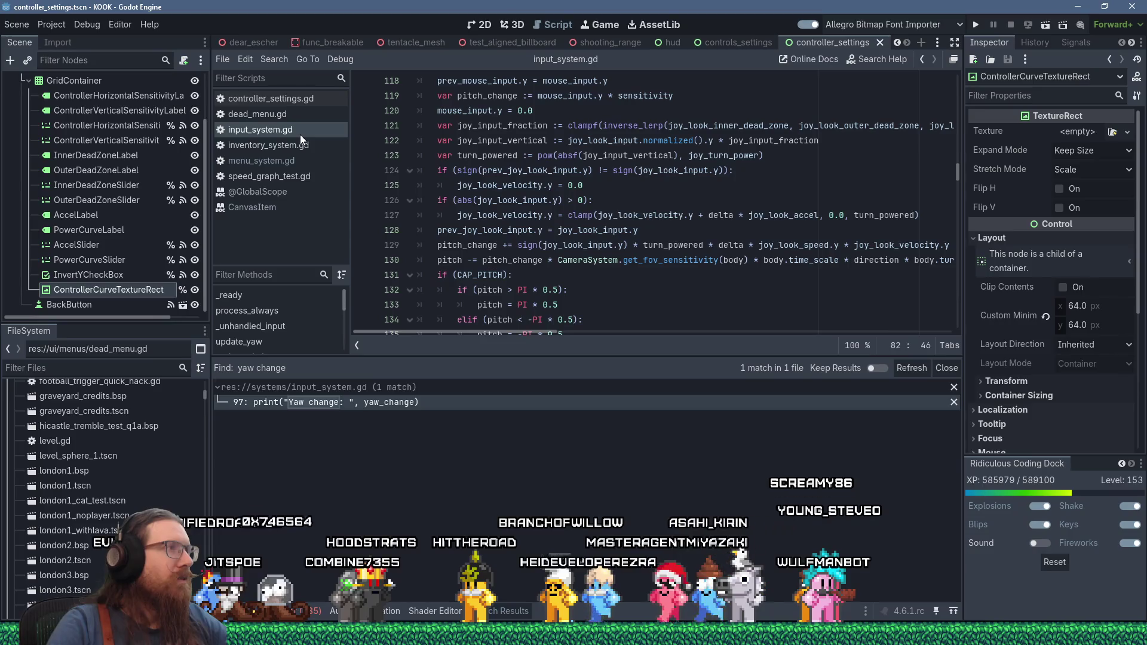
pyautogui.click(543, 185)
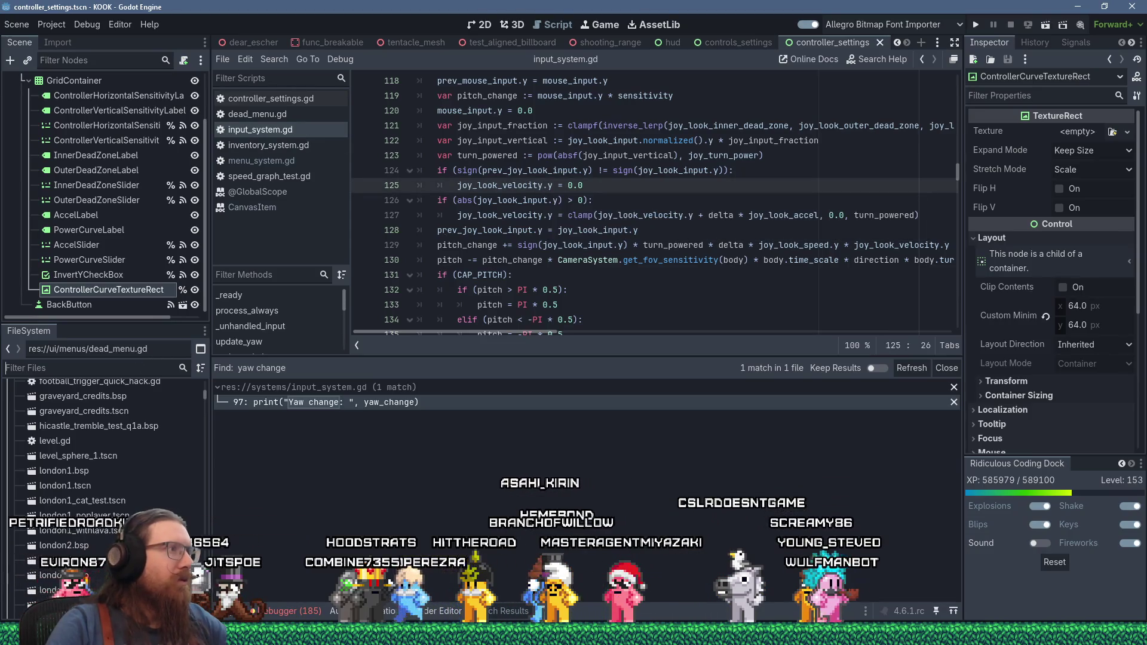
# - Close all scripts except input_system.gd and filter the FileSystem for 'config_sy'
pyautogui.rightClick(307, 132)
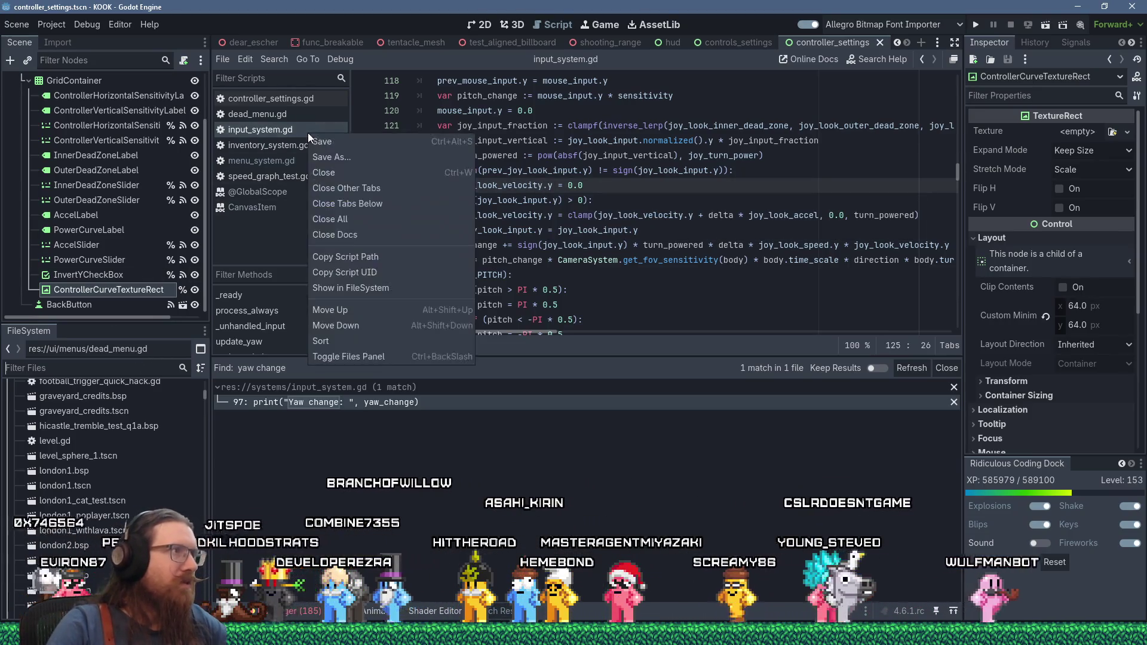
pyautogui.click(345, 187)
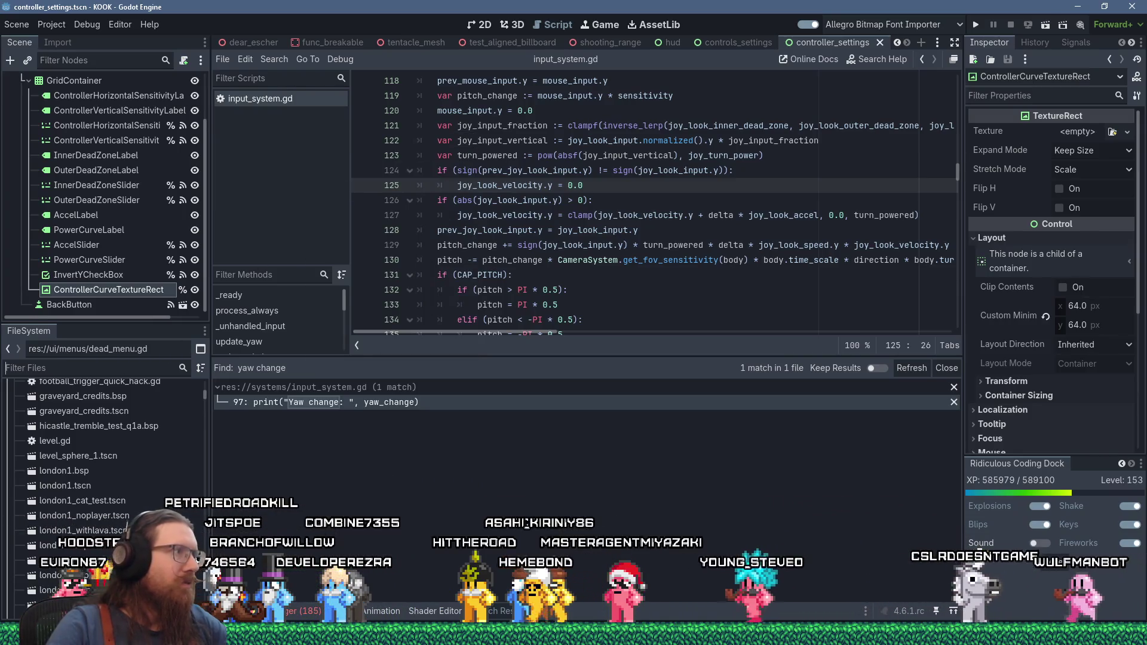
pyautogui.write('config_sy')
# - Open config_system.gd from the filtered FileSystem results in the script editor
pyautogui.click(101, 437)
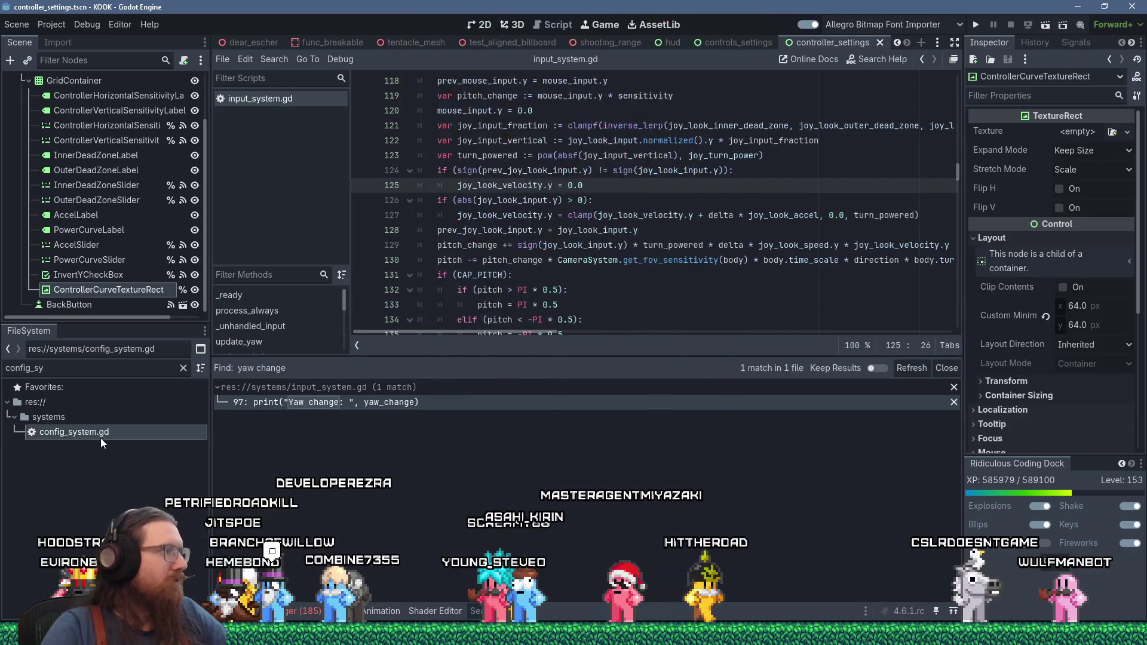
pyautogui.doubleClick(100, 438)
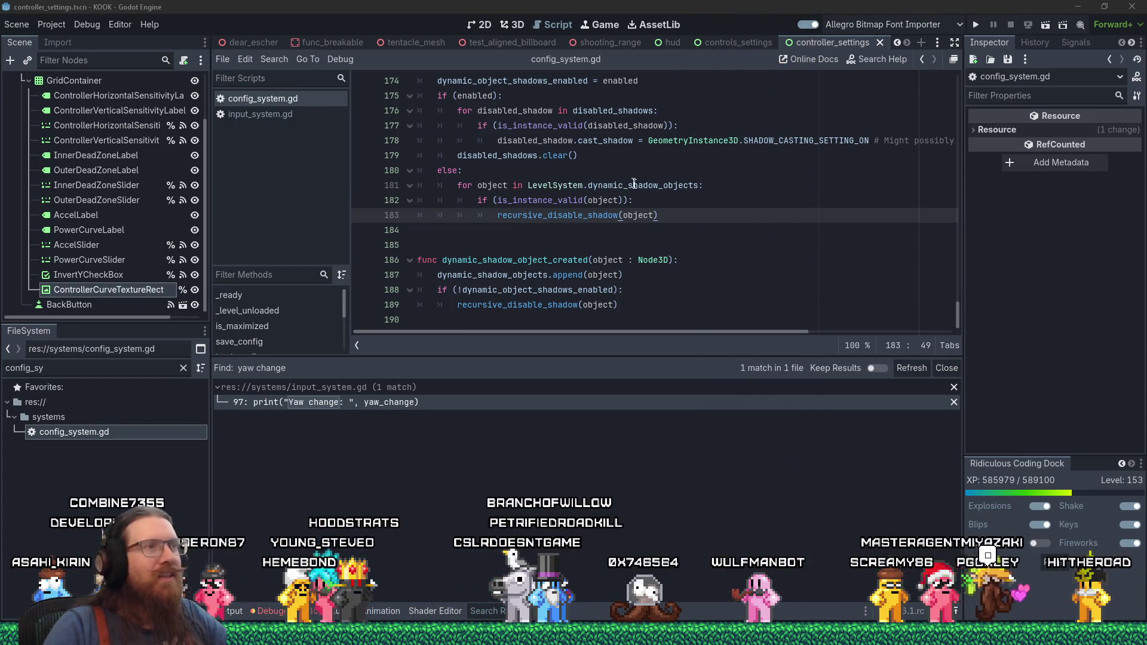
pyautogui.click(684, 172)
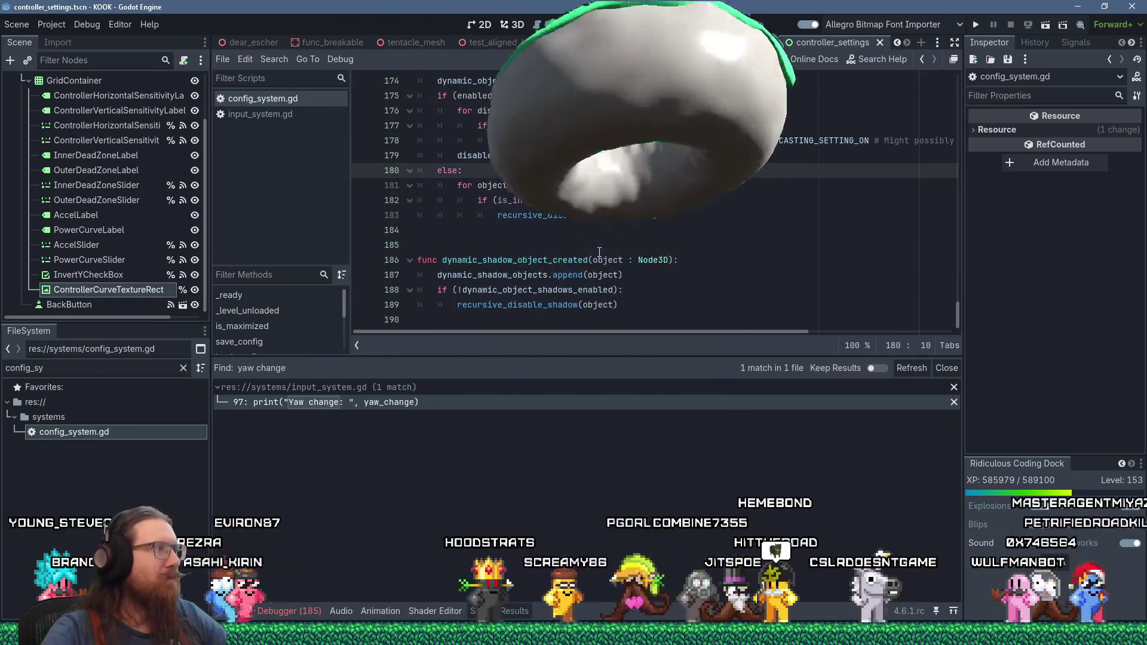
# - Scroll to the top of config_system.gd, place the caret on line 26, and start a search
pyautogui.scroll(5, 597, 197)
pyautogui.scroll(-2, 599, 253)
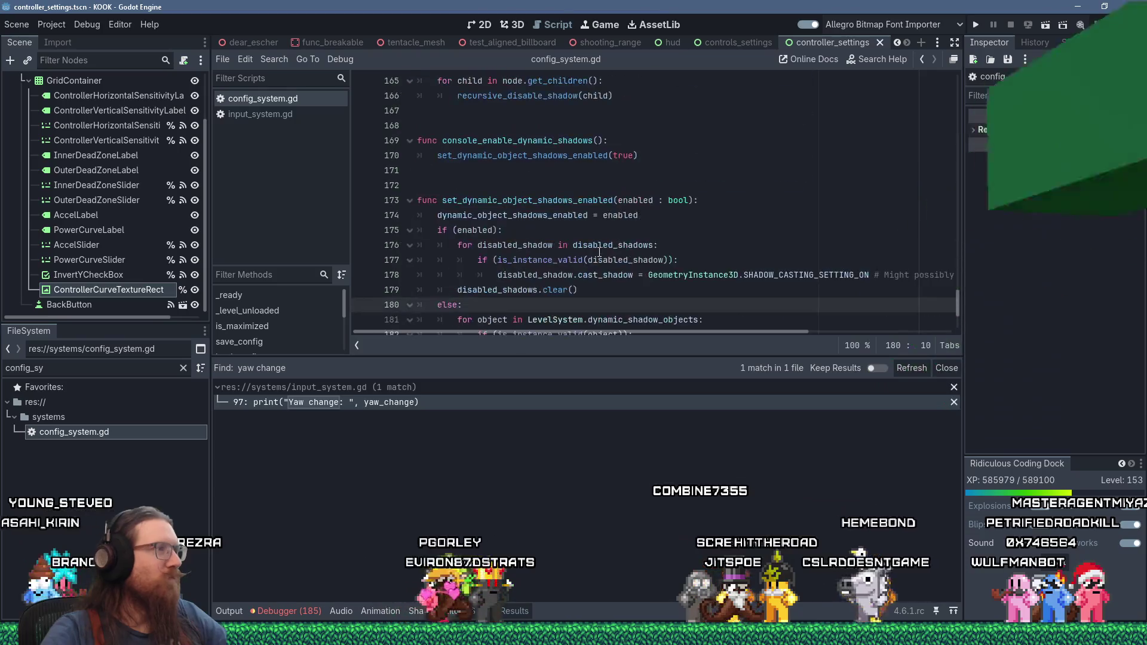
pyautogui.scroll(4, 600, 252)
pyautogui.scroll(10, 599, 252)
pyautogui.moveTo(957, 235); pyautogui.dragTo(938, 89)
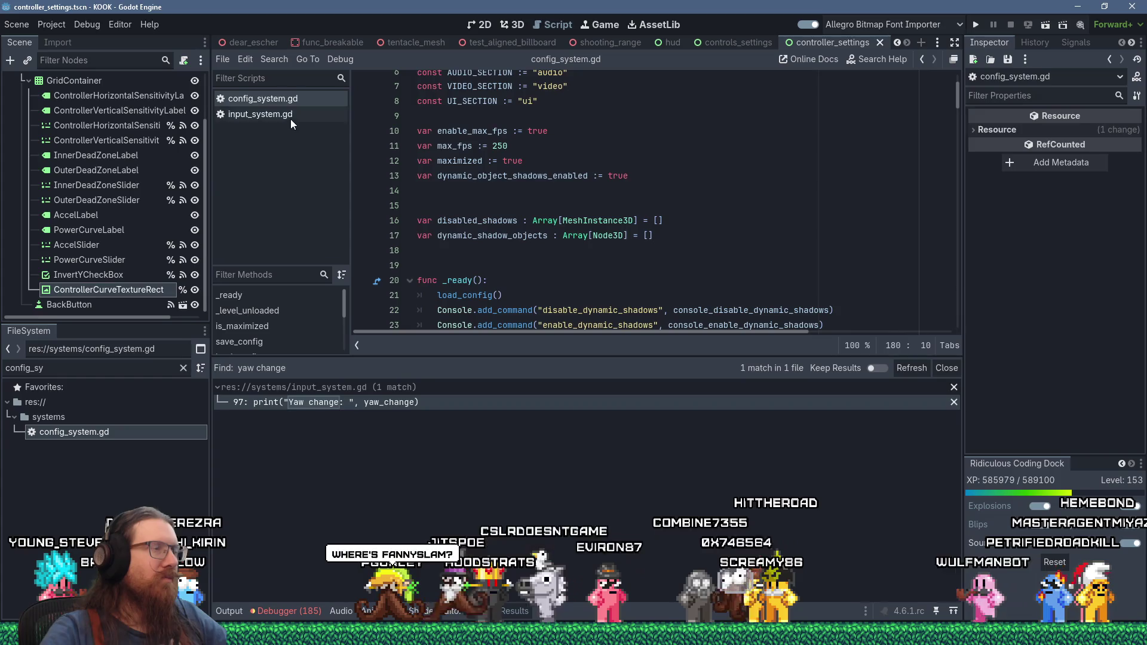
pyautogui.scroll(2, 687, 197)
pyautogui.scroll(-6, 687, 197)
pyautogui.click(739, 184)
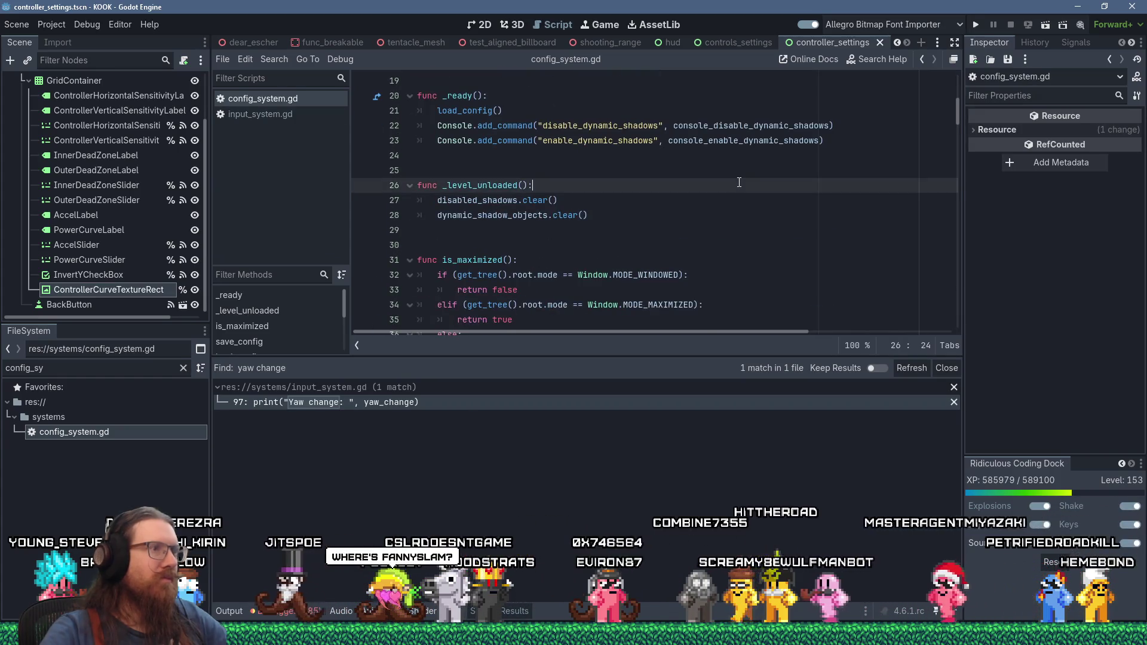
pyautogui.hotkey('ctrl', 'f')
# - After line 55, add config.set_value(CONTROLS_SECTION, "joy_look_speed_x", InputSystem.joy_look_speed.x)
pyautogui.write('sensiti')
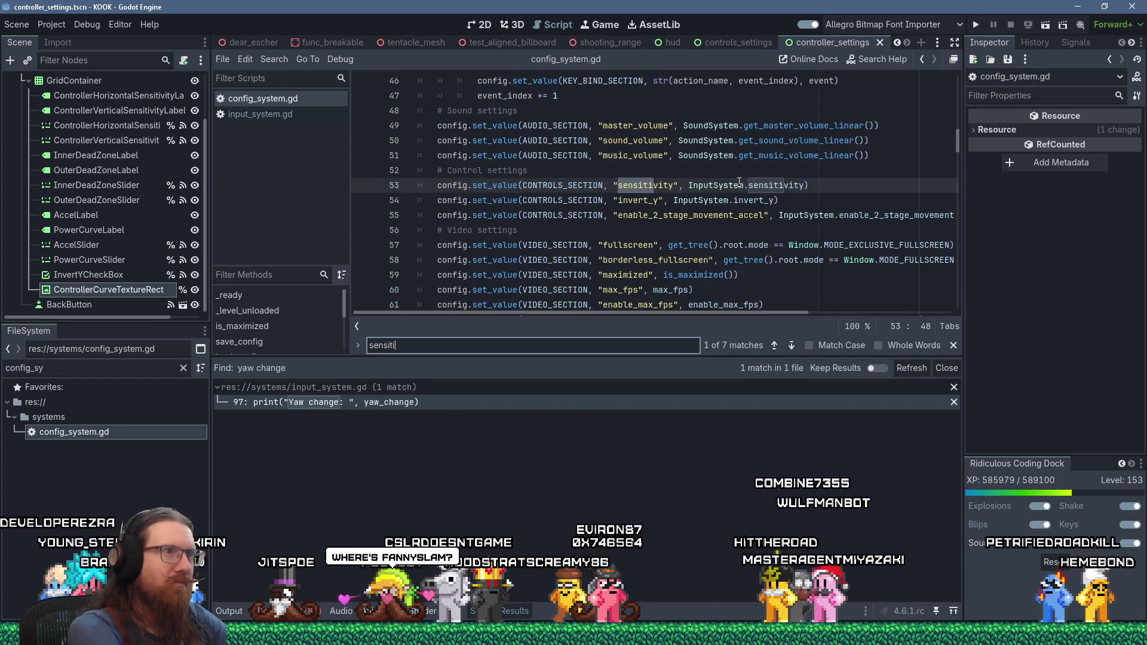
pyautogui.press('Escape')
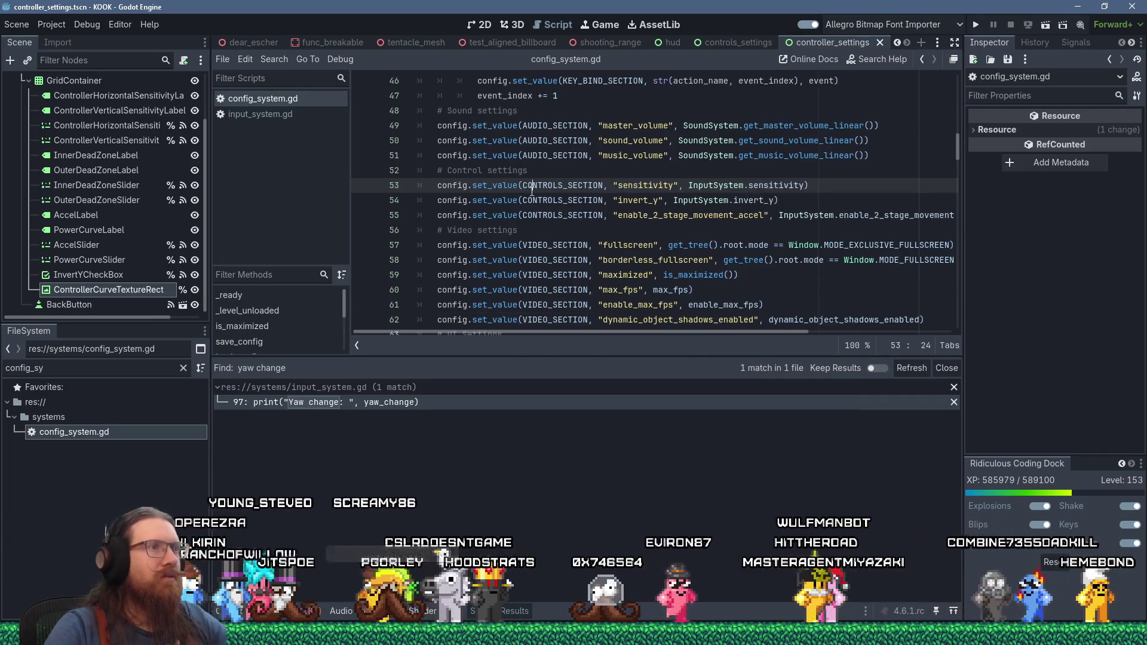
pyautogui.click(634, 215)
pyautogui.press('End')
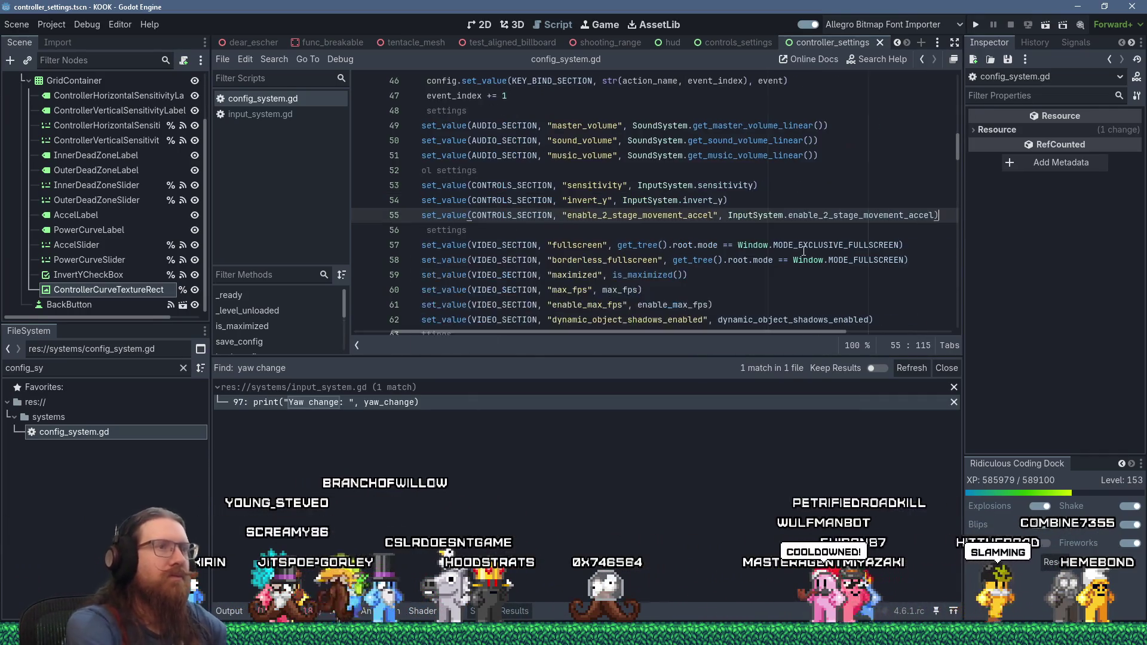
pyautogui.press('Return')
pyautogui.write('config.set_value(CONTROL')
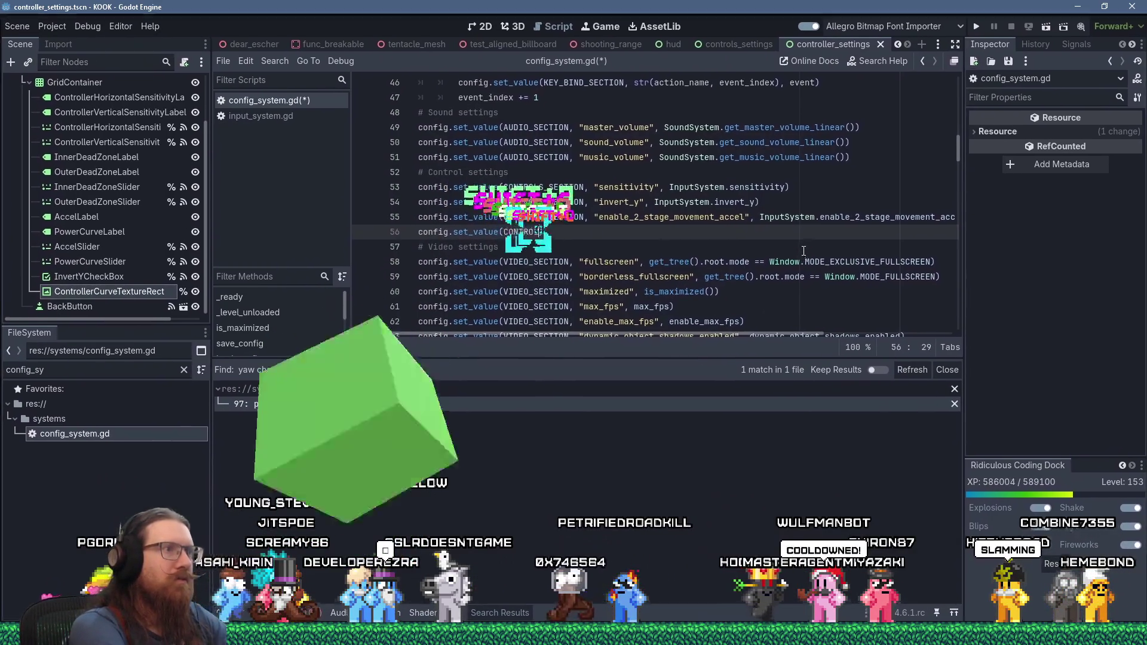
pyautogui.write('S_SEECTION')
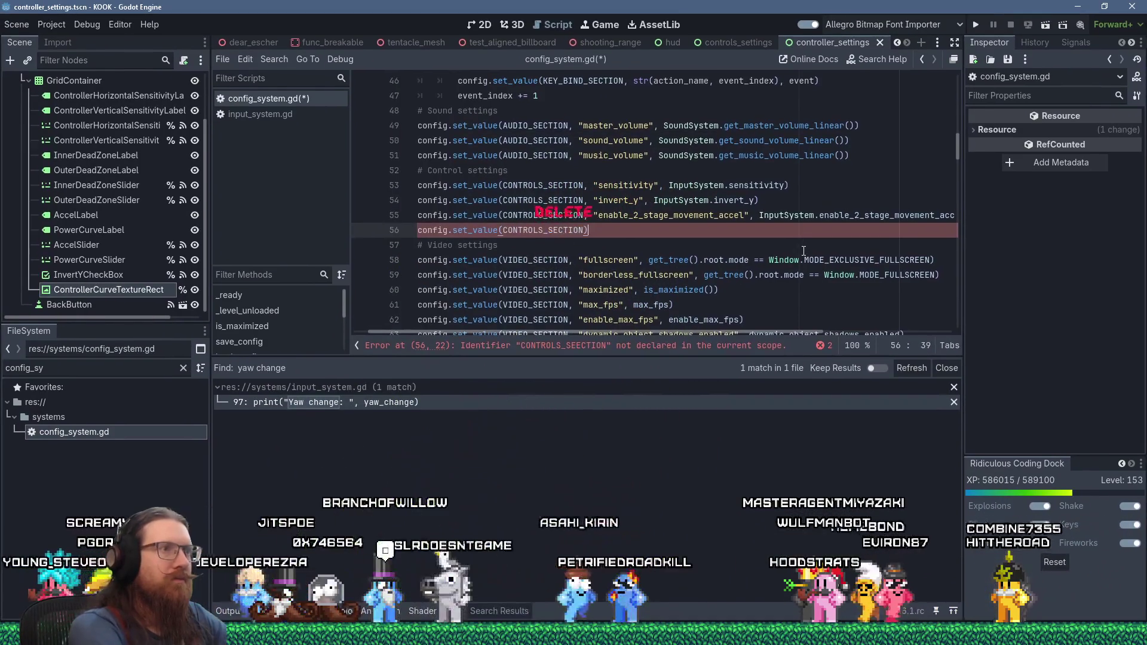
pyautogui.write(', ')
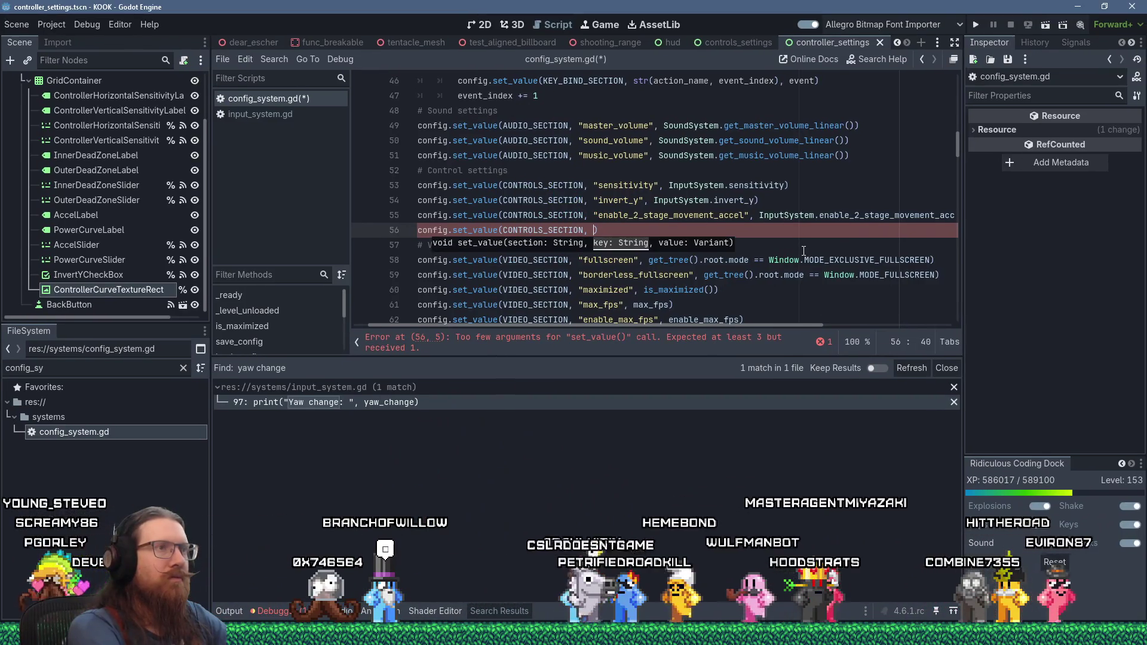
pyautogui.write('"joy')
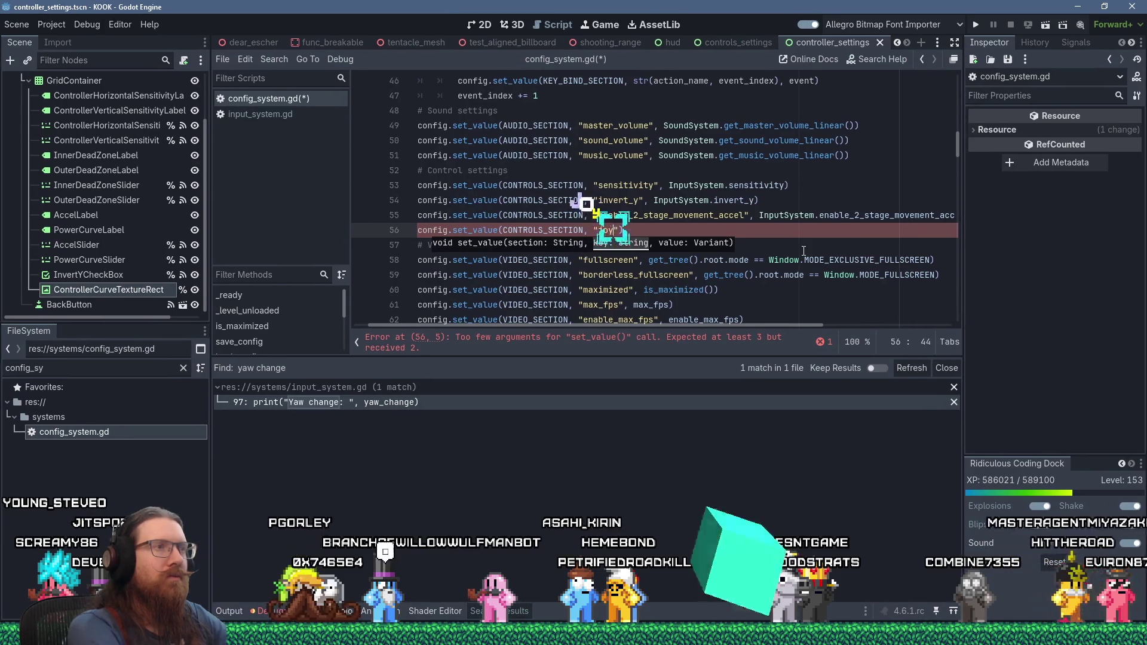
pyautogui.write('_speed_')
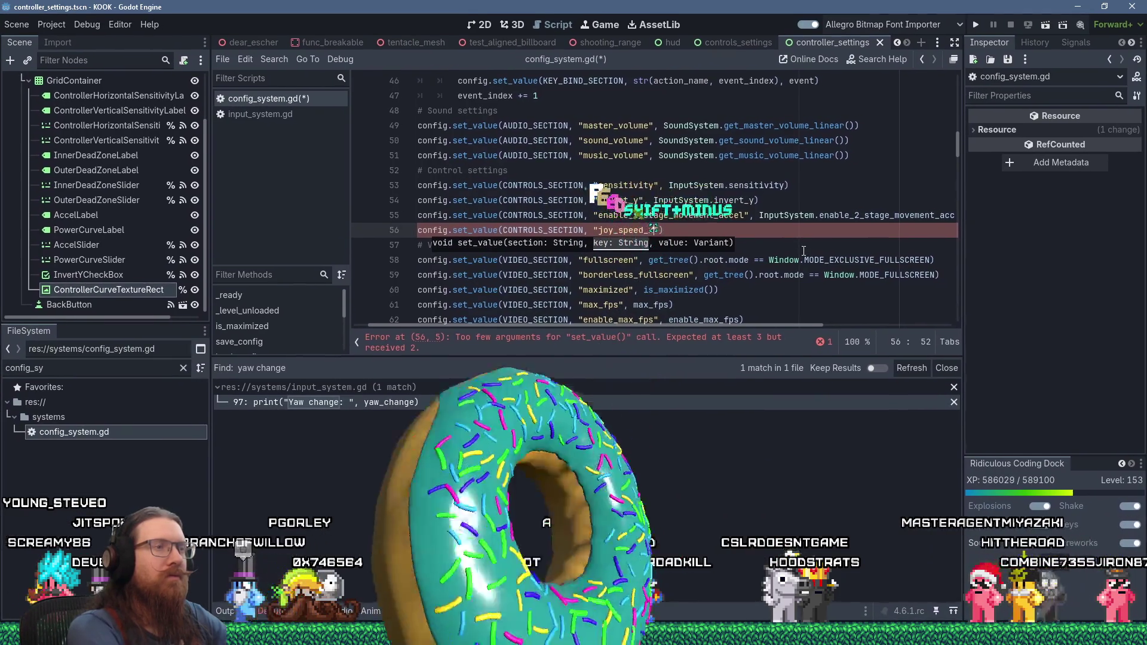
pyautogui.write('x", ')
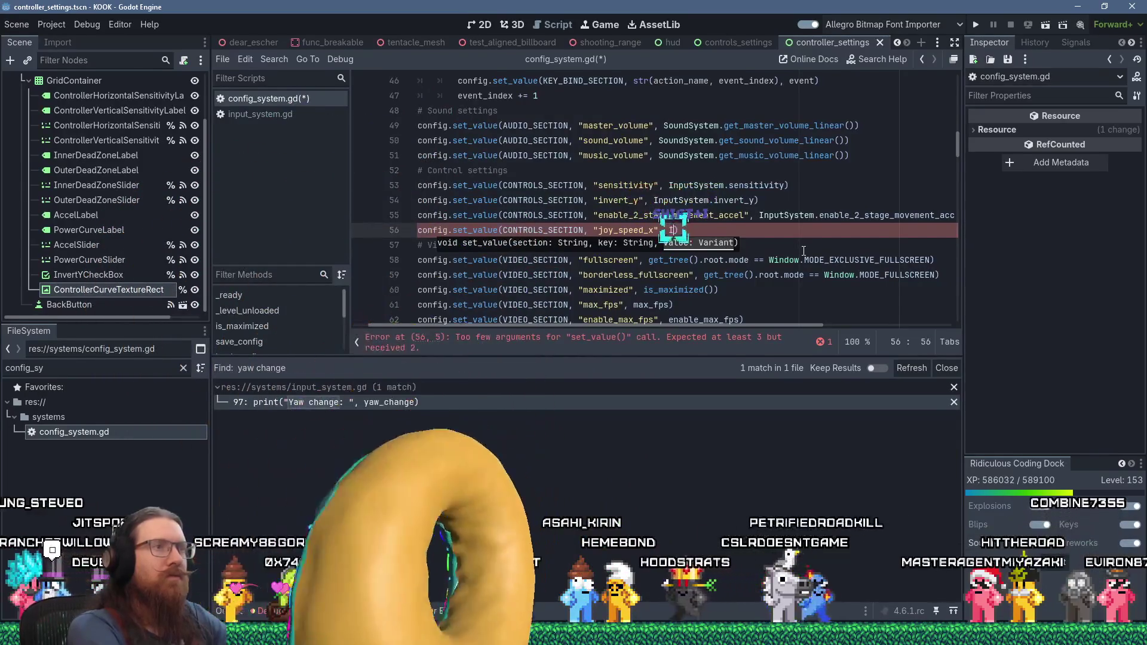
pyautogui.write('nputSystem.')
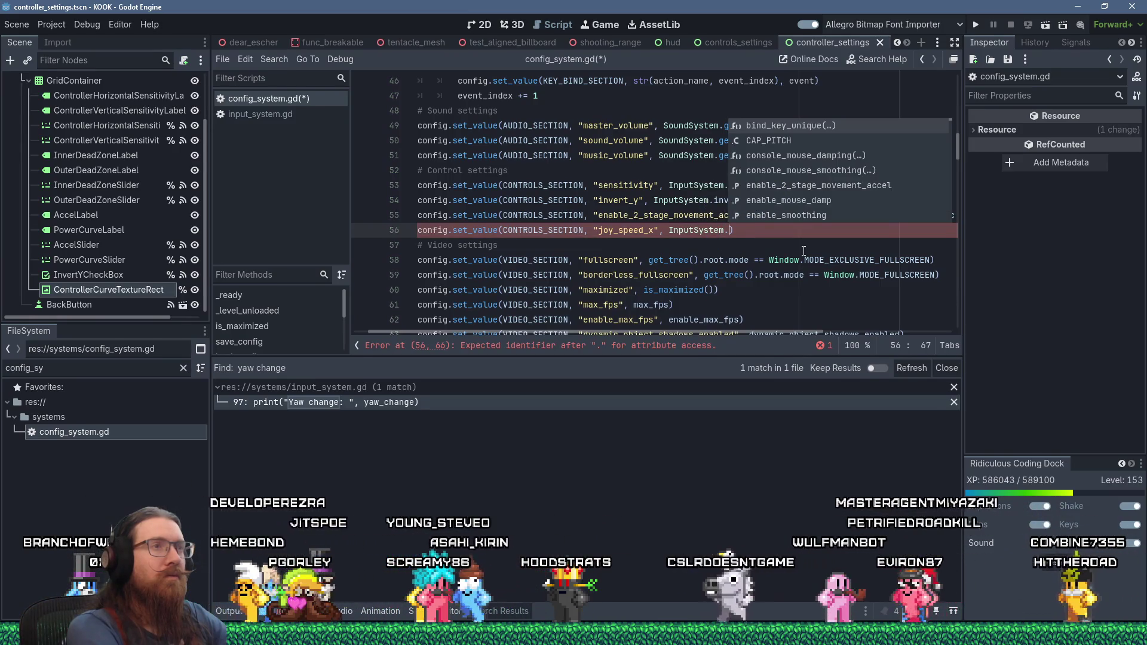
pyautogui.write('joy_s')
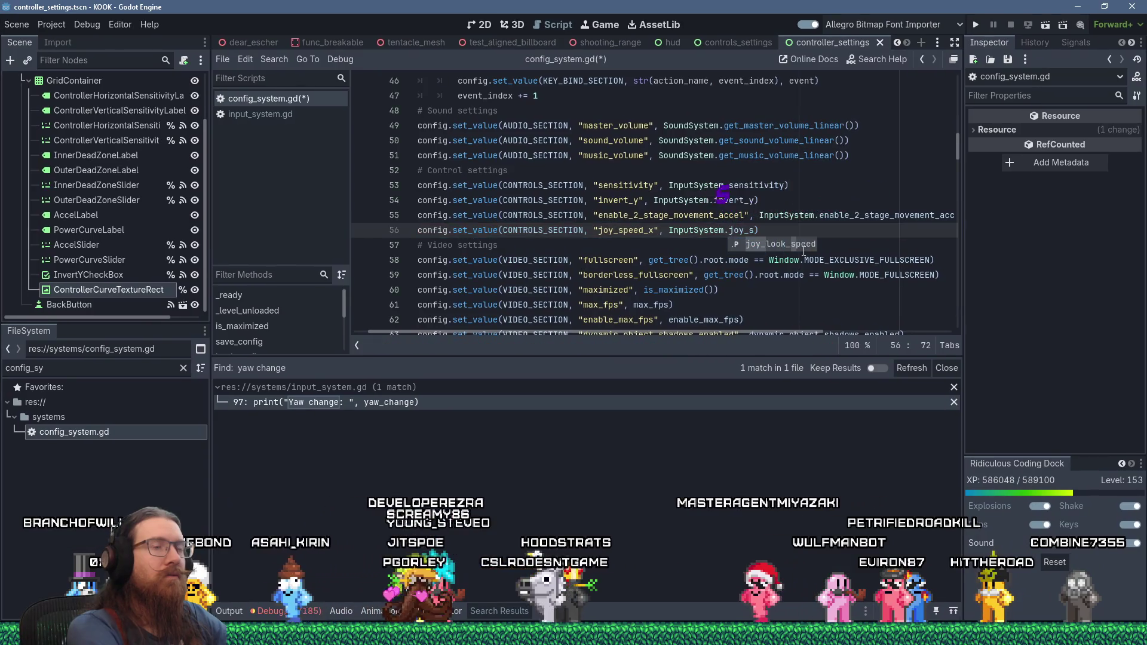
pyautogui.press('Return')
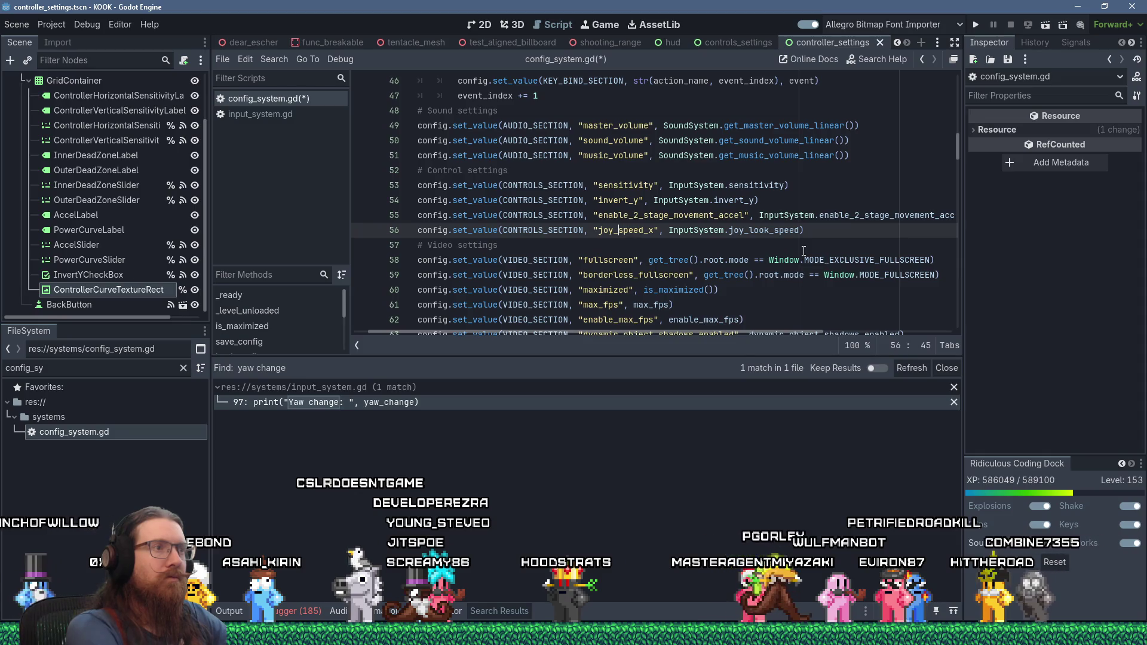
pyautogui.write('look_')
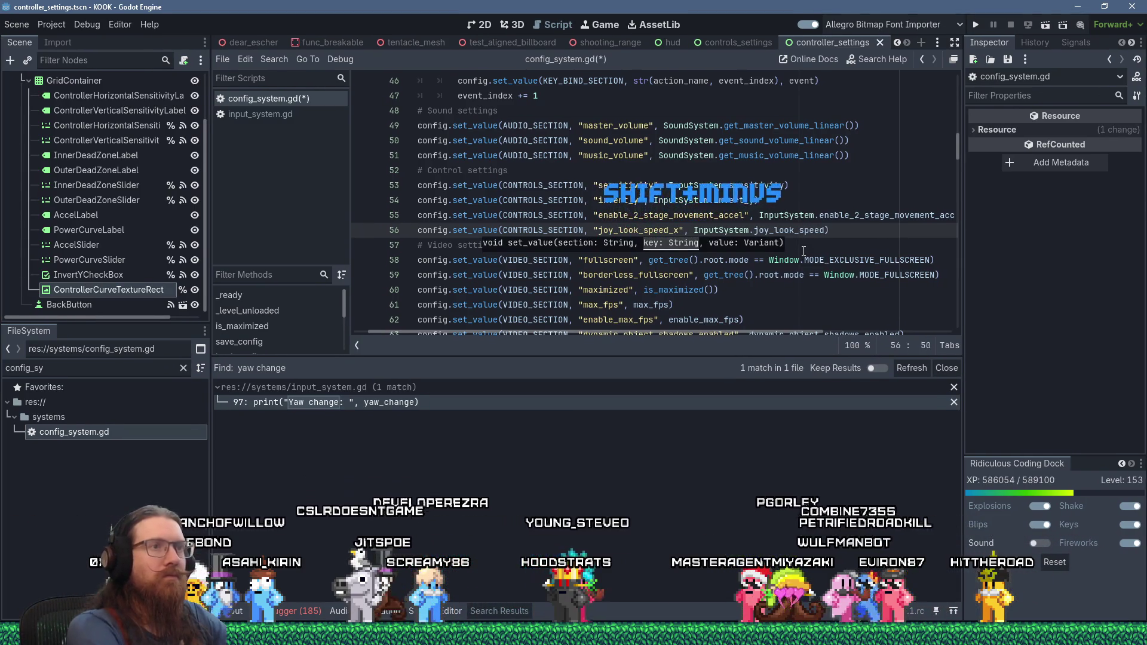
pyautogui.write('.x')
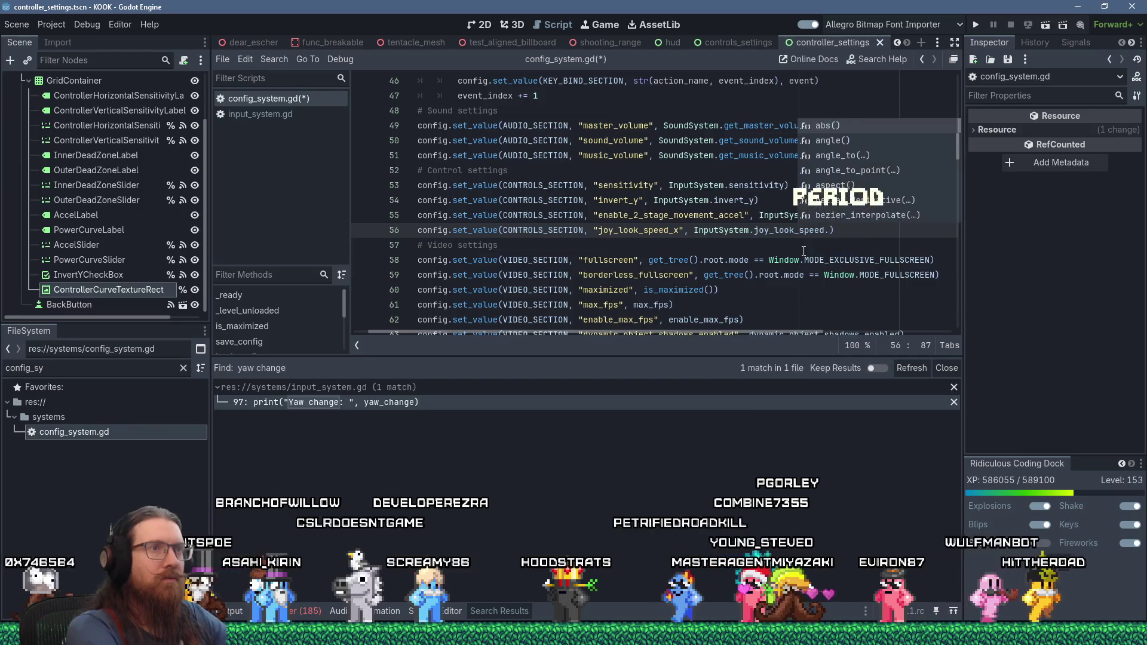
pyautogui.press('End')
pyautogui.hotkey('shift', 'Home')
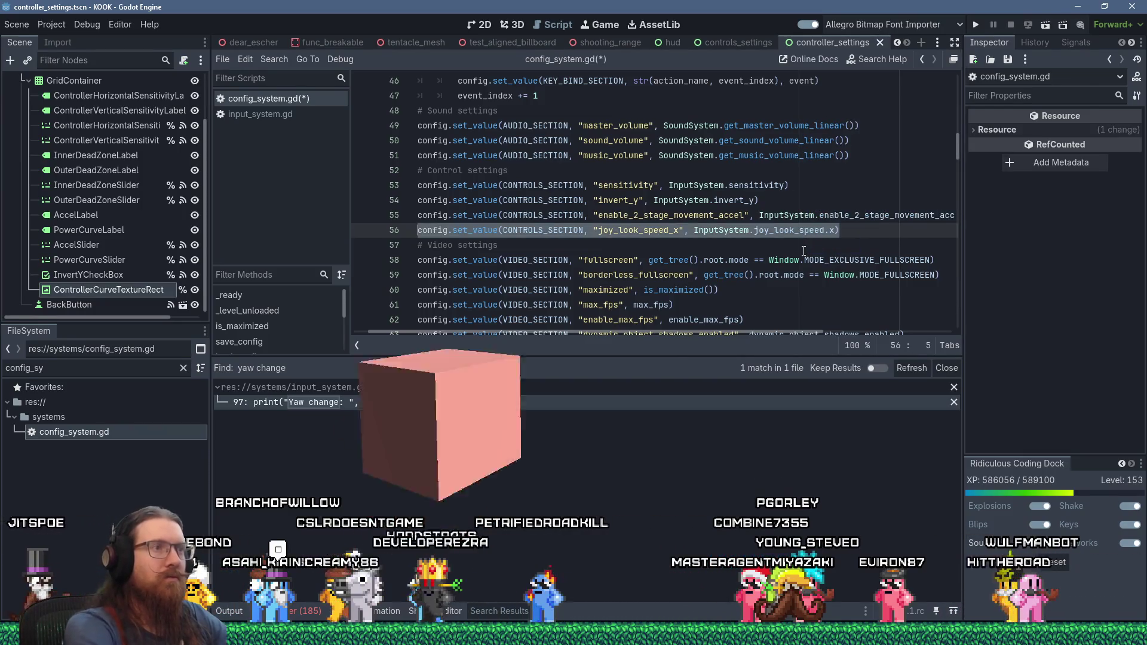
# - Duplicate the line as line 57, saving InputSystem.joy_look_speed.y under "joy_look_speed_y"
pyautogui.hotkey('ctrl', 'c')
pyautogui.press('Return')
pyautogui.press('shift+Insert')
pyautogui.click(674, 245)
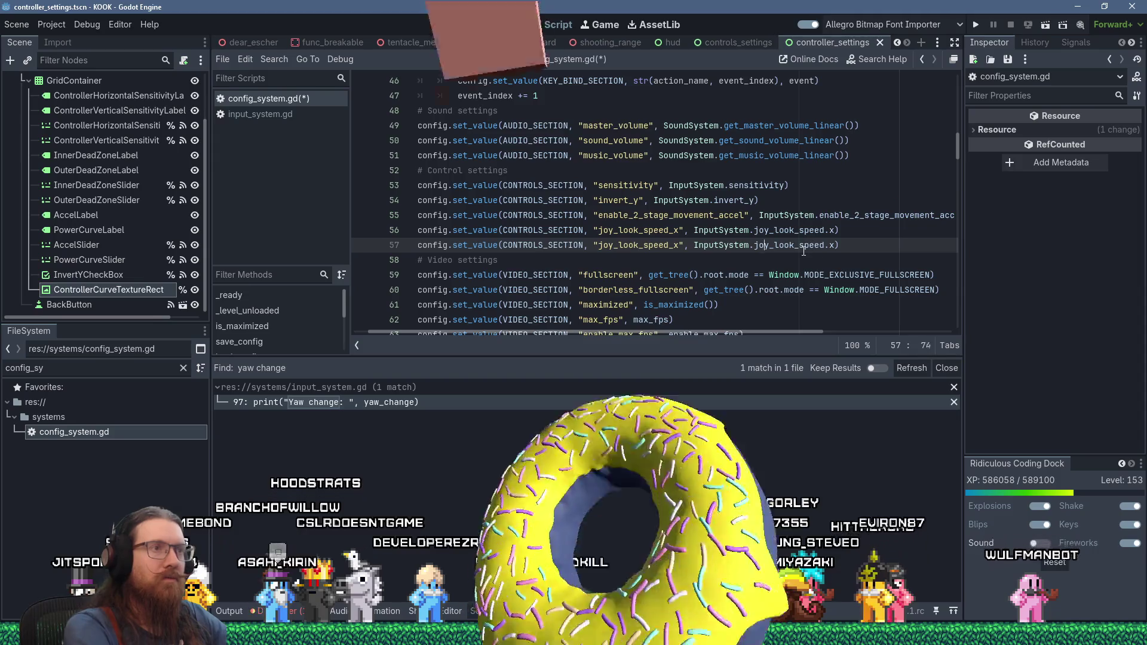
pyautogui.press('BackSpace')
pyautogui.write('y')
pyautogui.click(819, 246)
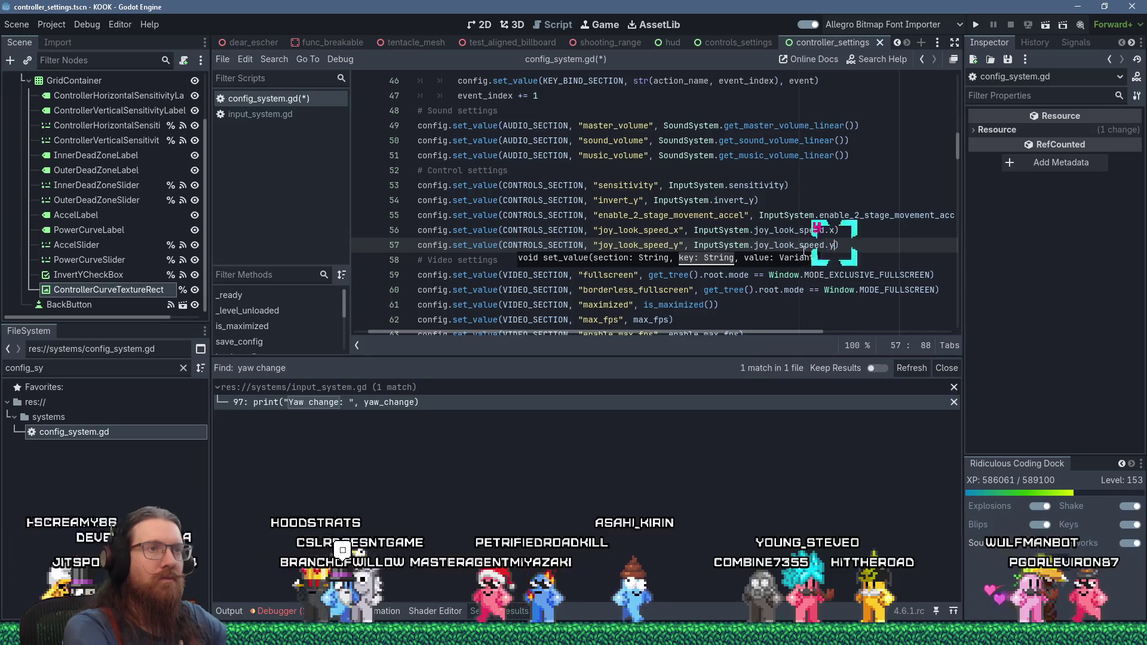
pyautogui.press('End')
pyautogui.press('Left')
pyautogui.press('BackSpace')
pyautogui.write('y')
pyautogui.press('End')
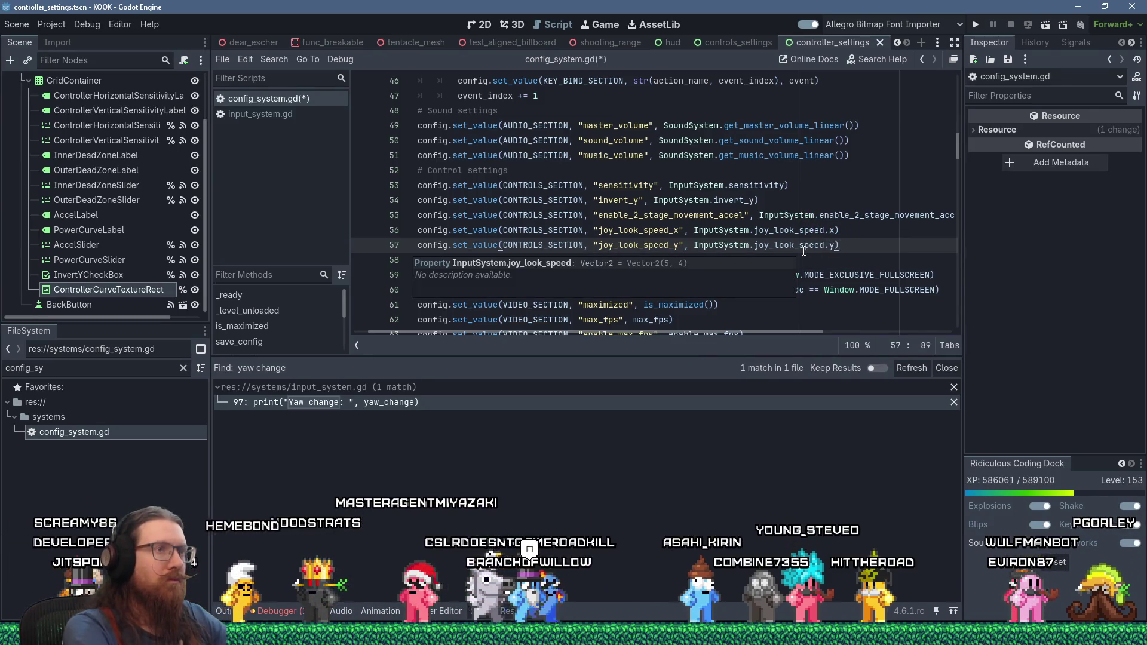
# - Paste another copy of the joy_look_speed_x line as line 58 and select its key name
pyautogui.press('Return')
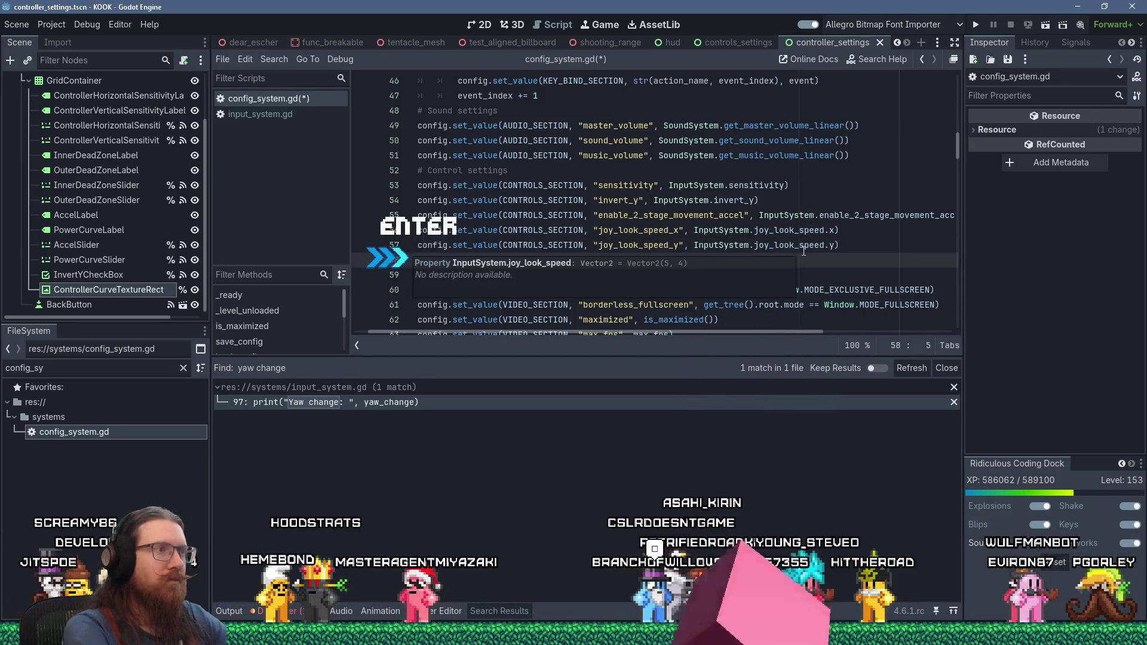
pyautogui.press('shift+Insert')
pyautogui.press('Left')
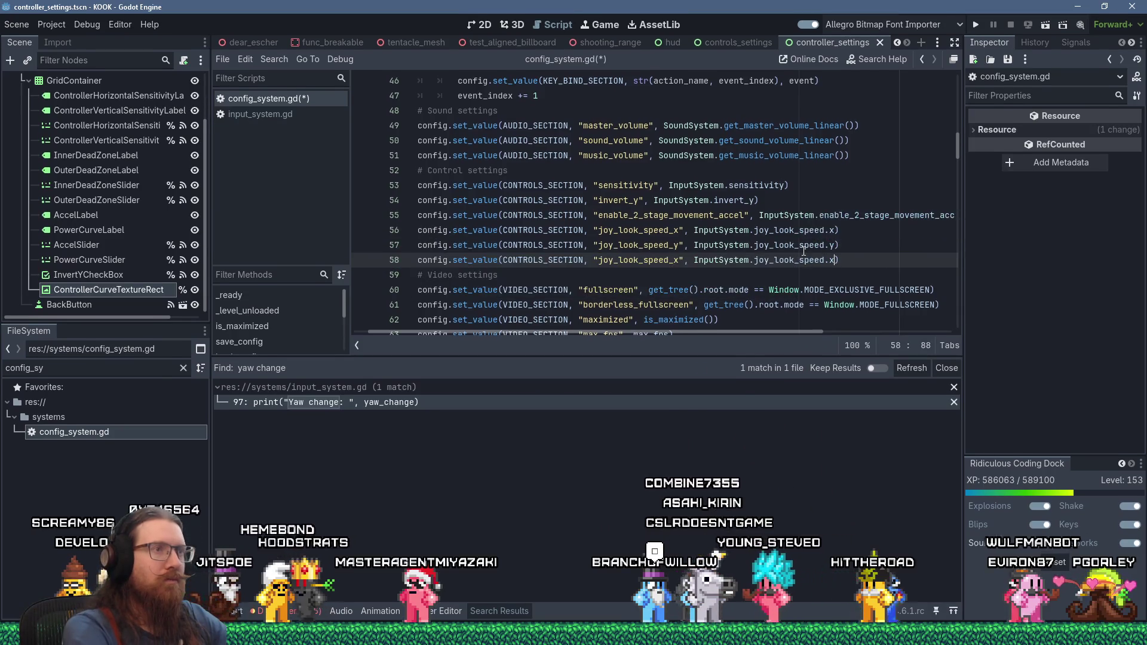
pyautogui.click(677, 260)
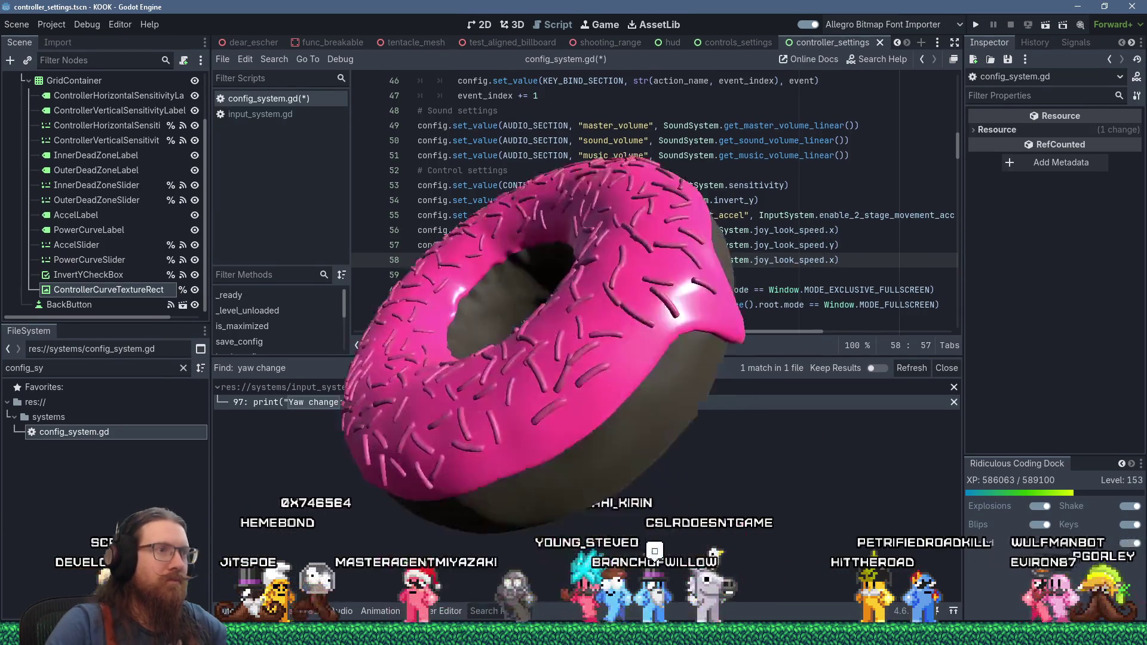
pyautogui.doubleClick(649, 260)
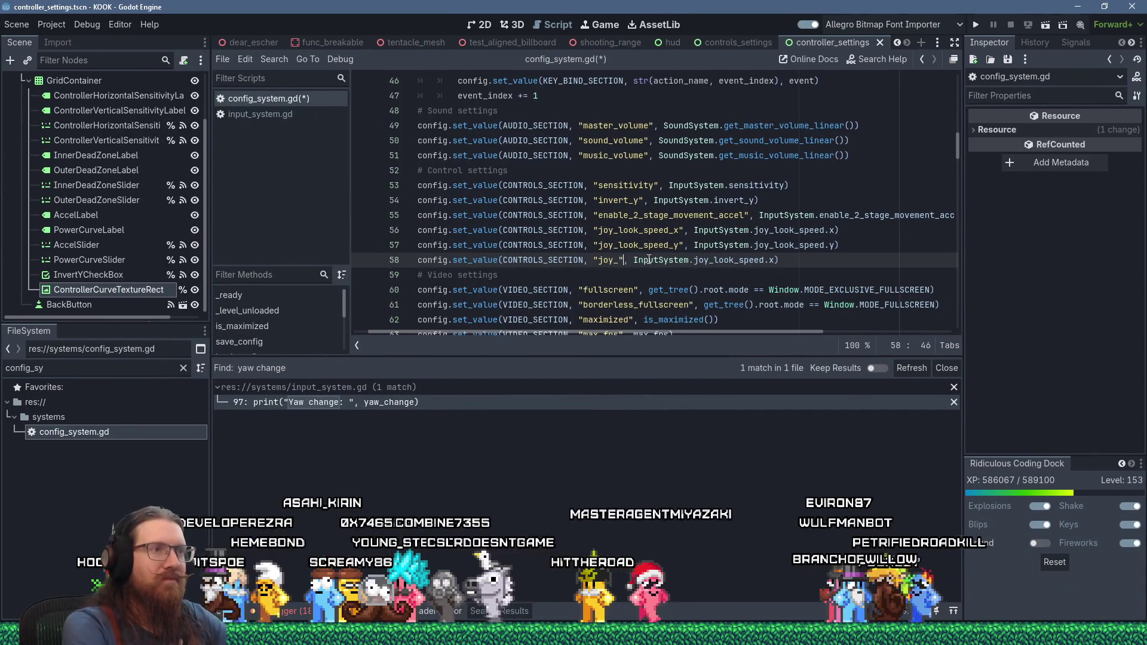
# - Make line 58 save InputSystem.joy_look_inner_dead_zone under "joy_look_inner_dead_zone"
pyautogui.press('Right')
pyautogui.press('Right')
pyautogui.press('Right')
pyautogui.press('BackSpace')
pyautogui.press('BackSpace')
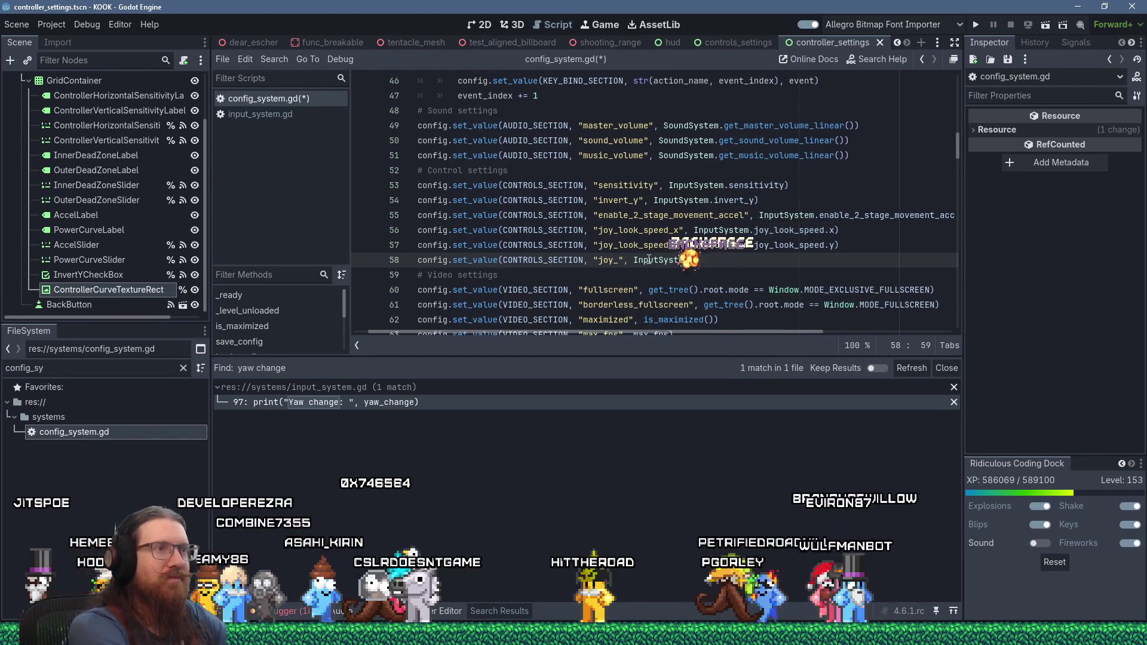
pyautogui.write('.joy_')
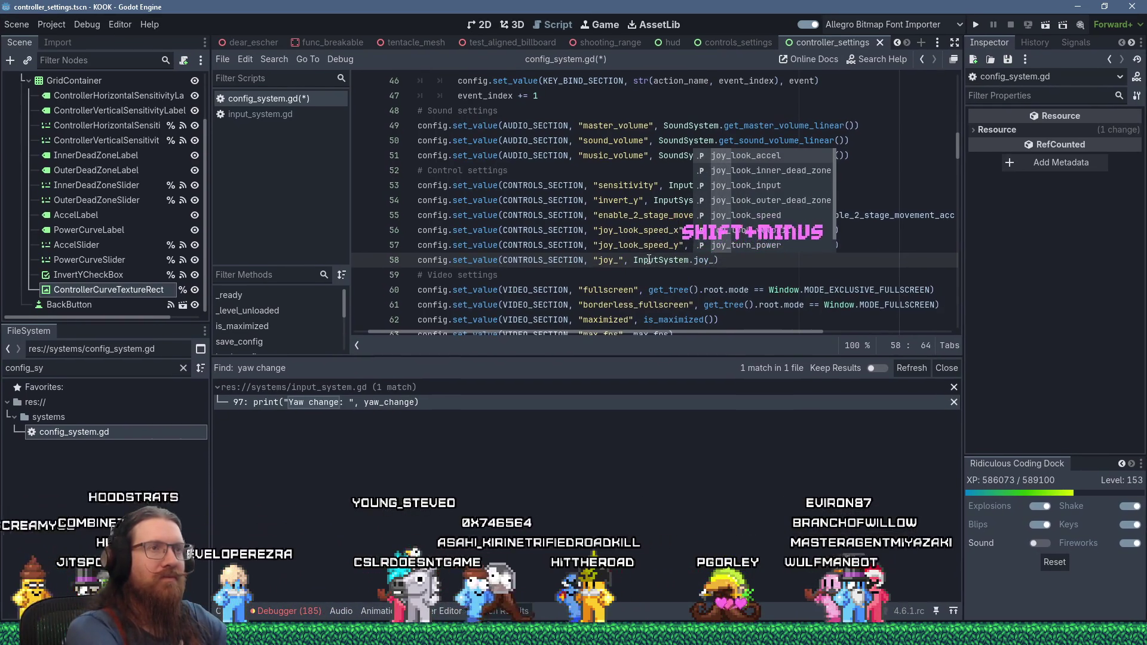
pyautogui.write('look_in')
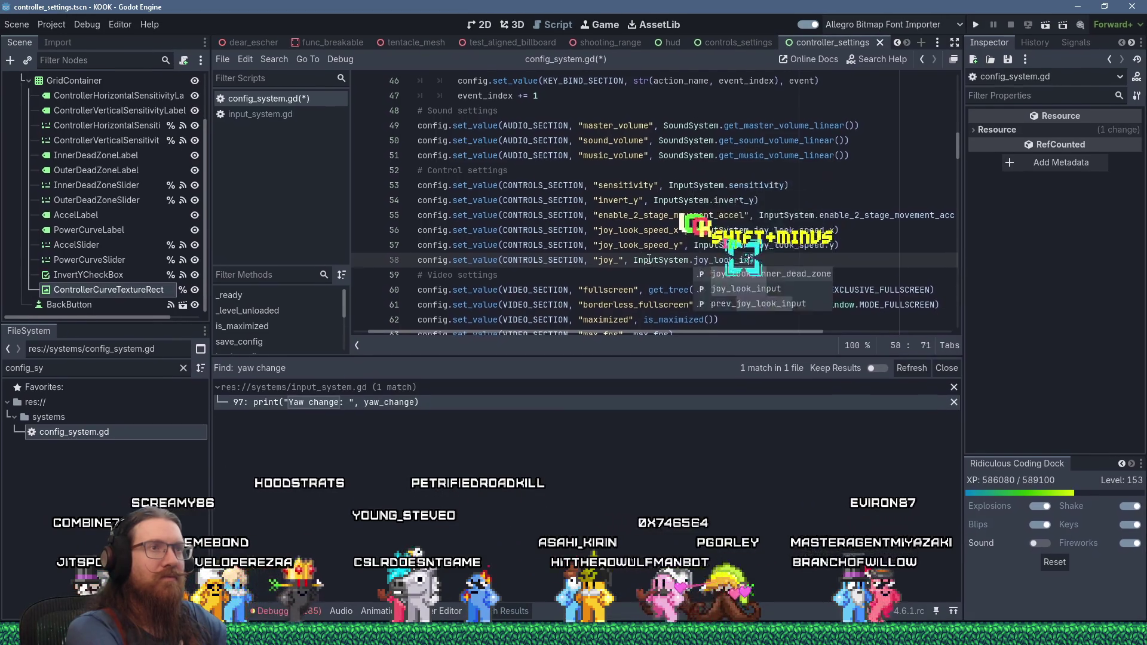
pyautogui.press('Return')
pyautogui.press('Home')
pyautogui.press('Right')
pyautogui.press('Right')
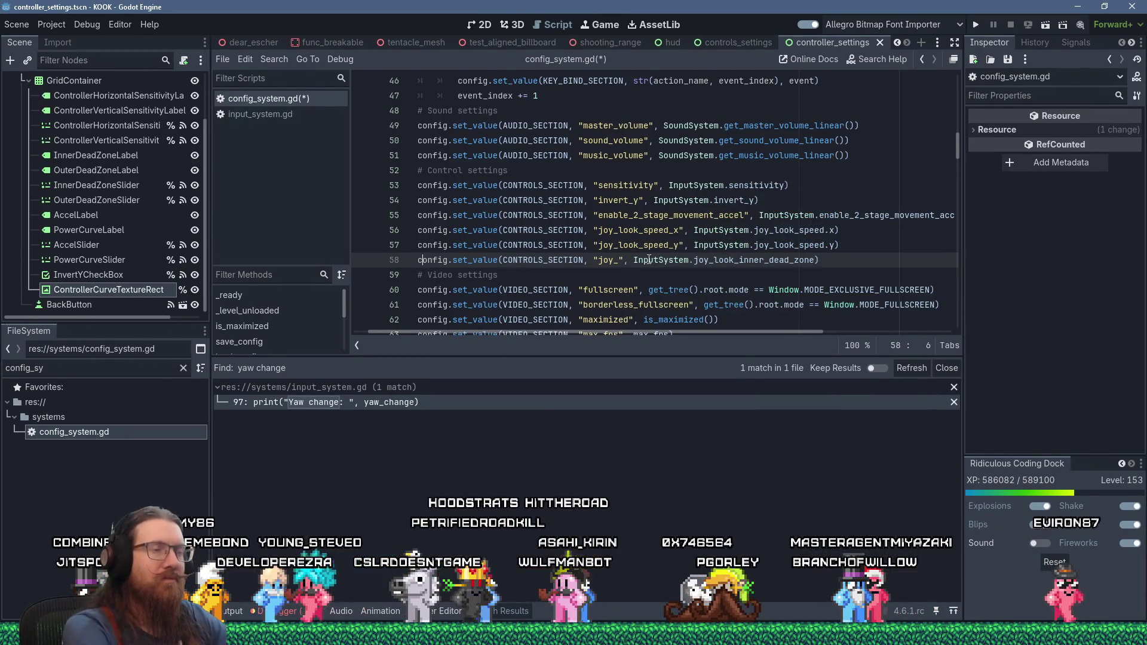
pyautogui.press('Right')
pyautogui.press('Right')
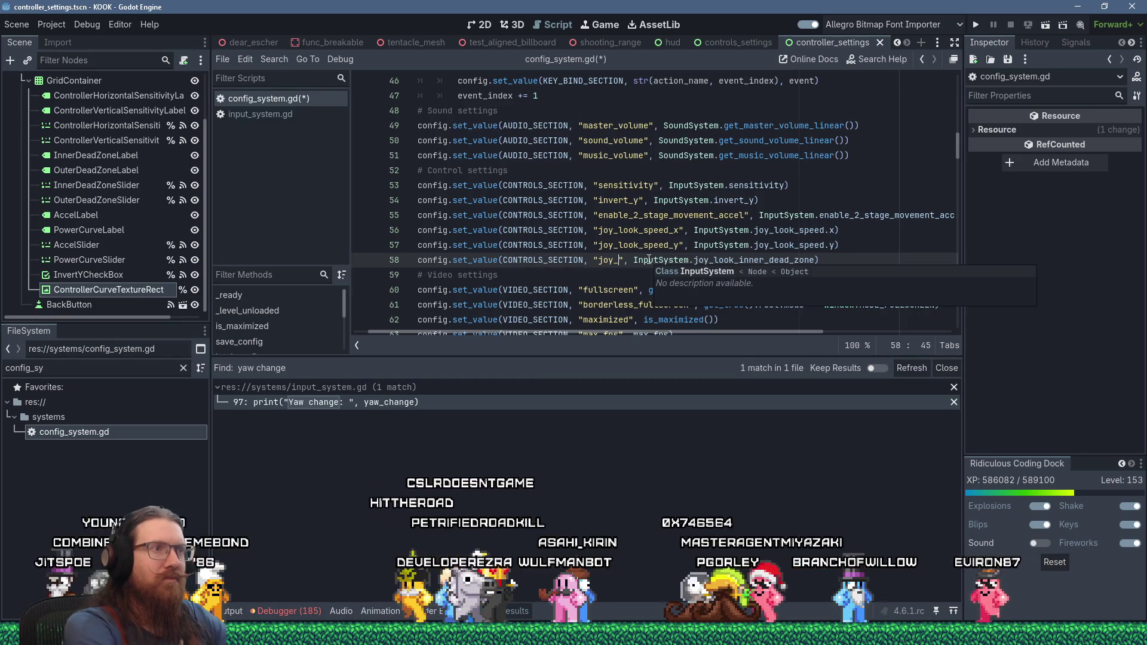
pyautogui.write('look_inner_dead_zone')
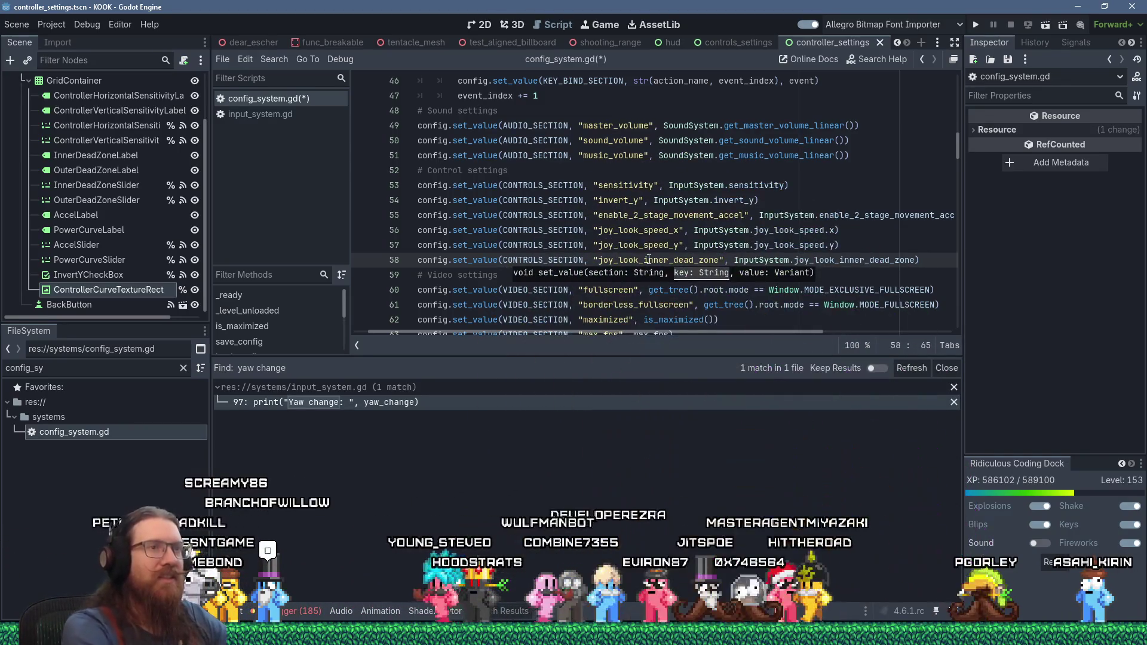
# - Add line 59 saving joy_look_outer_dead_zone under "joy_look_outer_dead_zone"
pyautogui.press('End')
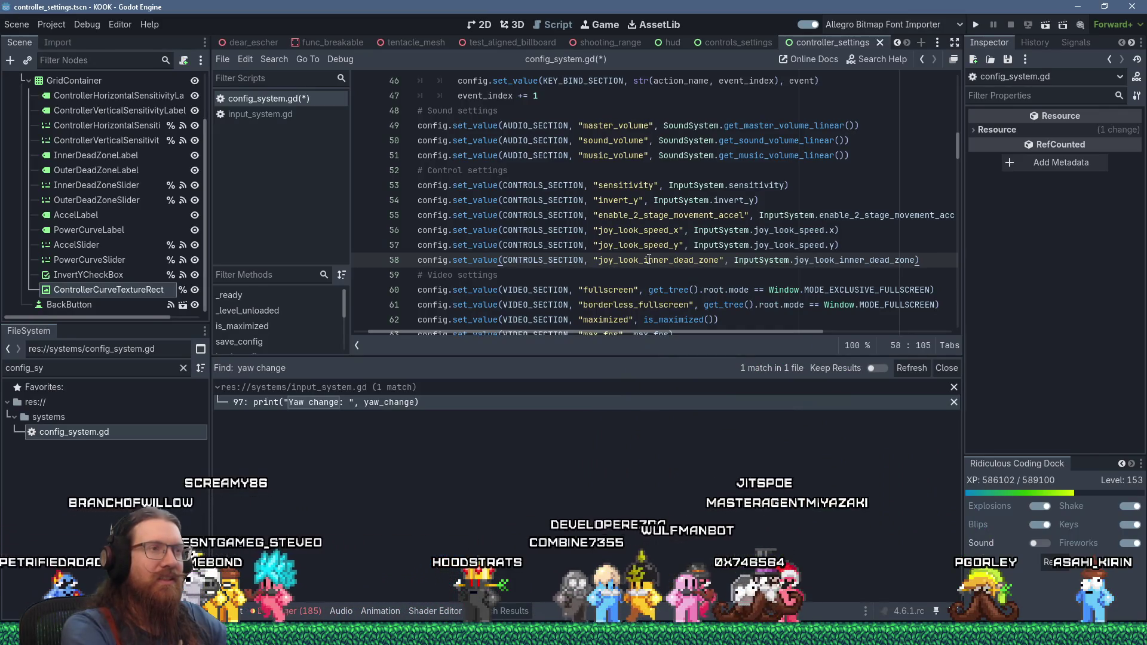
pyautogui.hotkey('shift', 'Home')
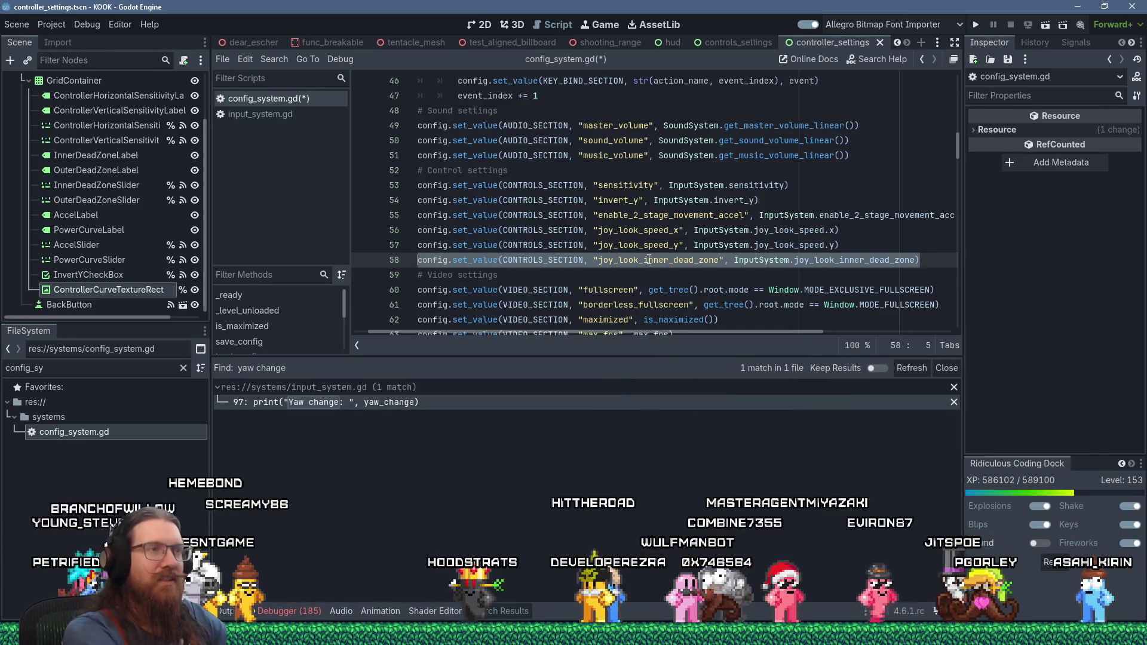
pyautogui.press('End')
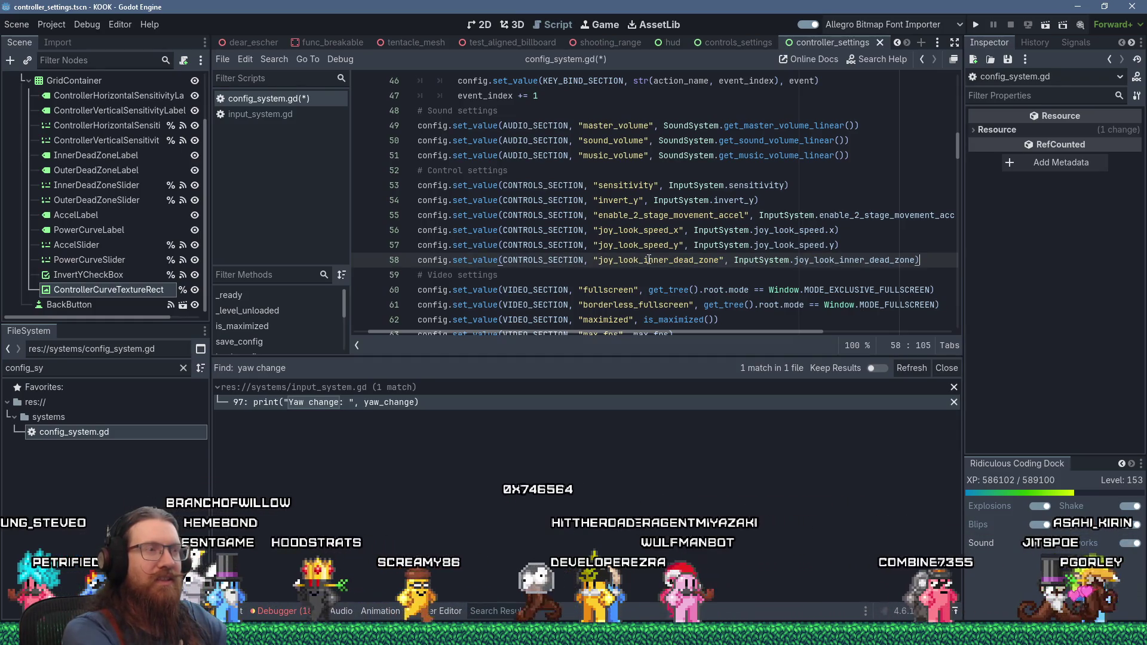
pyautogui.press('Return')
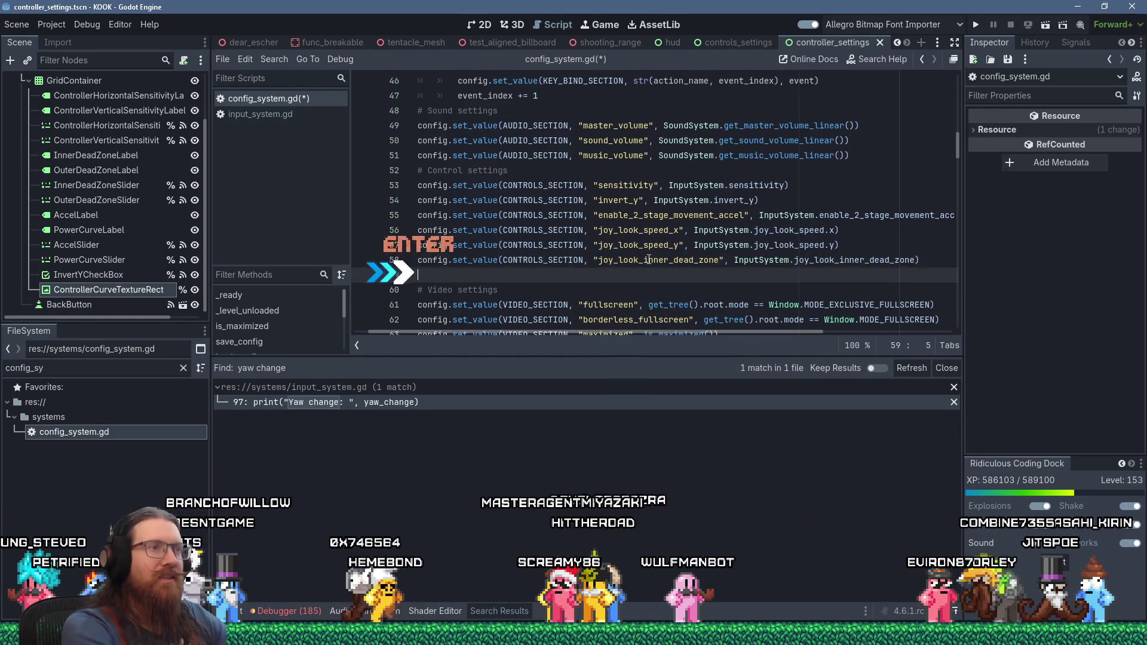
pyautogui.press('Right')
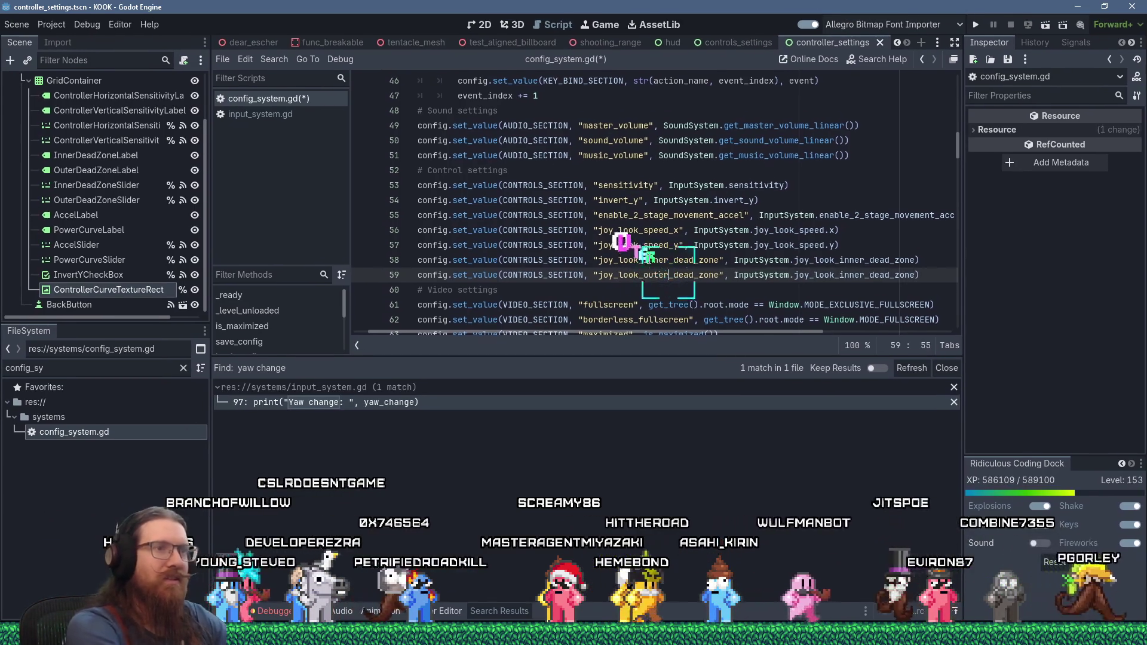
pyautogui.write('outer')
pyautogui.press('End')
pyautogui.press('Left')
pyautogui.press('Left')
pyautogui.press('Left')
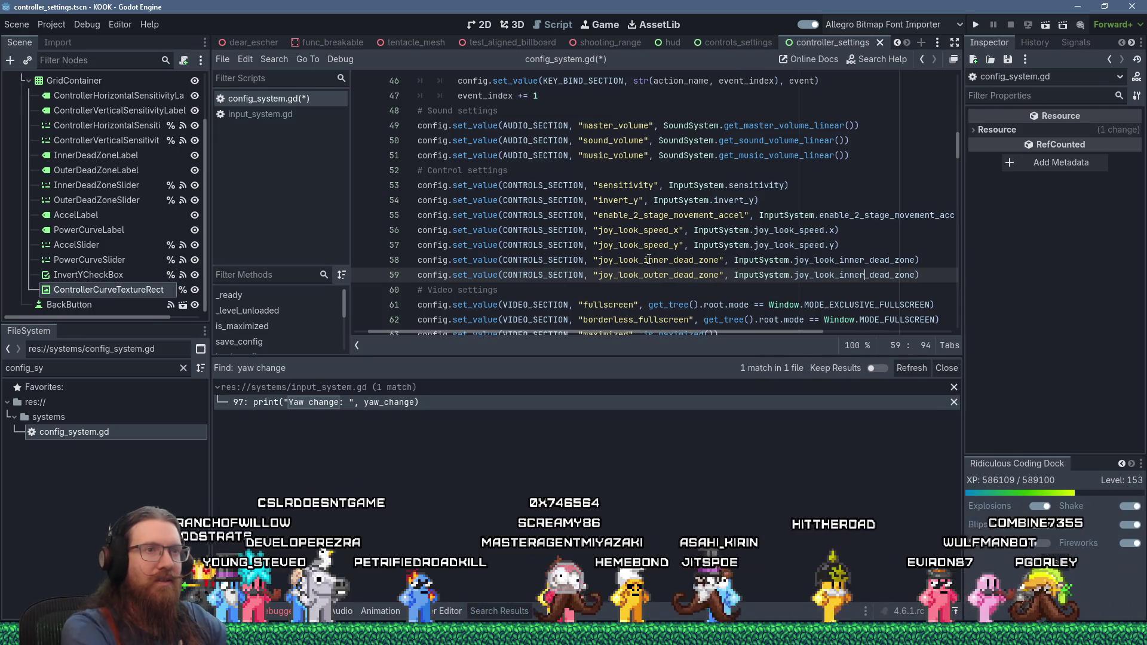
pyautogui.write('oute')
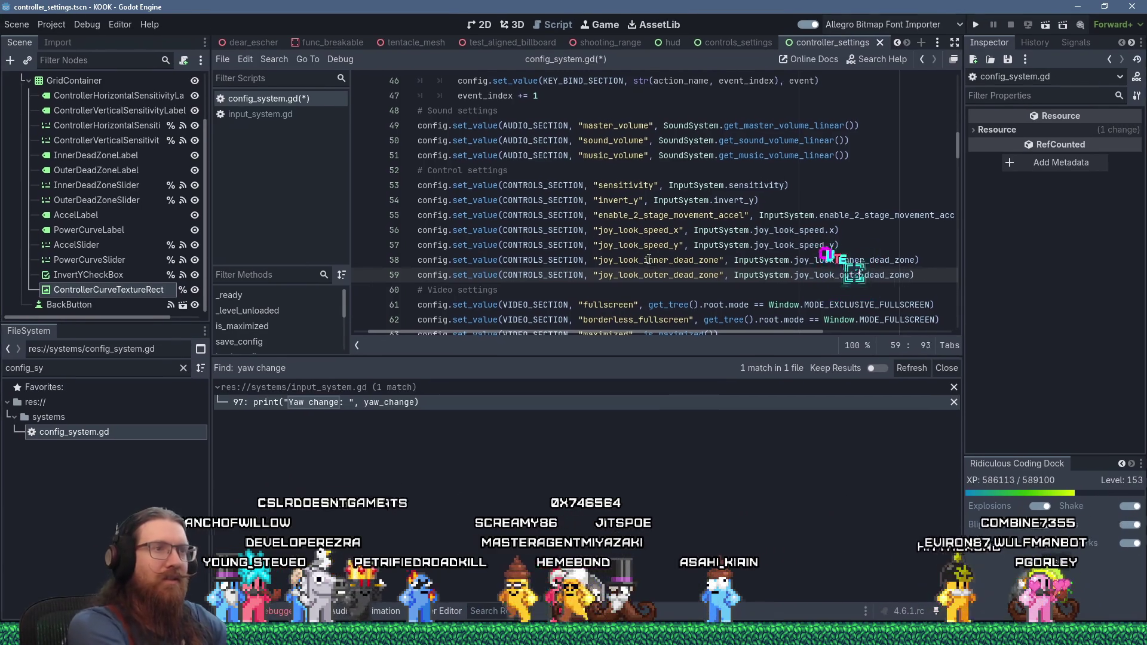
# - Add line 60 with InputSystem.joy_look_accel as the saved value
pyautogui.press('Return')
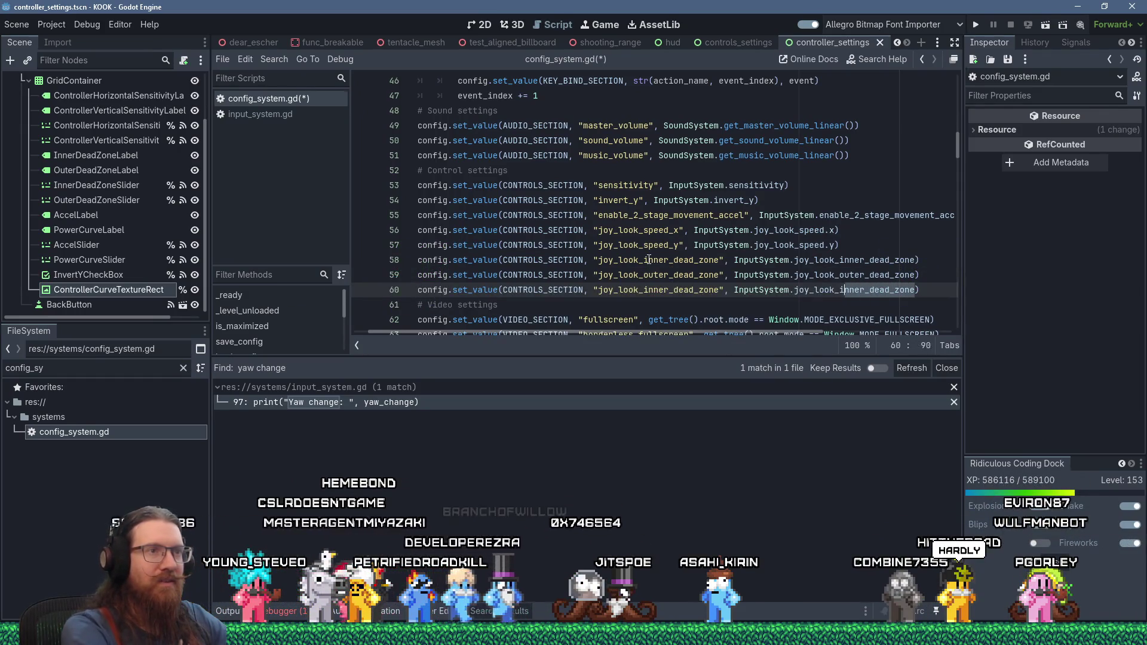
pyautogui.write('.joy')
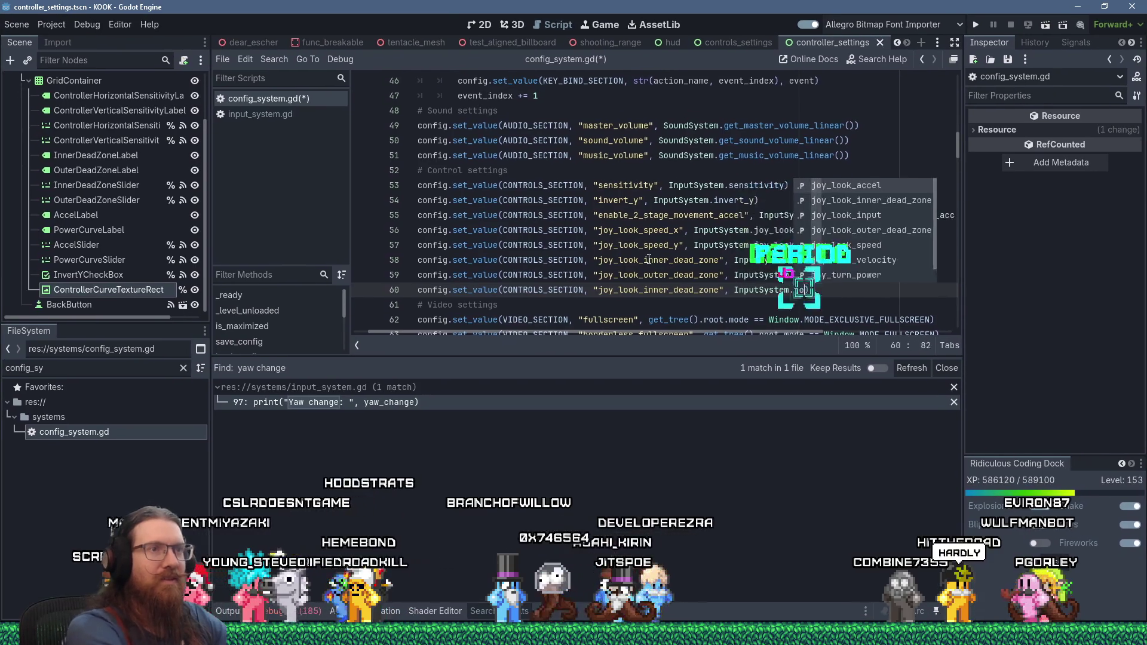
pyautogui.write('_look')
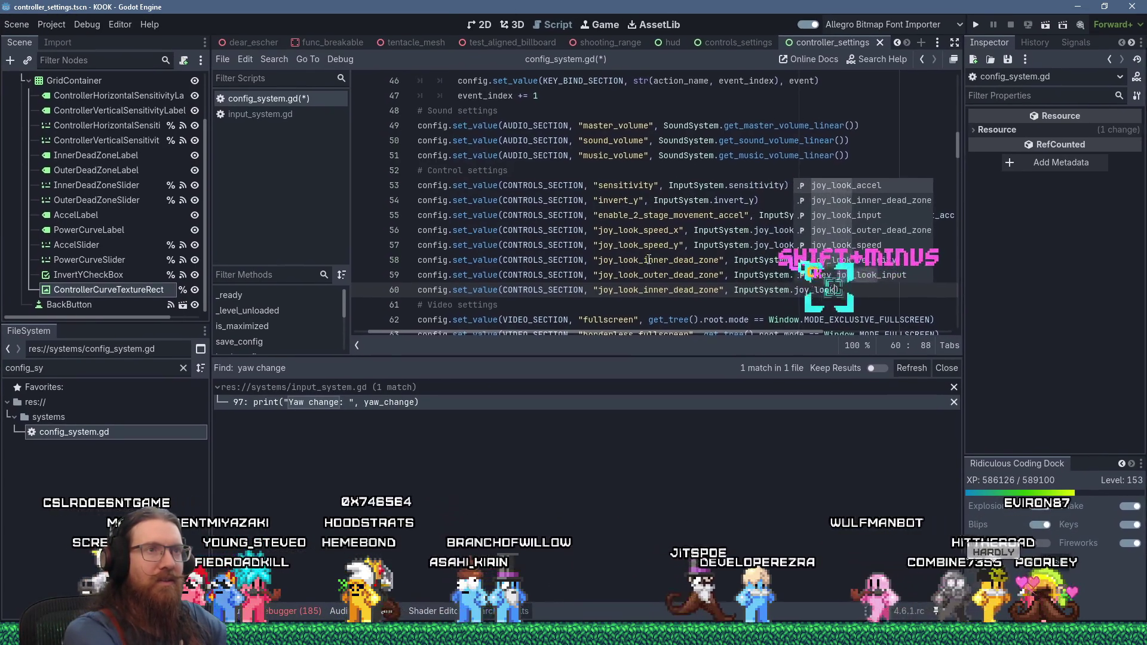
pyautogui.press('Return')
pyautogui.press('Home')
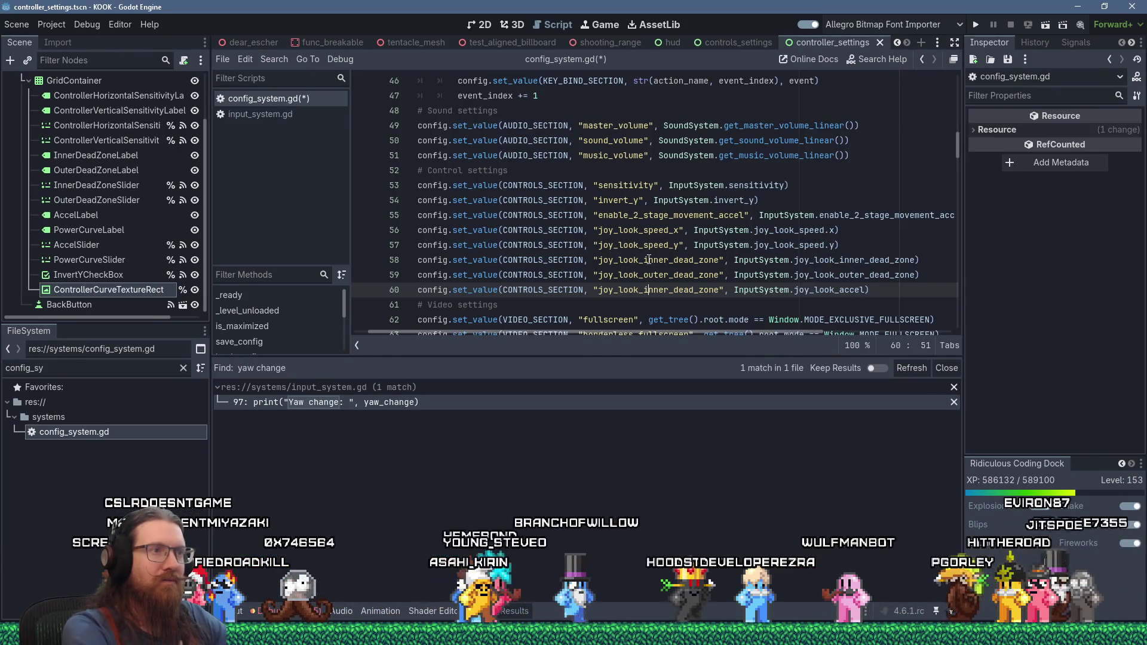
# - Rename line 60's key to "joy_look_accel" and duplicate the line below it
pyautogui.hotkey('ctrl', 'Delete')
pyautogui.write('accel')
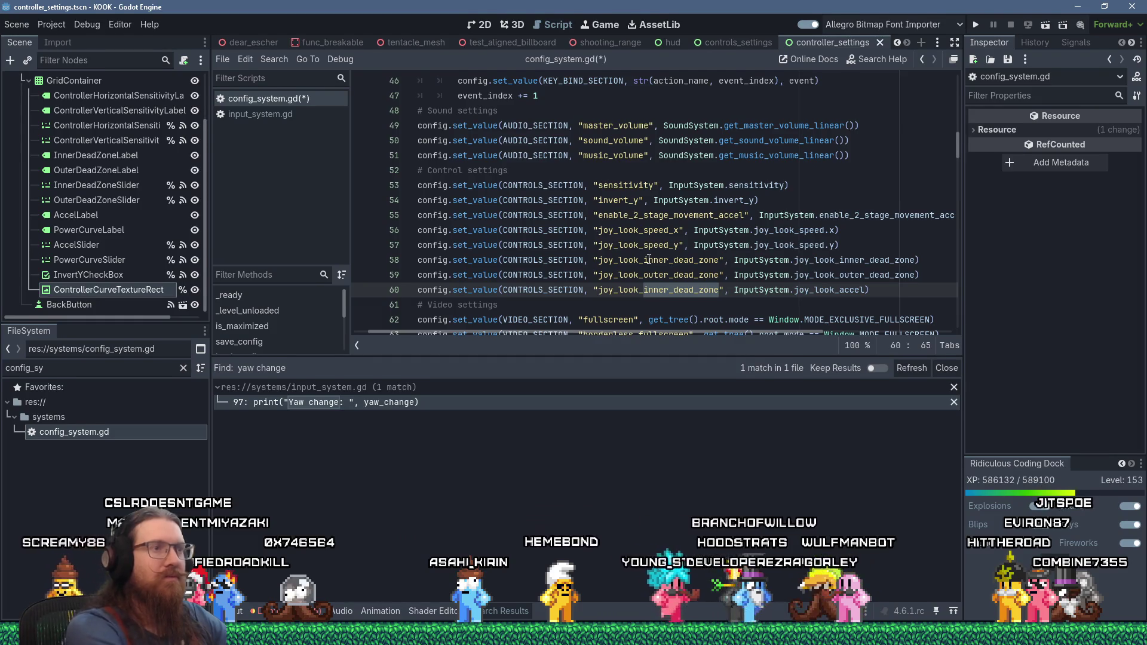
pyautogui.press('Home')
pyautogui.hotkey('shift', 'End')
pyautogui.press('ctrl+Insert')
pyautogui.press('End')
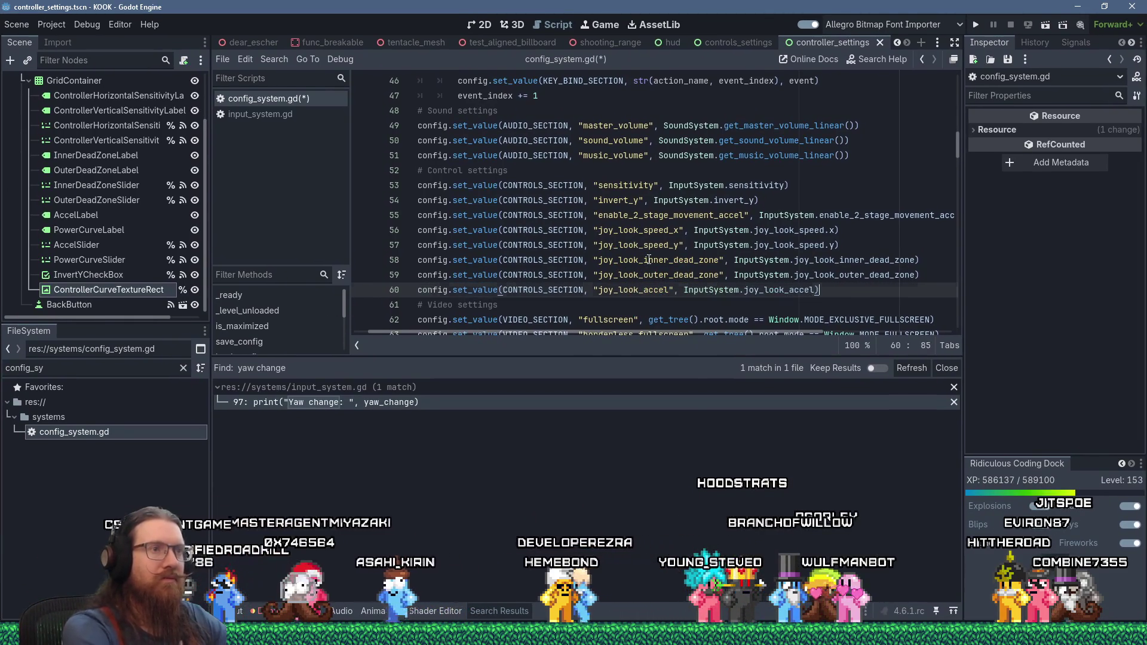
pyautogui.press('Return')
pyautogui.press('shift+Insert')
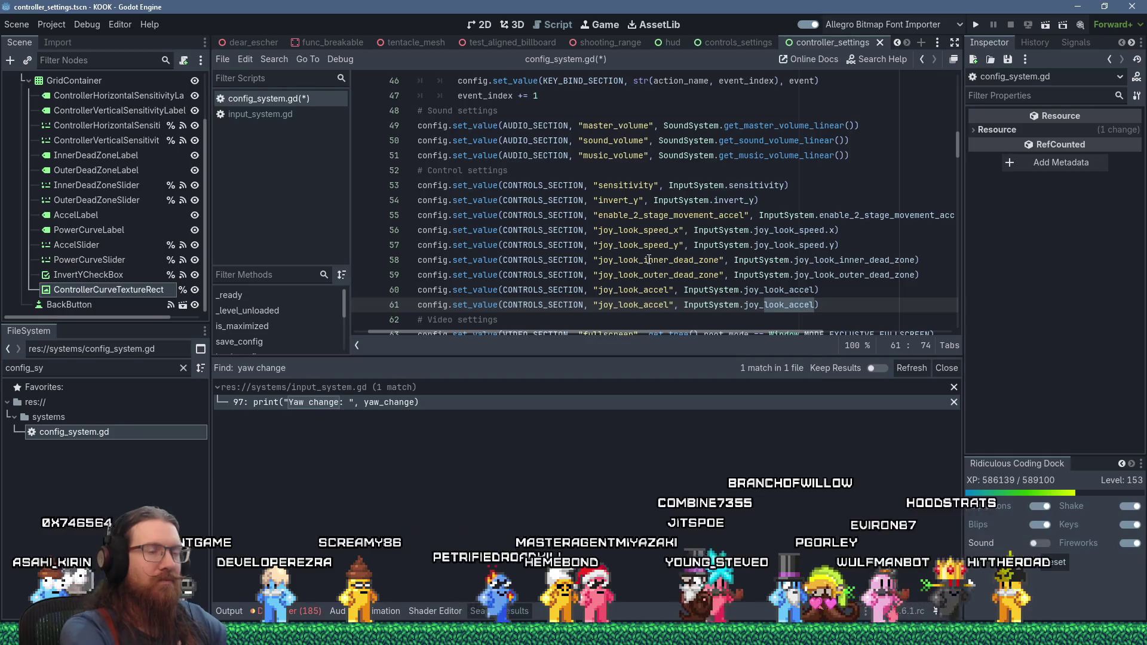
# - Set line 61's value to InputSystem.joy_turn_power, keeping the "joy_look_accel" key for now
pyautogui.write('look_p')
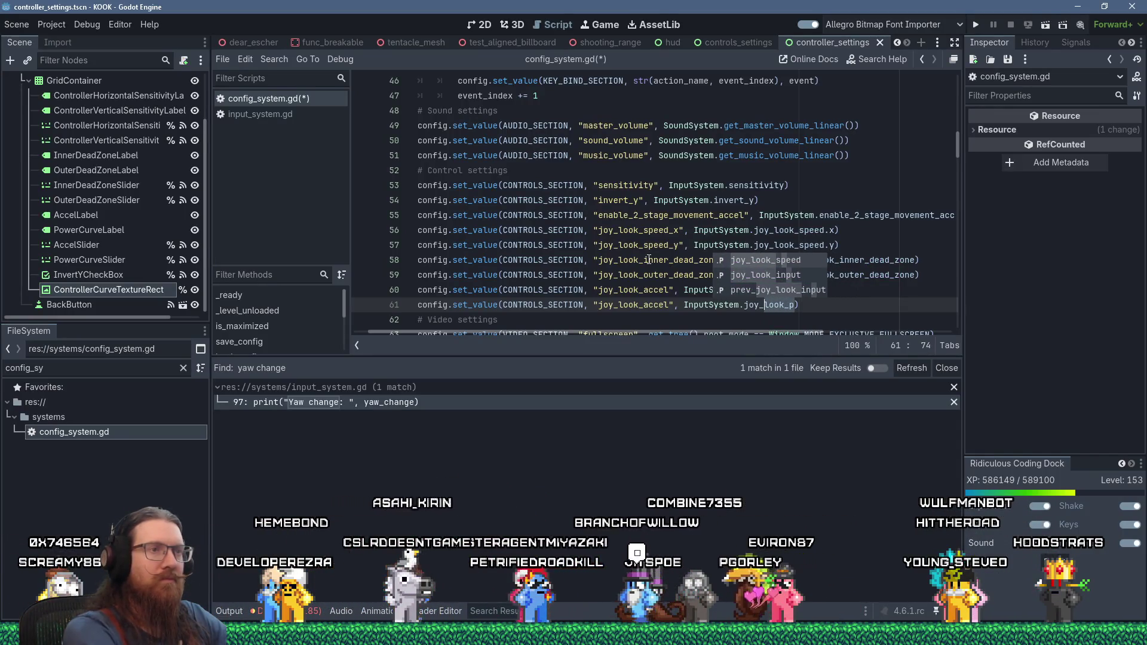
pyautogui.write('_po')
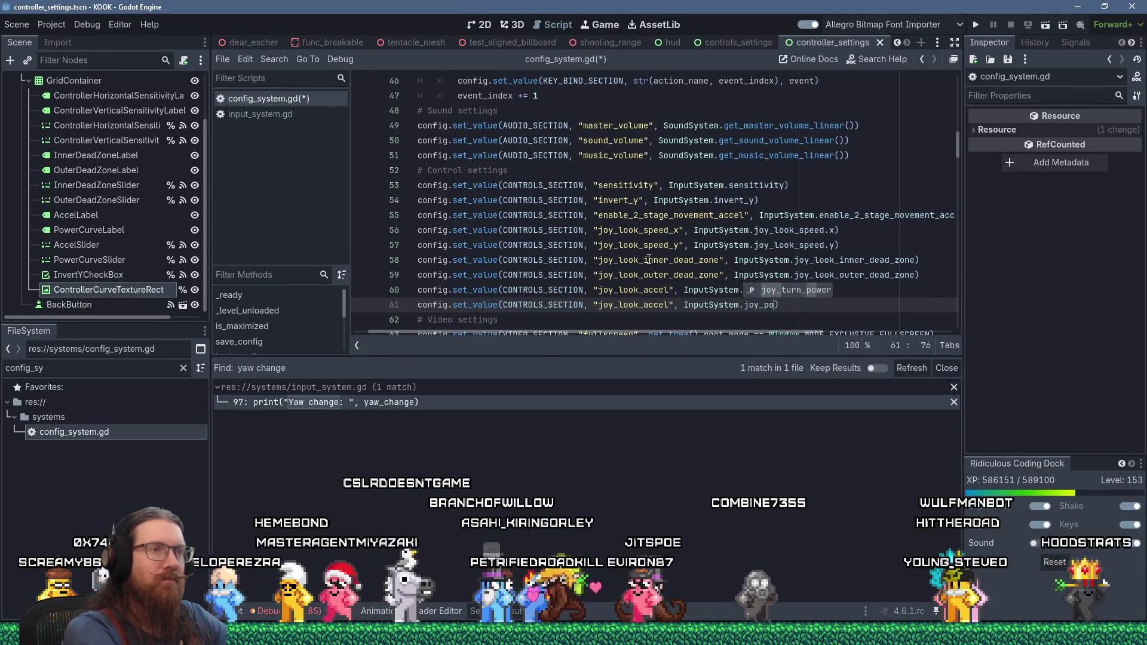
pyautogui.press('Return')
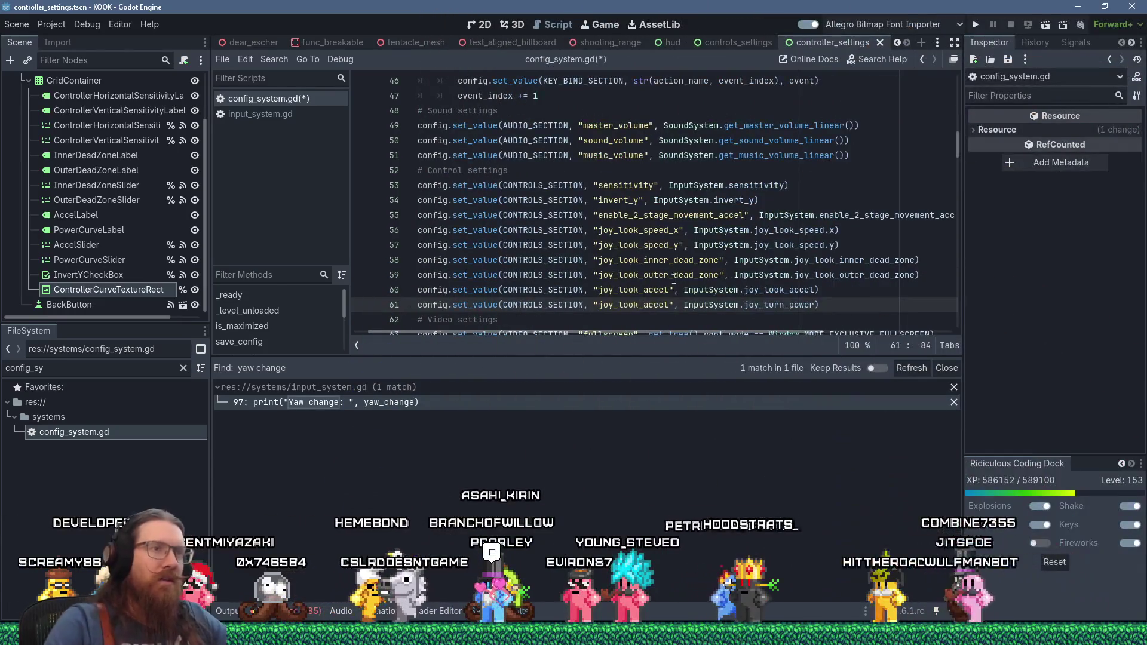
pyautogui.doubleClick(794, 304)
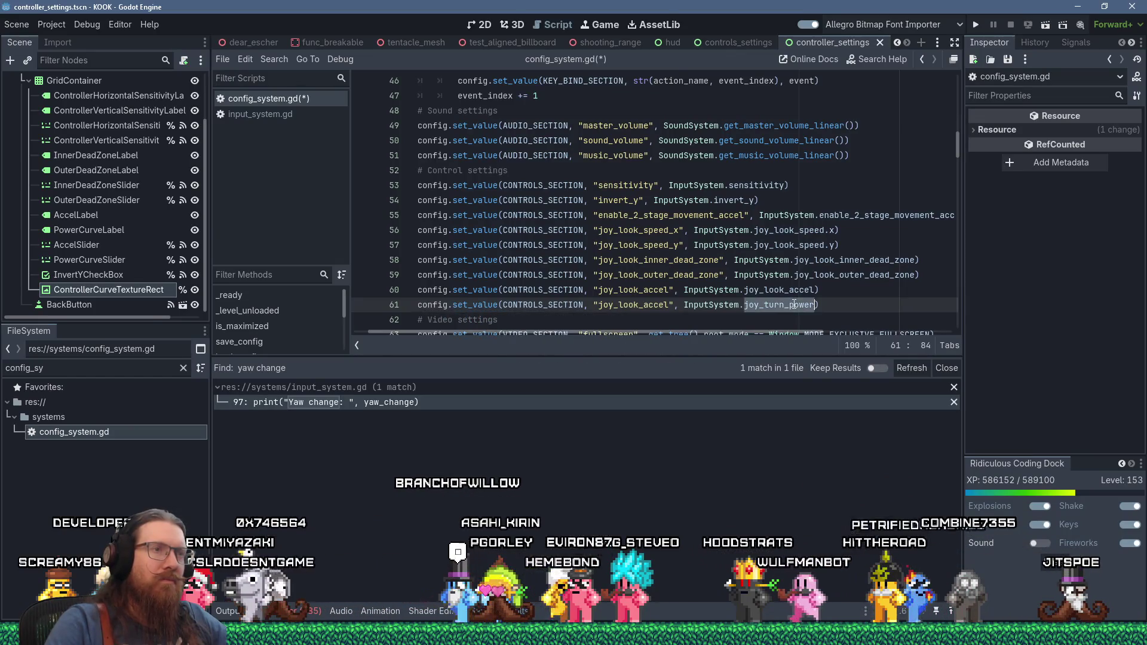
pyautogui.scroll(-2, 836, 287)
pyautogui.scroll(1, 857, 280)
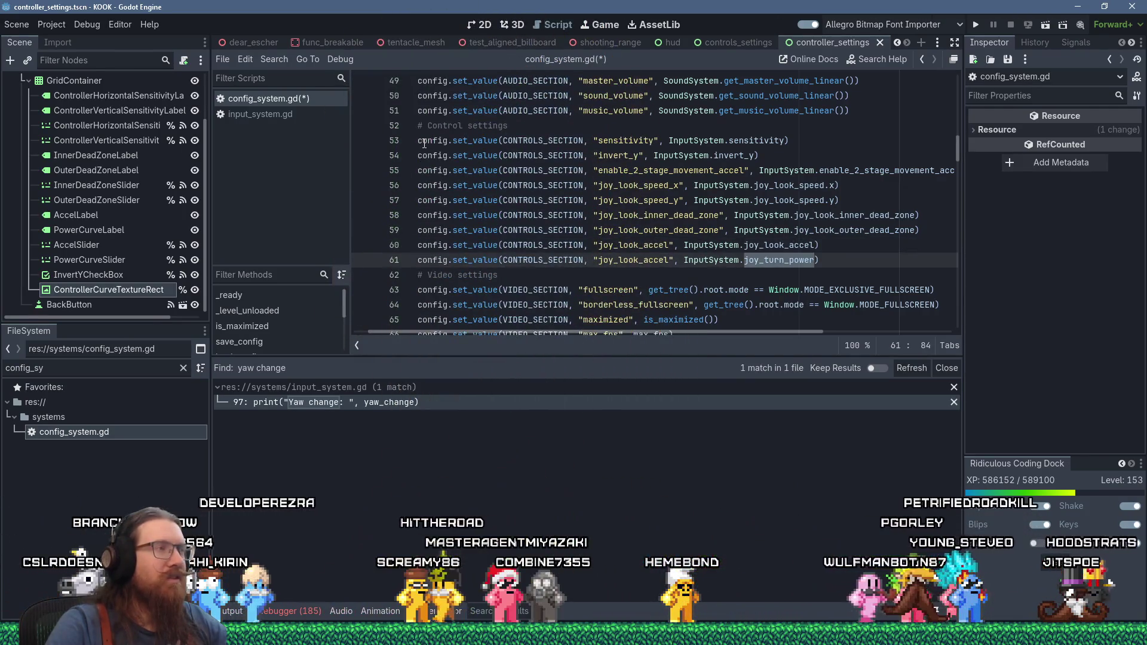
pyautogui.click(269, 60)
# - Search the project for joy_turn_power, rename its line 17 declaration to joy_look_power, and copy it
pyautogui.click(332, 144)
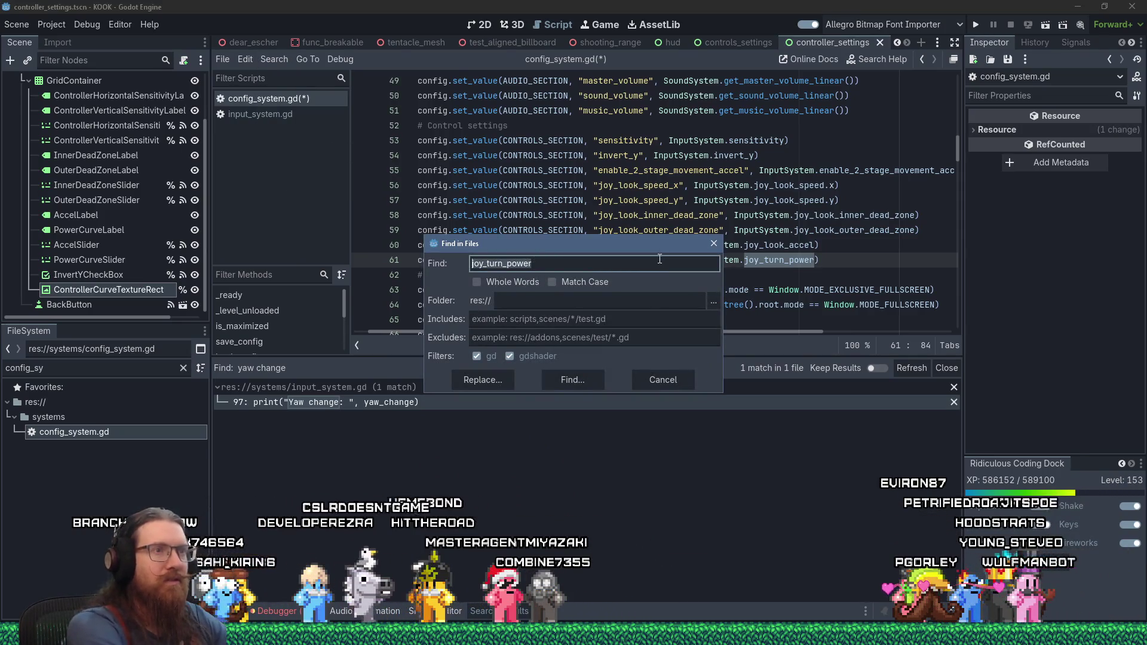
pyautogui.press('Return')
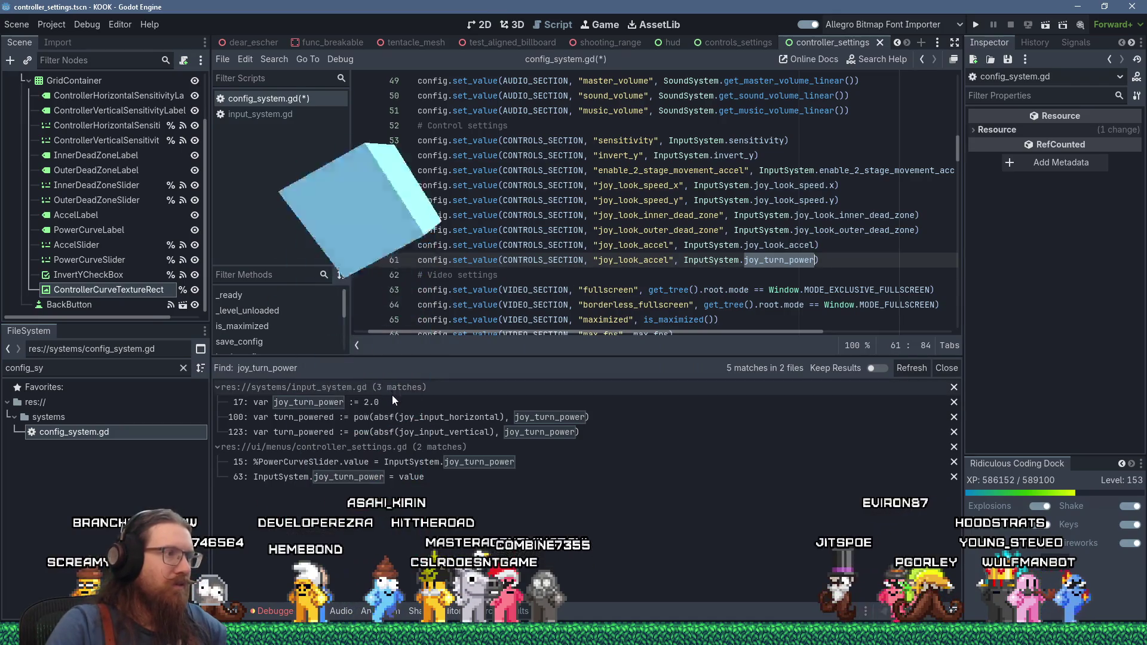
pyautogui.click(392, 399)
pyautogui.click(486, 172)
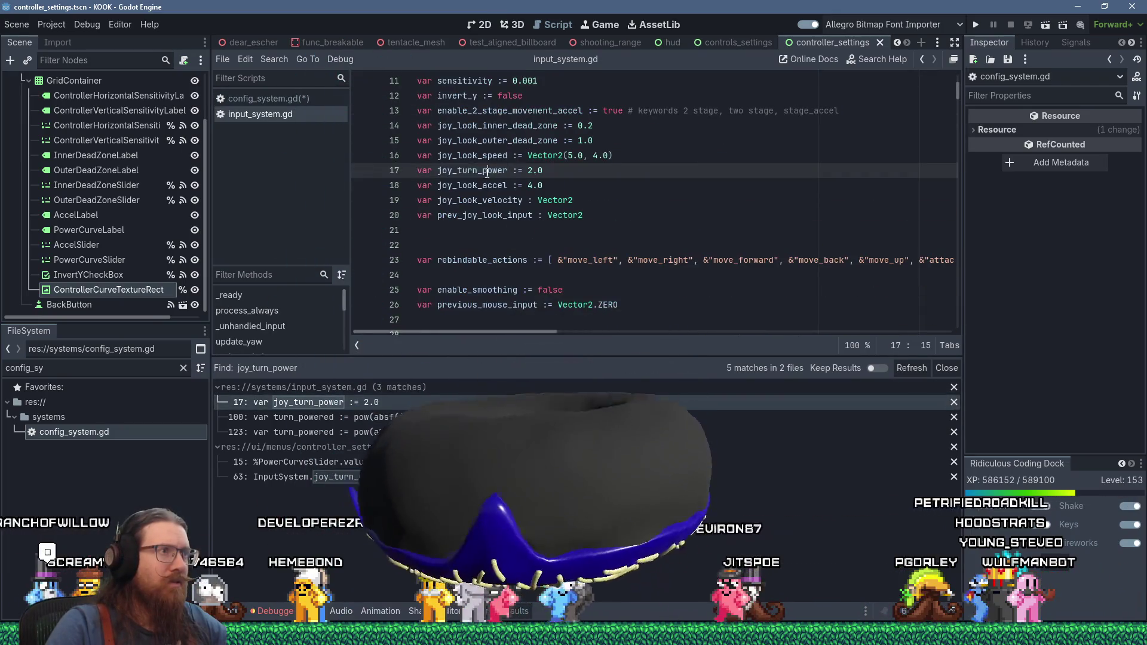
pyautogui.moveTo(457, 172); pyautogui.dragTo(478, 172)
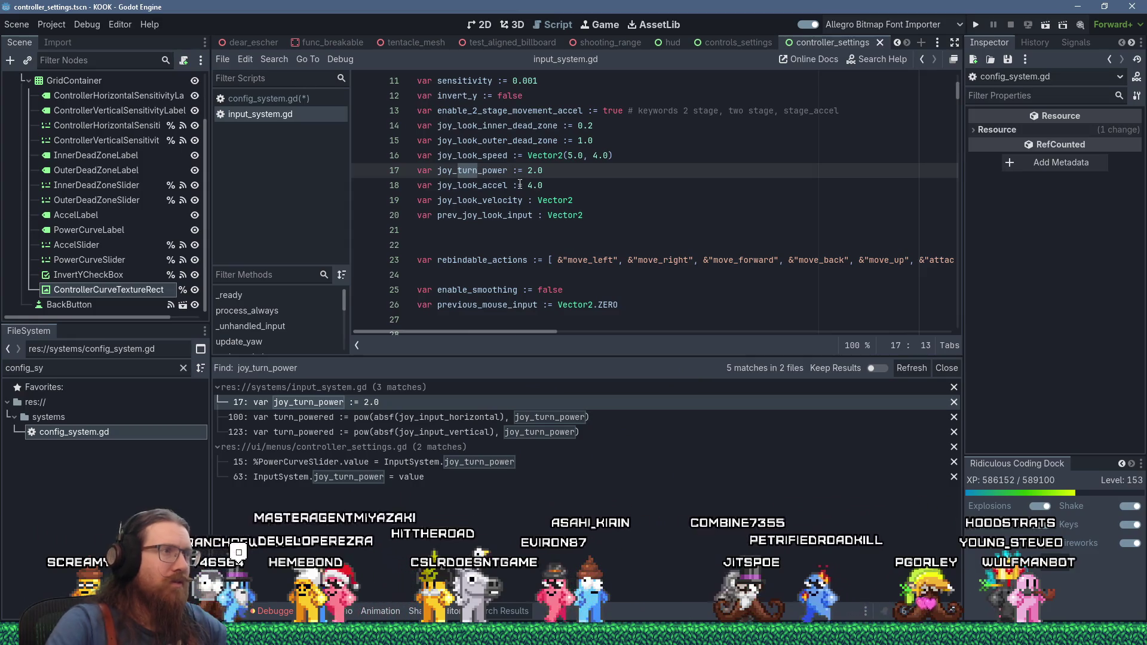
pyautogui.write('lok')
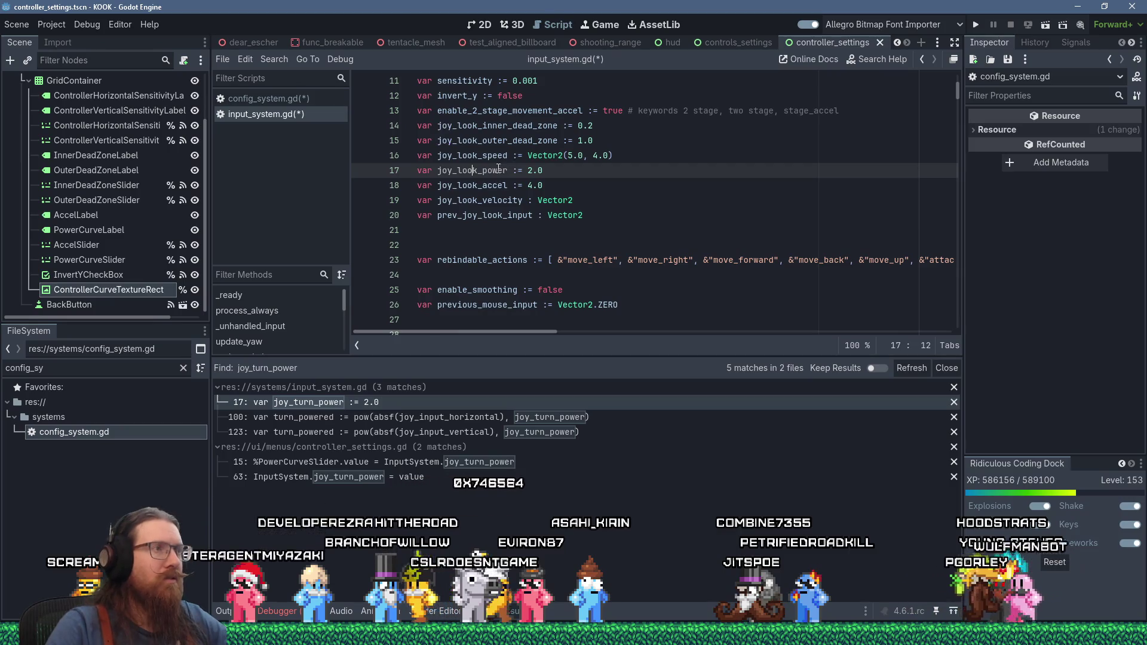
pyautogui.doubleClick(498, 169)
pyautogui.rightClick(496, 170)
pyautogui.click(536, 253)
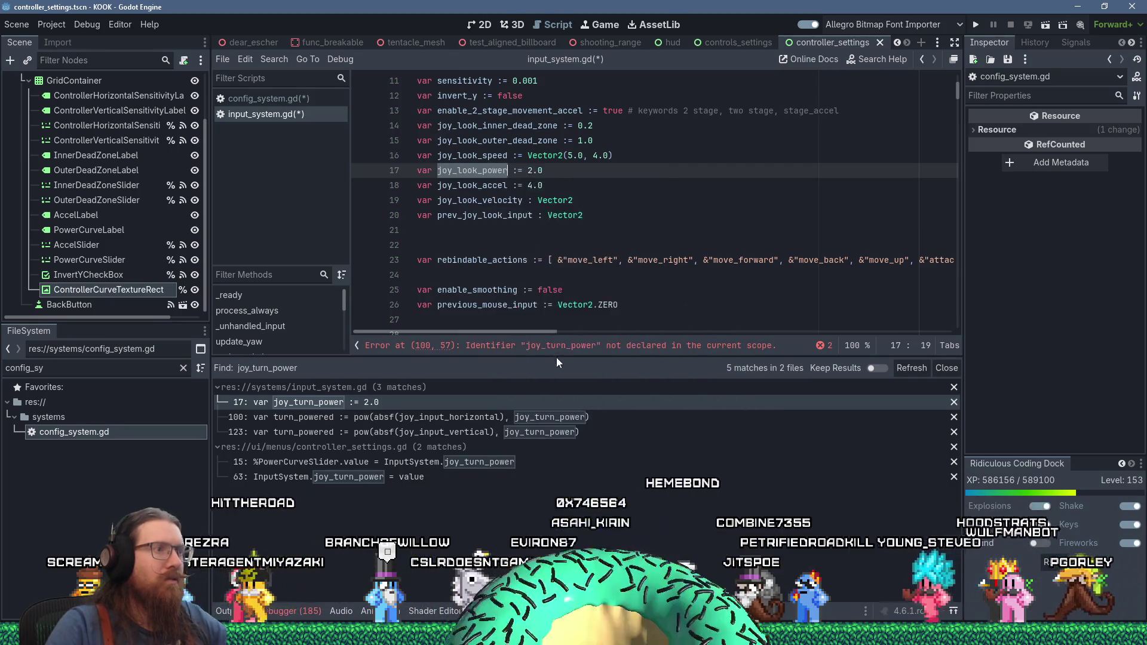
# - Replace joy_turn_power with joy_look_power on lines 100 and 123 of input_system.gd
pyautogui.click(556, 345)
pyautogui.doubleClick(715, 199)
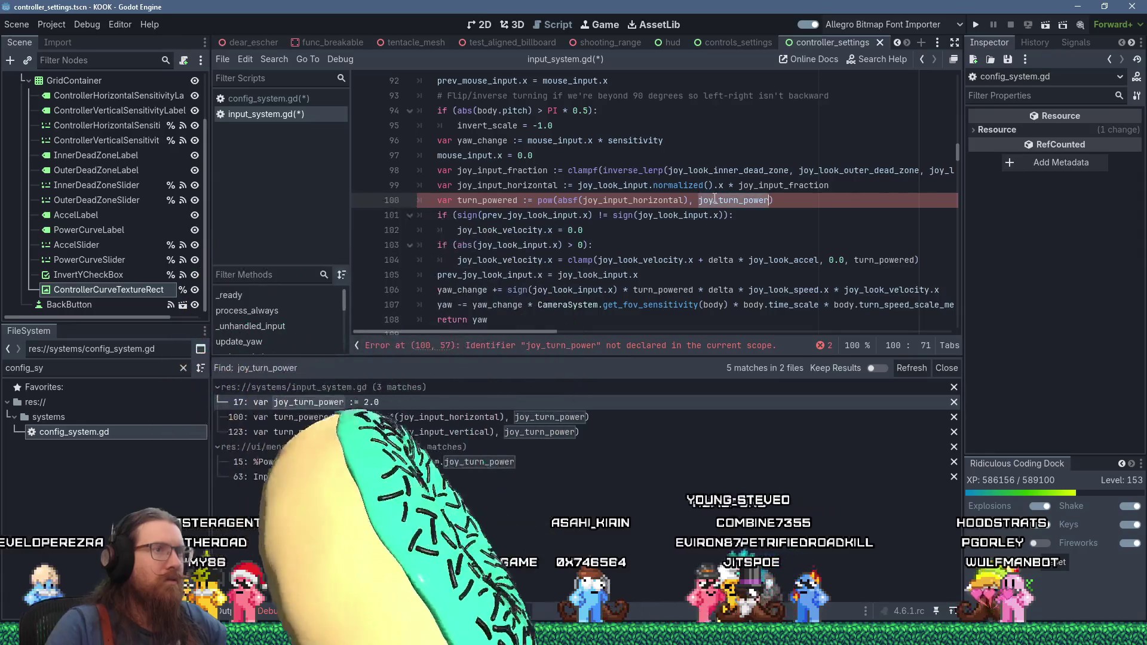
pyautogui.press('shift+Insert')
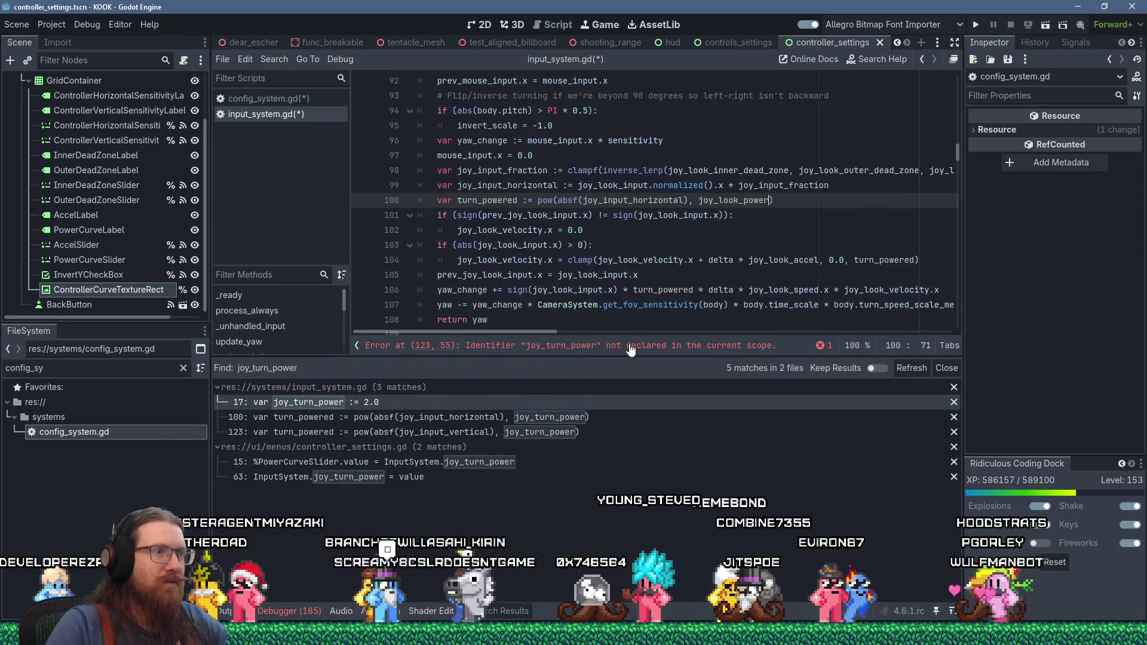
pyautogui.click(630, 345)
pyautogui.doubleClick(720, 200)
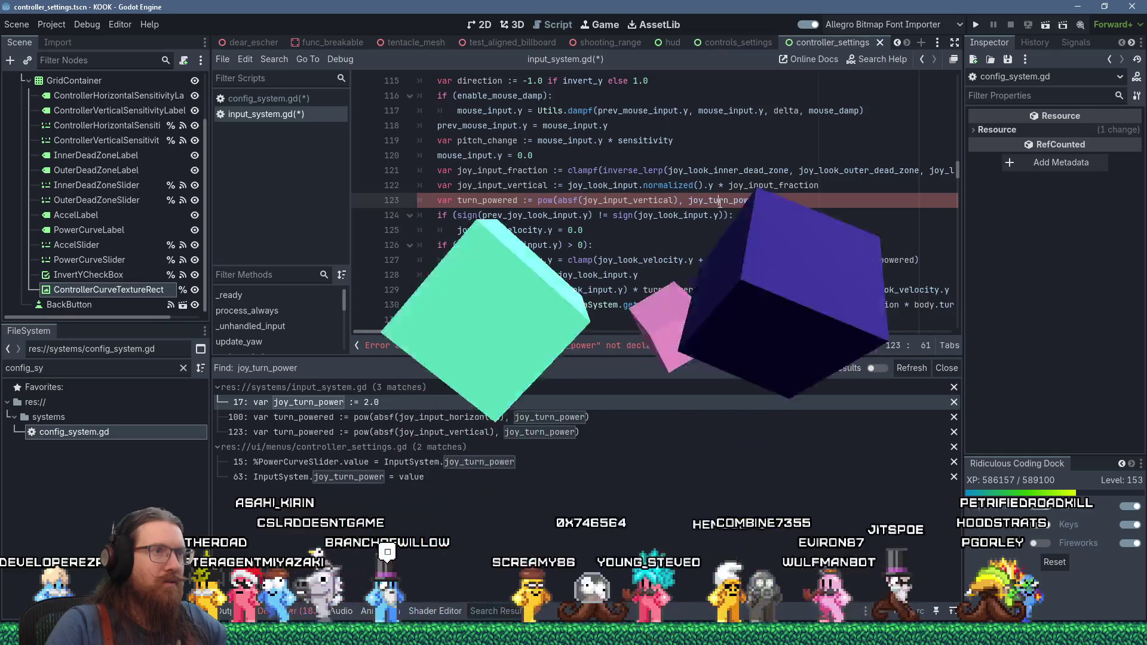
pyautogui.press('shift+Insert')
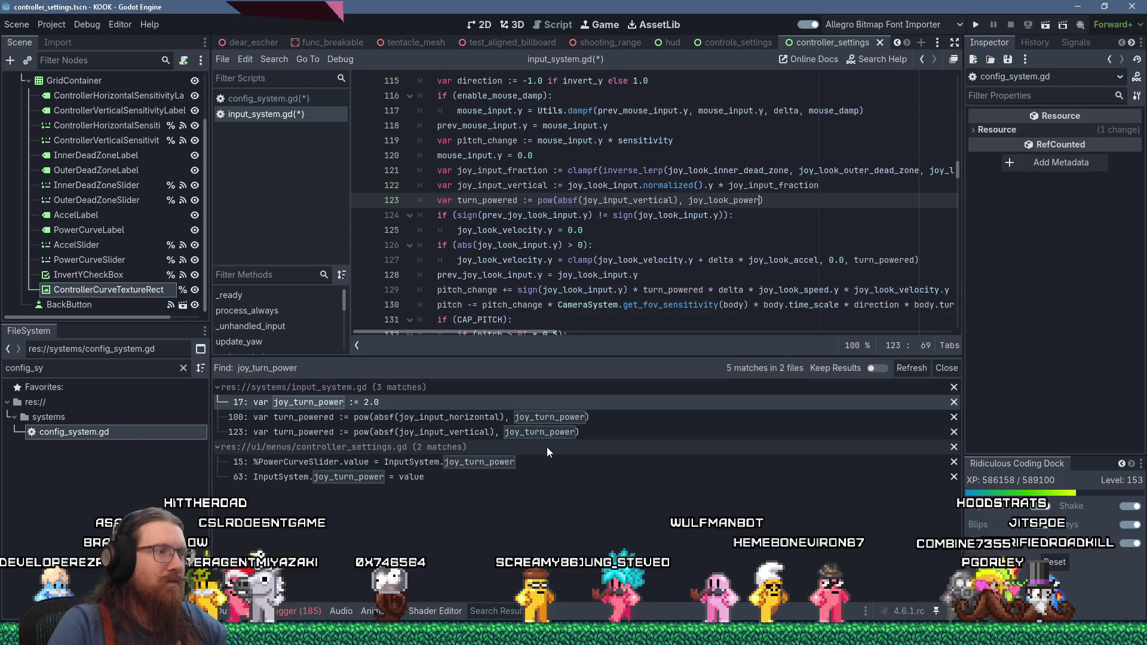
# - Replace joy_turn_power with joy_look_power on lines 15 and 63 of controller_settings.gd
pyautogui.click(533, 462)
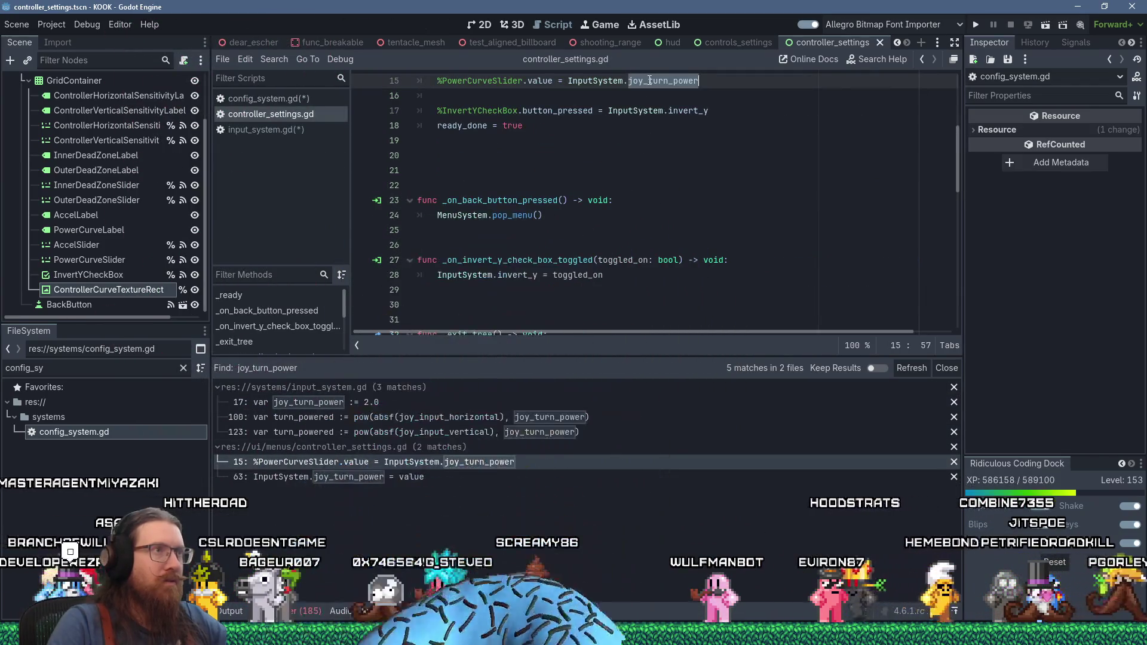
pyautogui.press('shift+Insert')
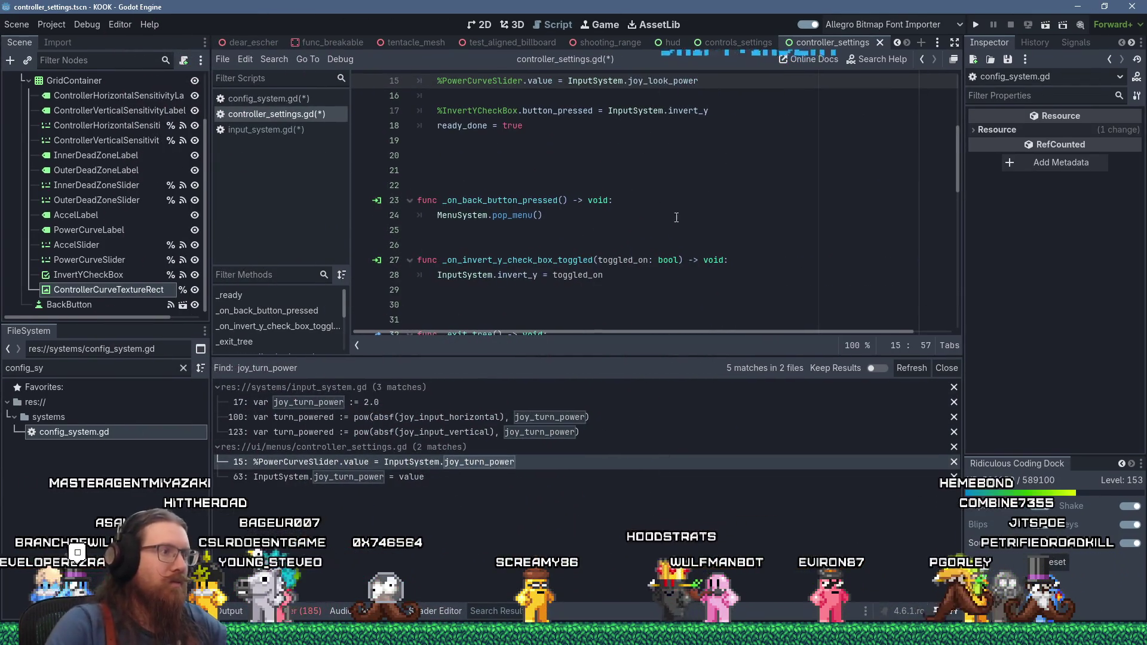
pyautogui.click(376, 477)
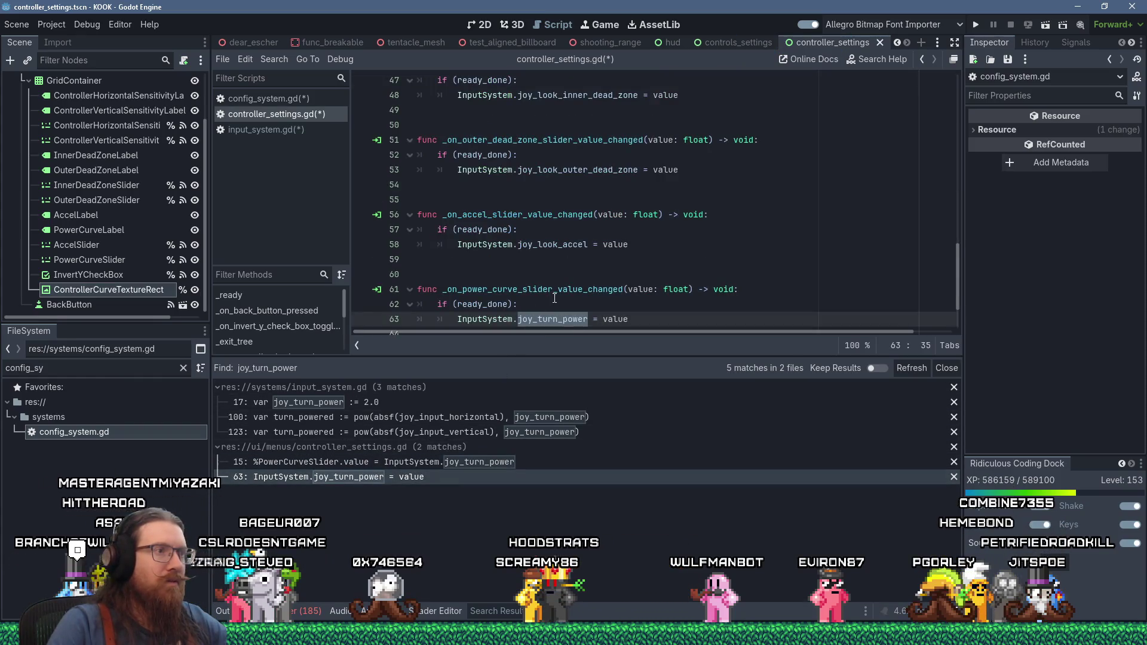
pyautogui.press('shift+Insert')
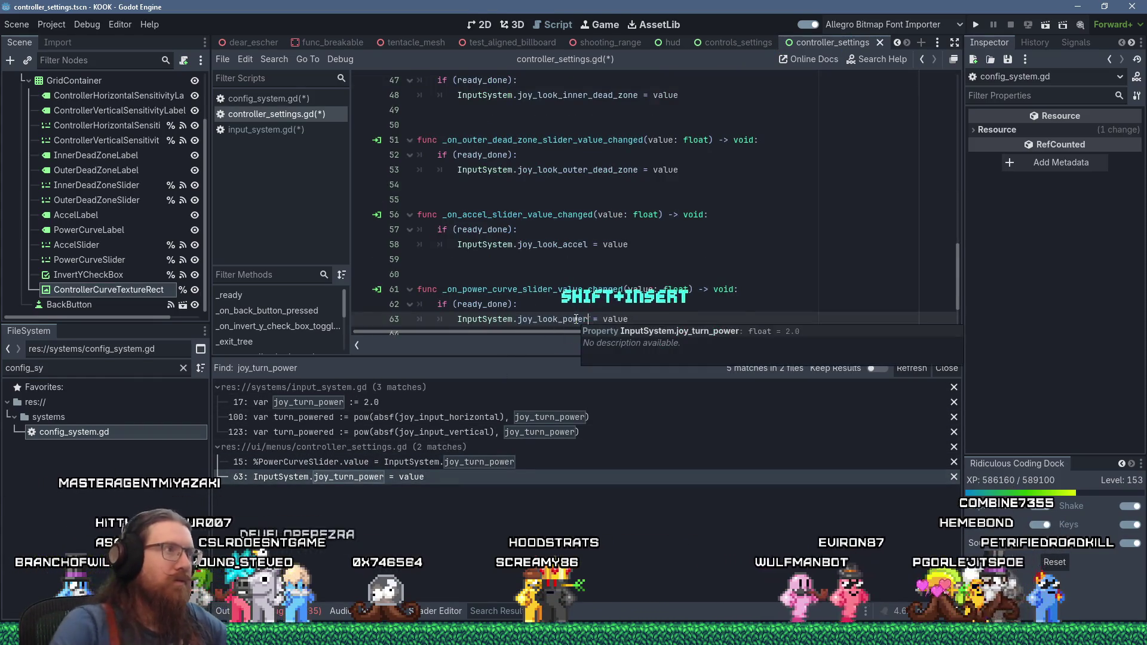
pyautogui.click(274, 98)
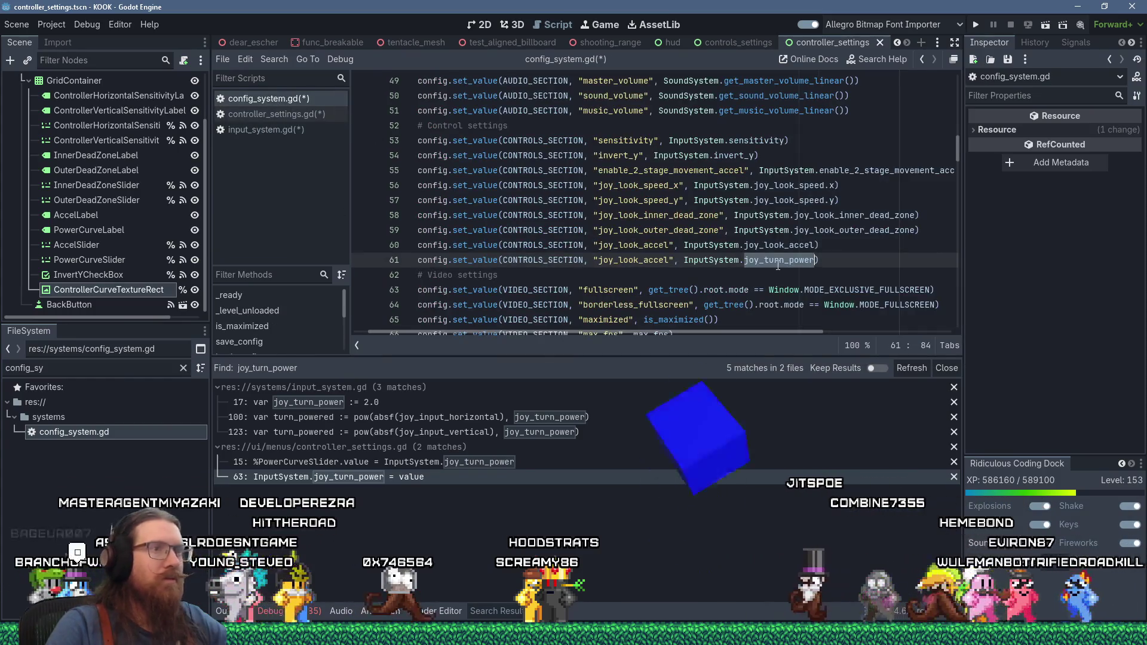
# - Make line 61 save InputSystem.joy_look_power under "joy_look_power", save all, and copy the six joystick lines
pyautogui.moveTo(684, 261)
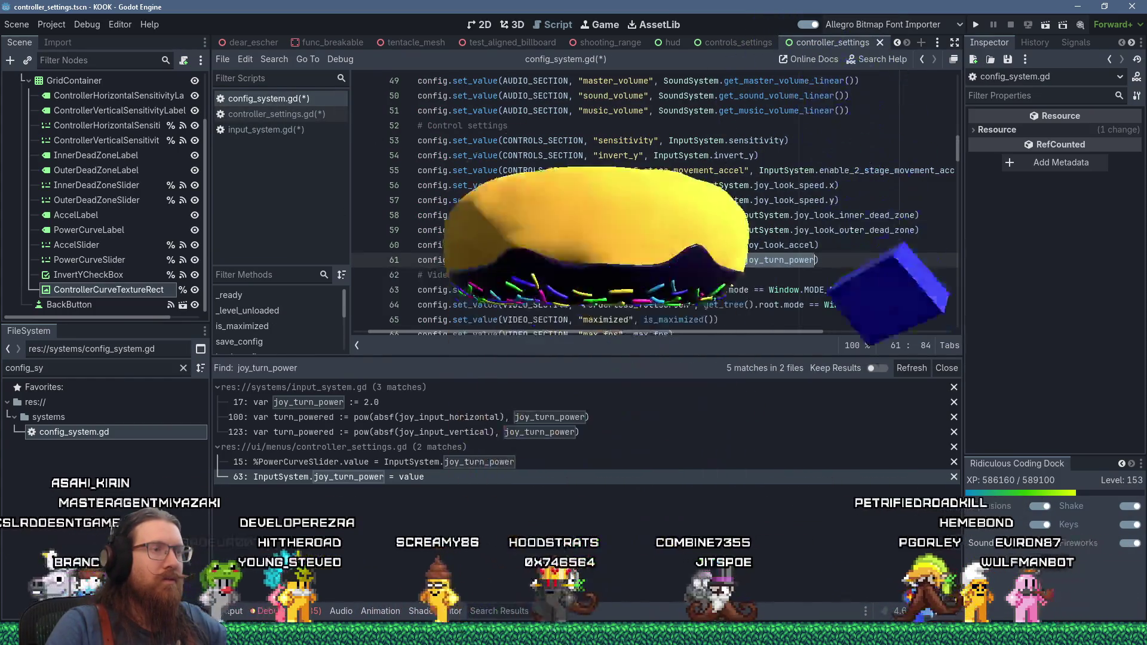
pyautogui.moveTo(644, 260); pyautogui.dragTo(669, 259)
pyautogui.write('power')
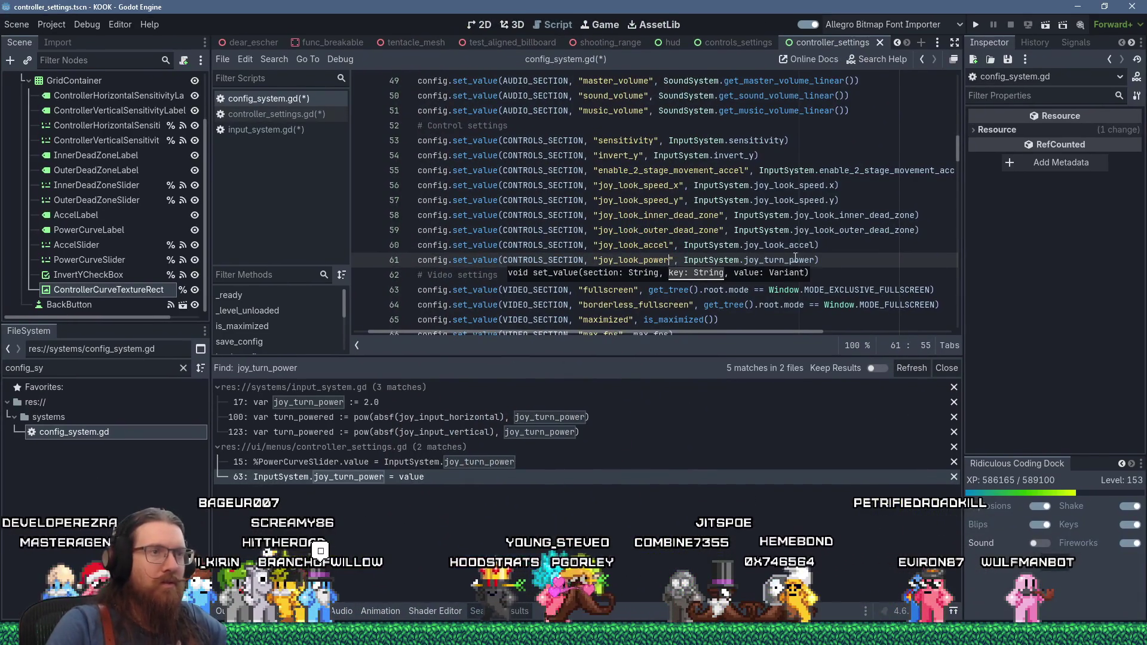
pyautogui.hotkey('ctrl', 'Right')
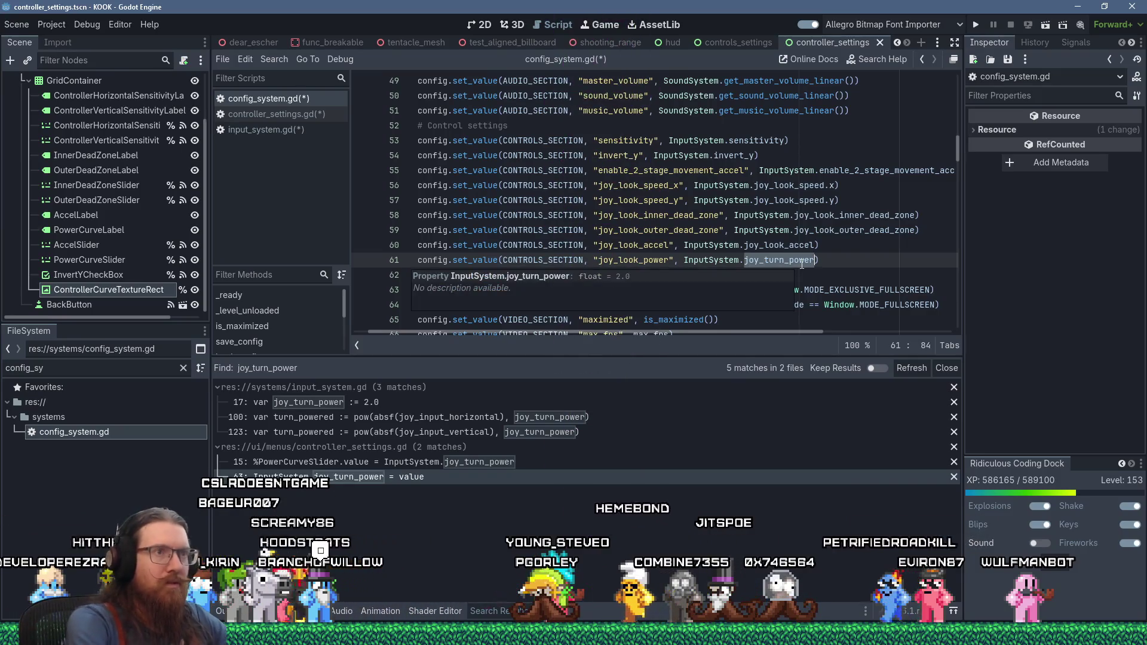
pyautogui.press('Right')
pyautogui.press('Right')
pyautogui.press('Right')
pyautogui.hotkey('shift', 'Right')
pyautogui.hotkey('shift', 'Right')
pyautogui.hotkey('shift', 'Right')
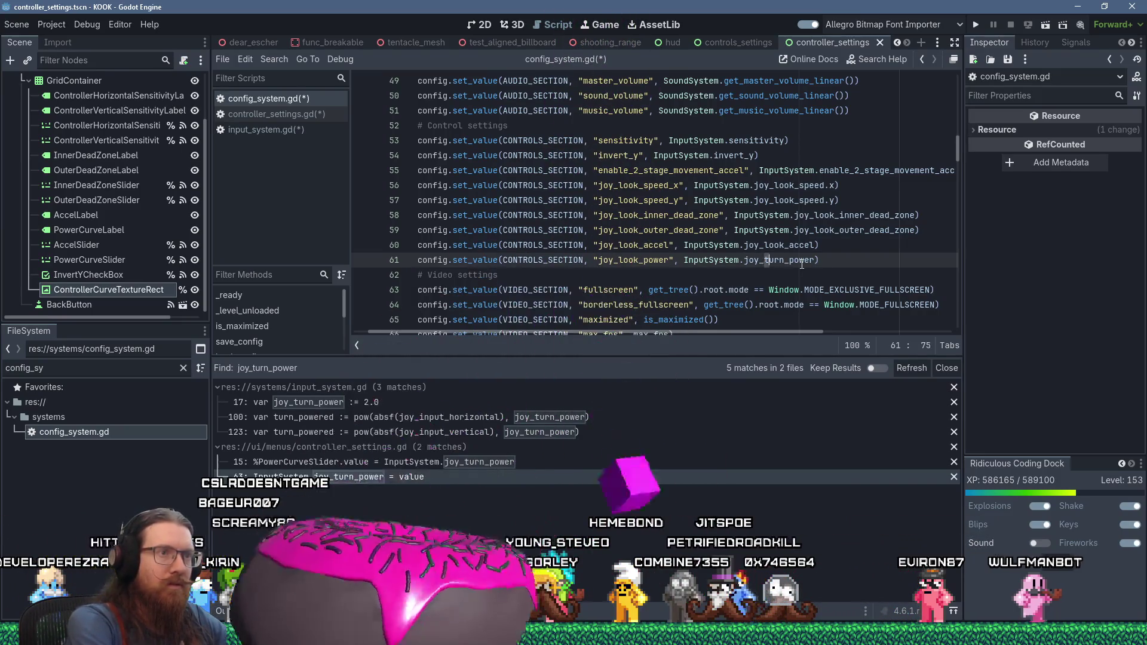
pyautogui.write('look')
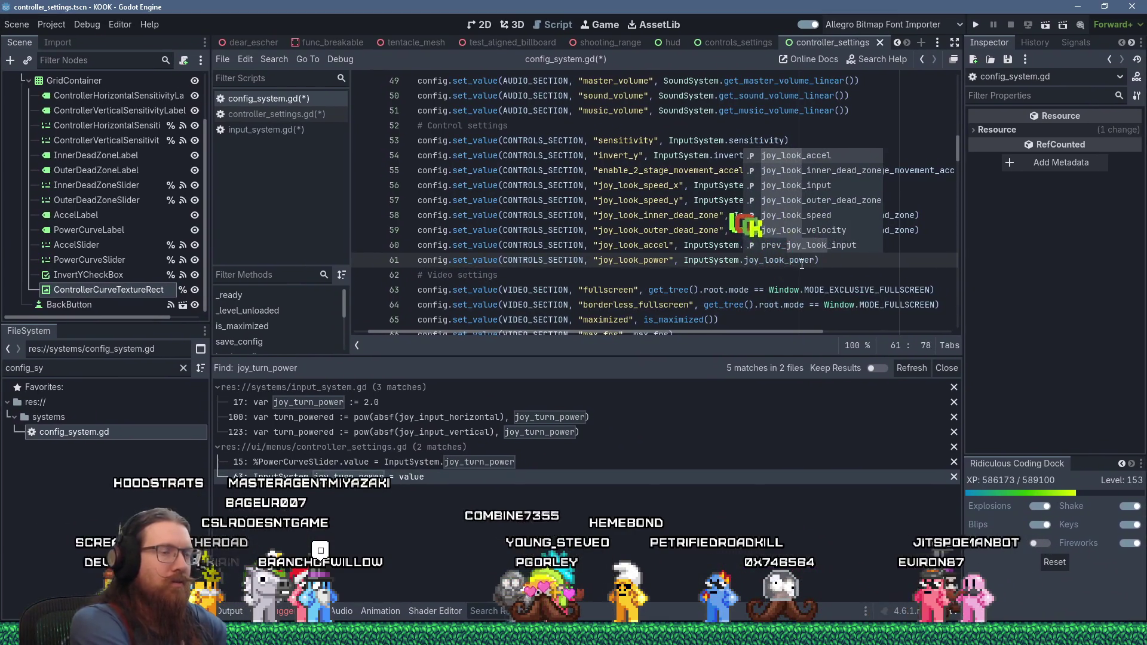
pyautogui.press('Escape')
pyautogui.hotkey('ctrl', 's')
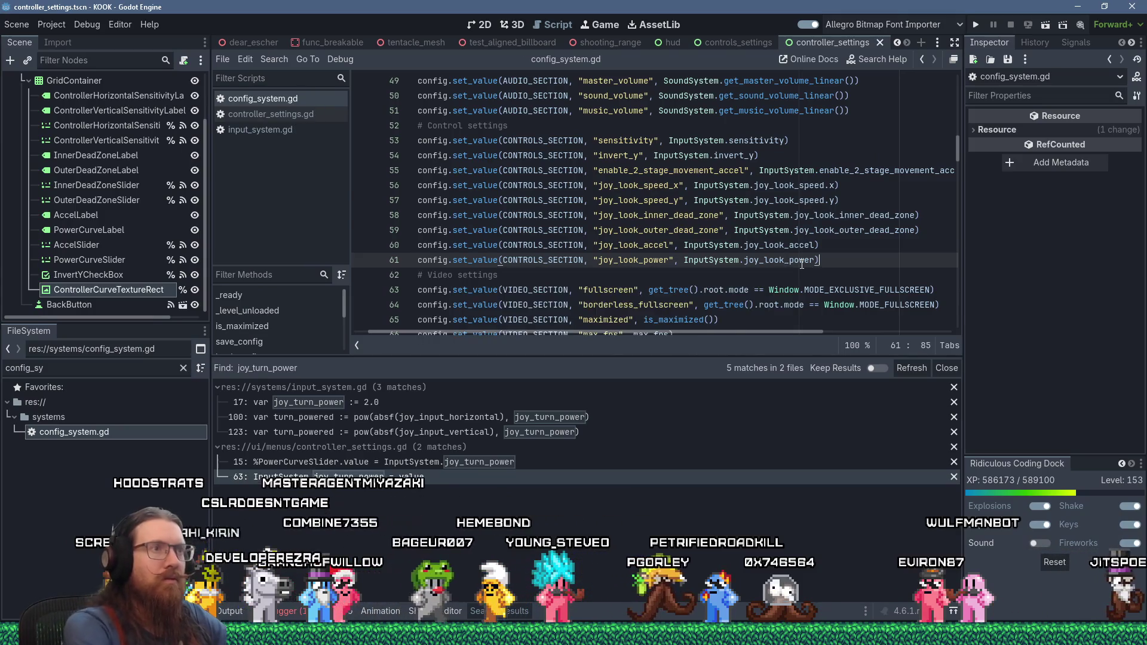
pyautogui.hotkey('shift', 'Up')
pyautogui.hotkey('shift', 'Up')
pyautogui.hotkey('shift', 'Up')
pyautogui.press('Tab')
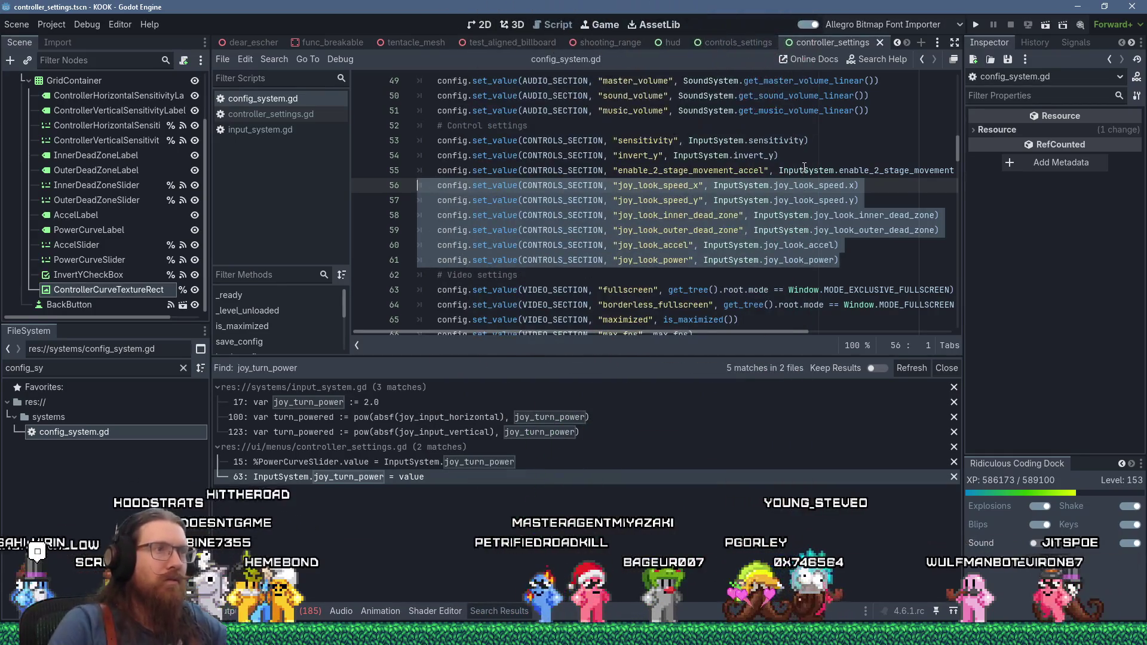
# - Paste the six joystick set_value lines on a new line after the sensitivity loading code (line 113)
pyautogui.hotkey('ctrl', 'f')
pyautogui.write('sensi')
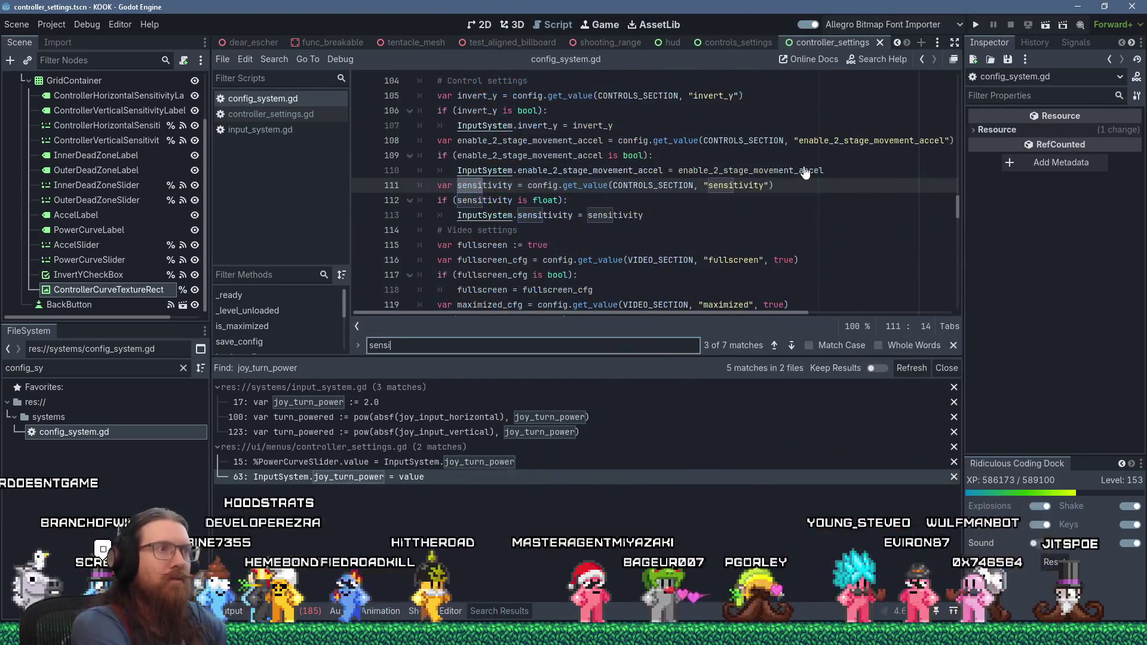
pyautogui.click(671, 233)
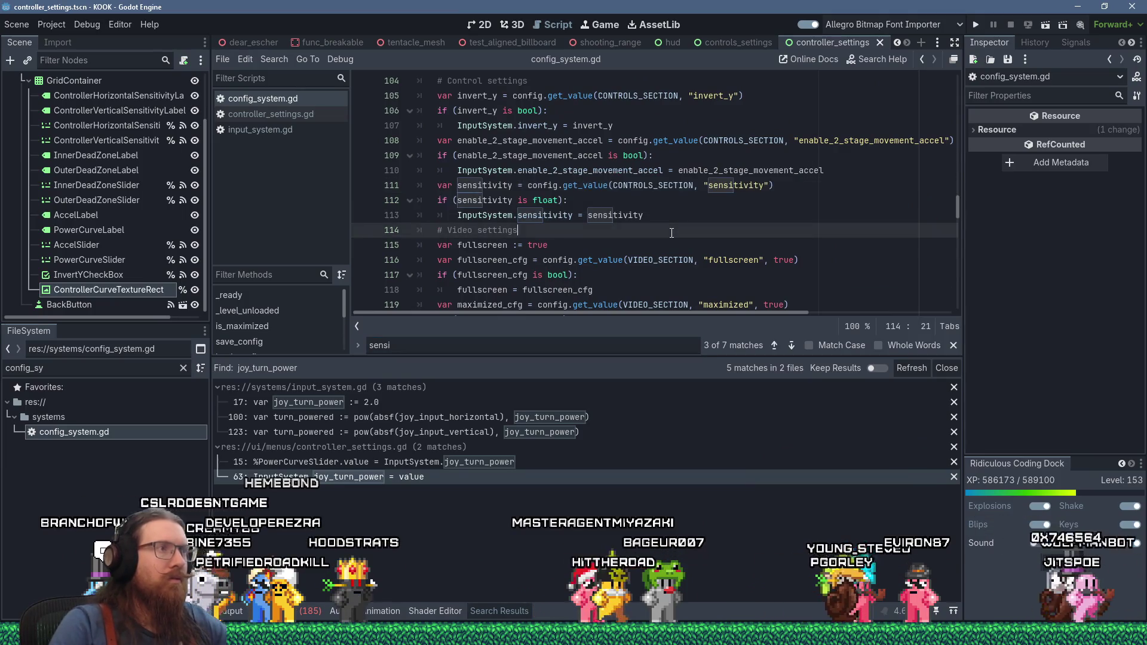
pyautogui.scroll(-1, 672, 233)
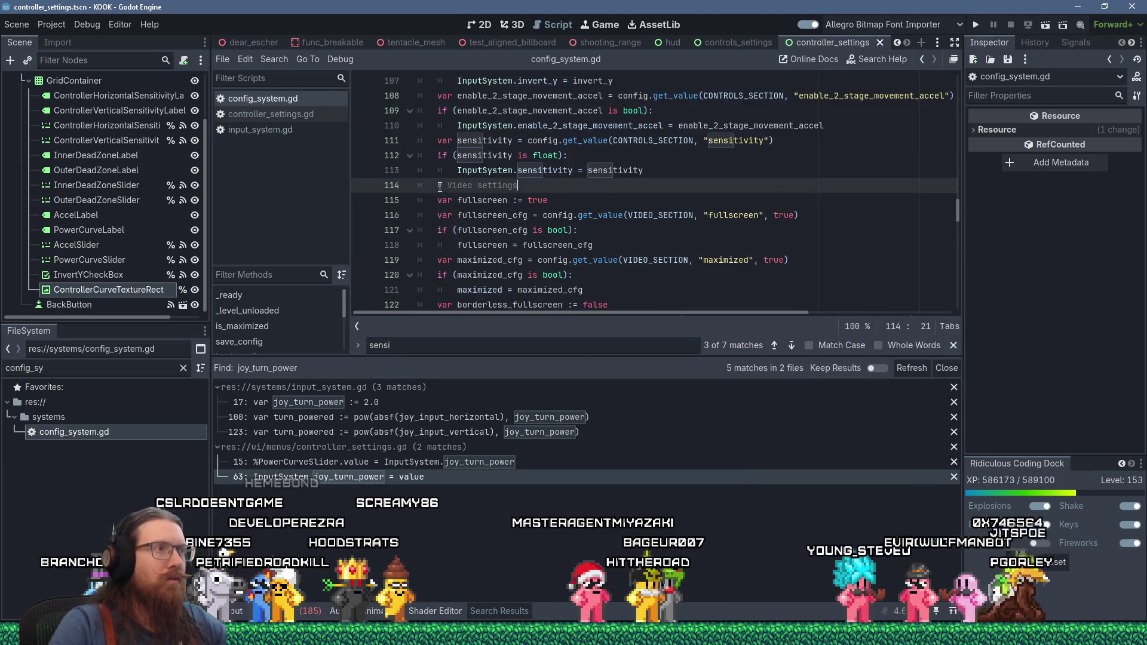
pyautogui.click(660, 172)
pyautogui.press('Return')
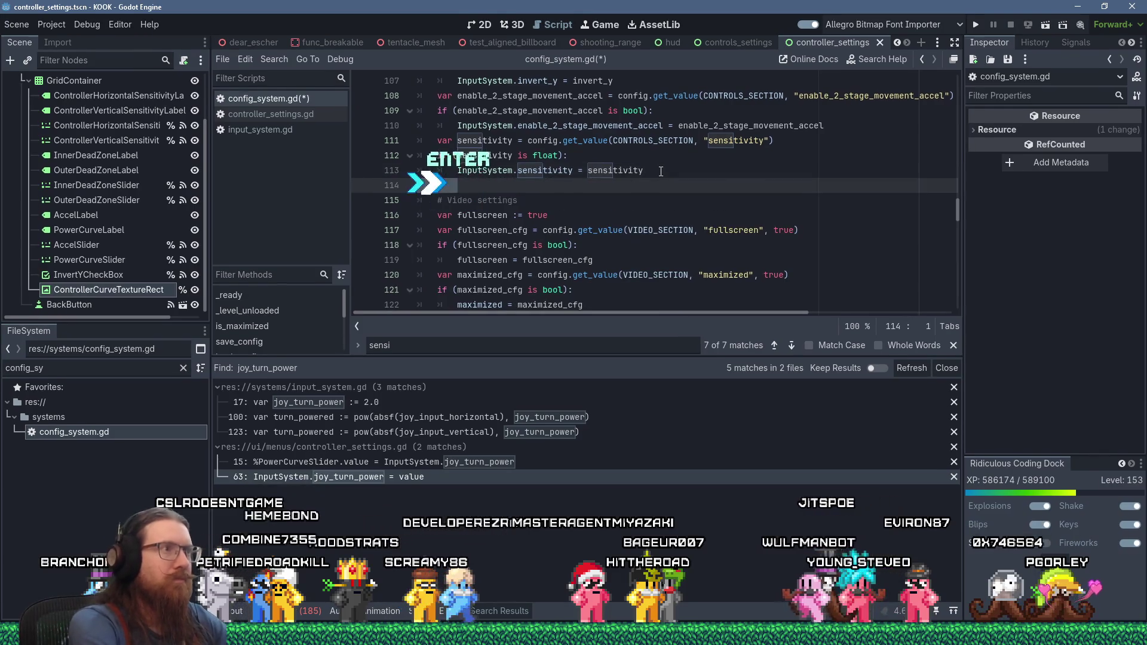
pyautogui.write('config.set_value(CONTROLS_SECTION, "joy_look_speed_x", InputSystem.joy_look_speed.x) \tconfig.set_value(CONTROLS_SECTION, "joy_look_speed_y", InputSystem.joy_look_speed.y) \tconfig.set_value(CONTROLS_SECTION, "joy_look_inner_dead_zone", InputSystem.joy_look_inner_dead_zone) \tconfig.set_value(CONTROLS_SECTION, "joy_look_outer_dead_zone", InputSystem.joy_look_outer_dead_zone) \tconfig.set_value(CONTROLS_SECTION, "joy_look_accel", InputSystem.joy_look_accel) \tconfig.set_value(CONTROLS_SECTION, "joy_look_power", InputSystem.joy_look_power)')
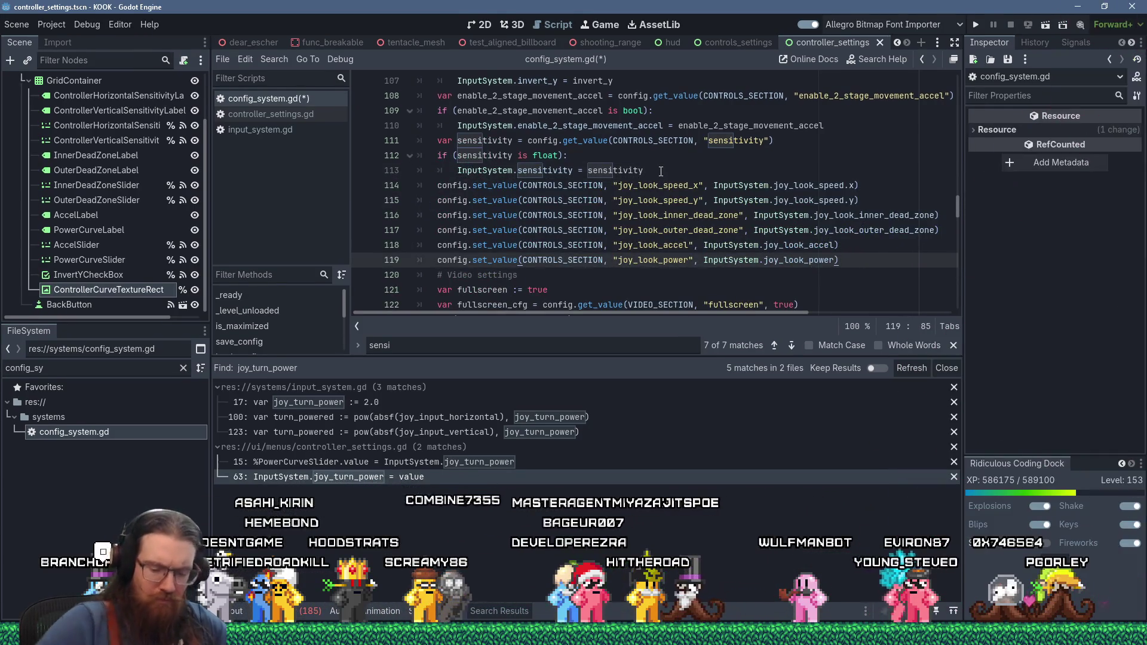
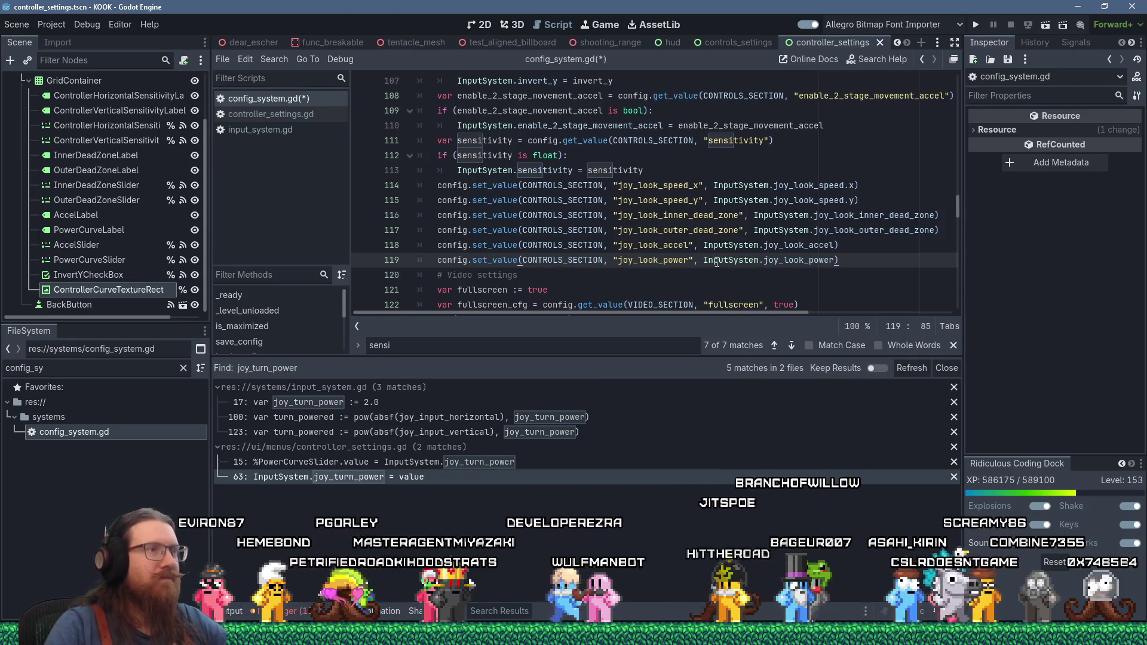
# - Insert a blank line 114 above the save lines and copy the joy_look_speed_x key name
pyautogui.click(435, 187)
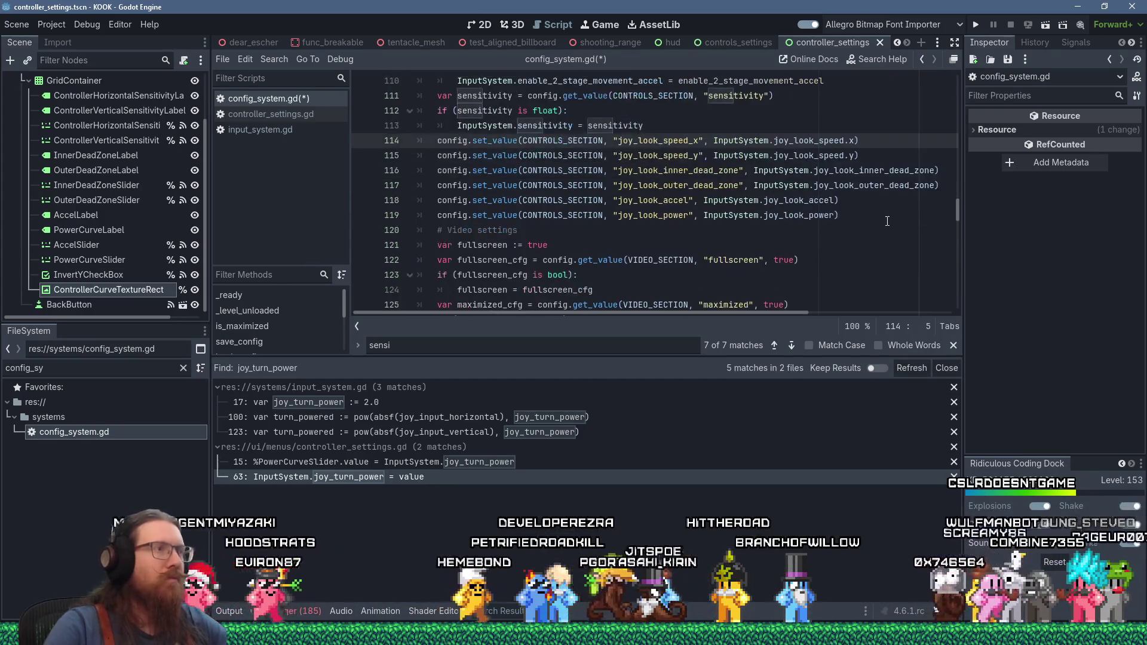
pyautogui.press('Return')
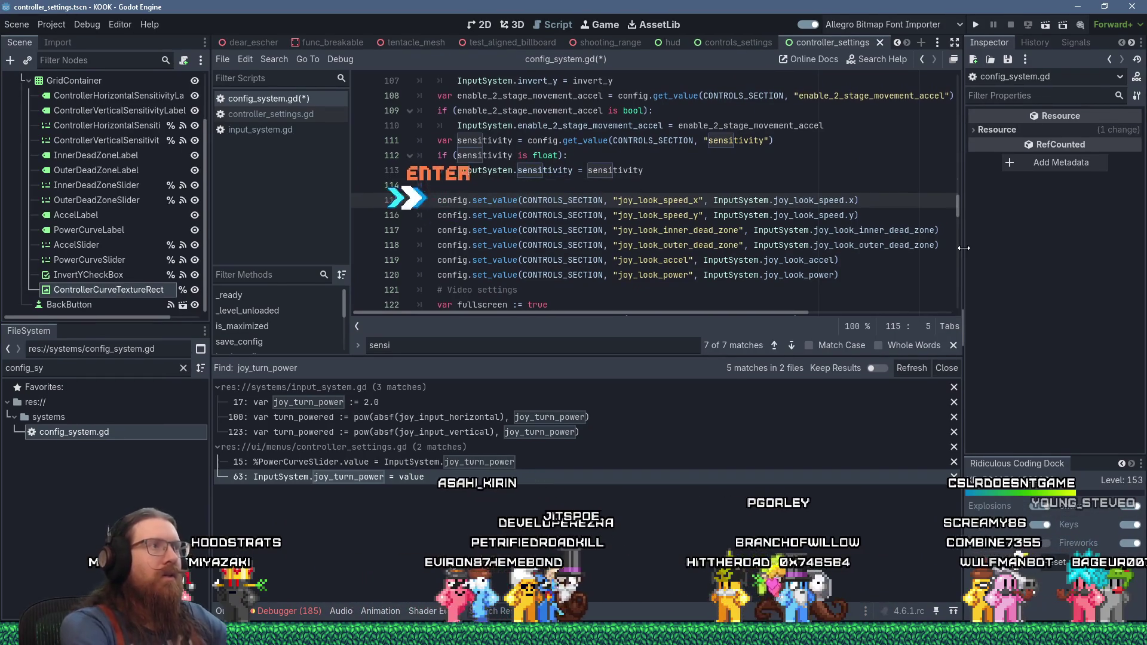
pyautogui.doubleClick(634, 201)
pyautogui.hotkey('ctrl', 'c')
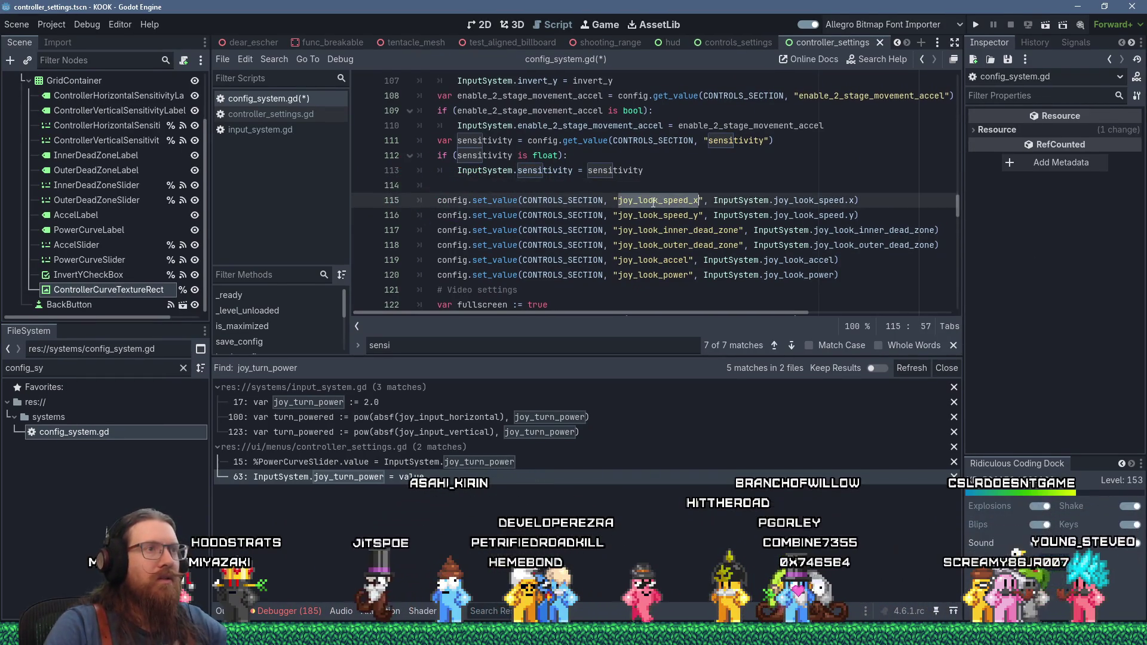
pyautogui.rightClick(635, 200)
pyautogui.press('Escape')
pyautogui.click(642, 186)
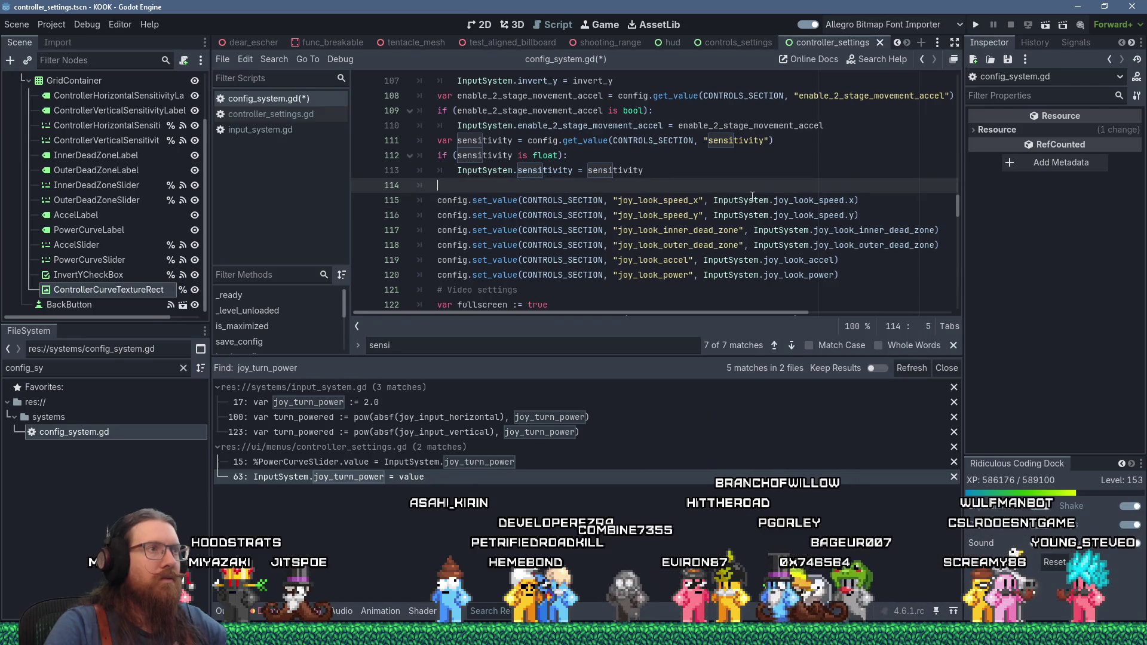
pyautogui.scroll(1, 897, 230)
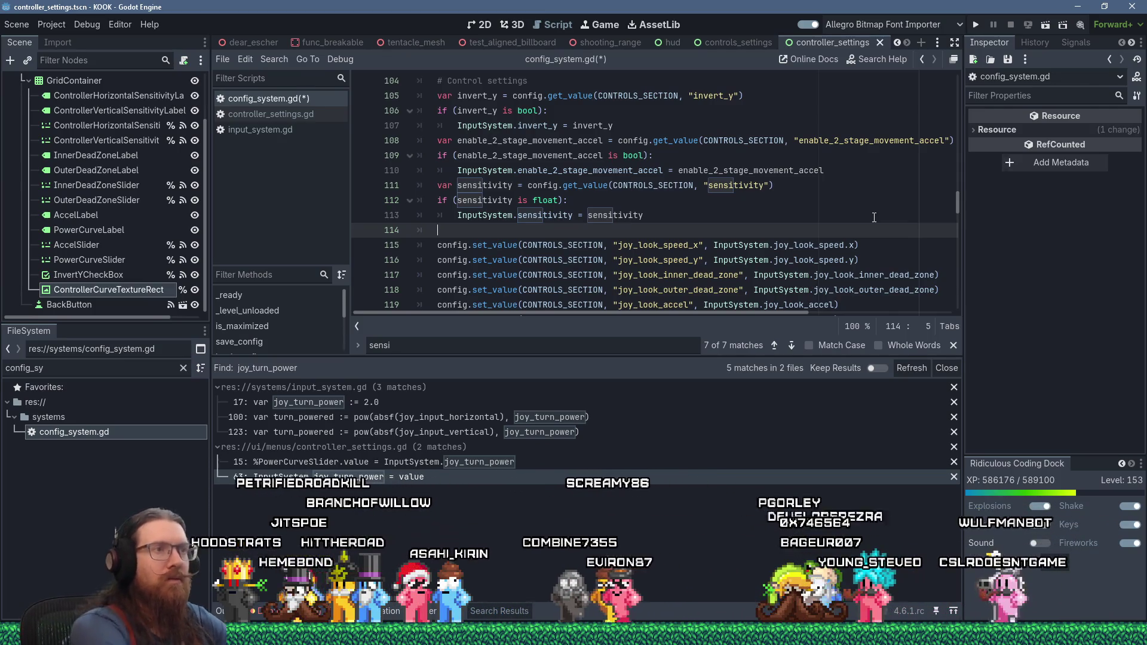
# - Start line 114 as 'var joy_look_speed_x = config.get_value(CONTROLS_SECTION, "'
pyautogui.write('var ')
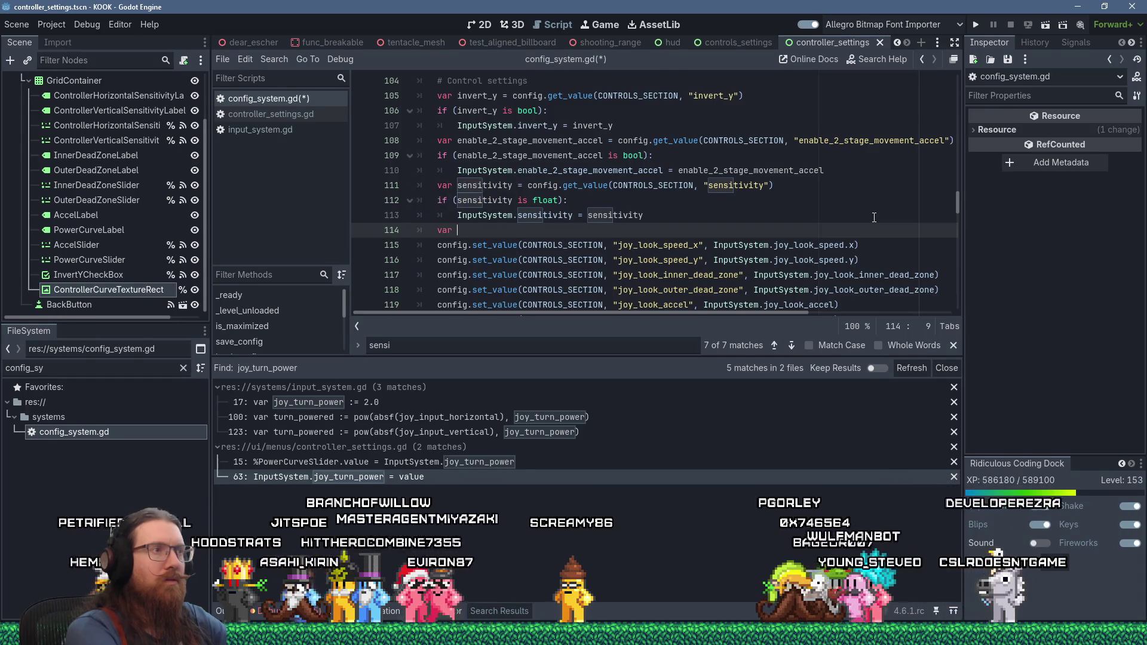
pyautogui.write('joy_look_speed_x =')
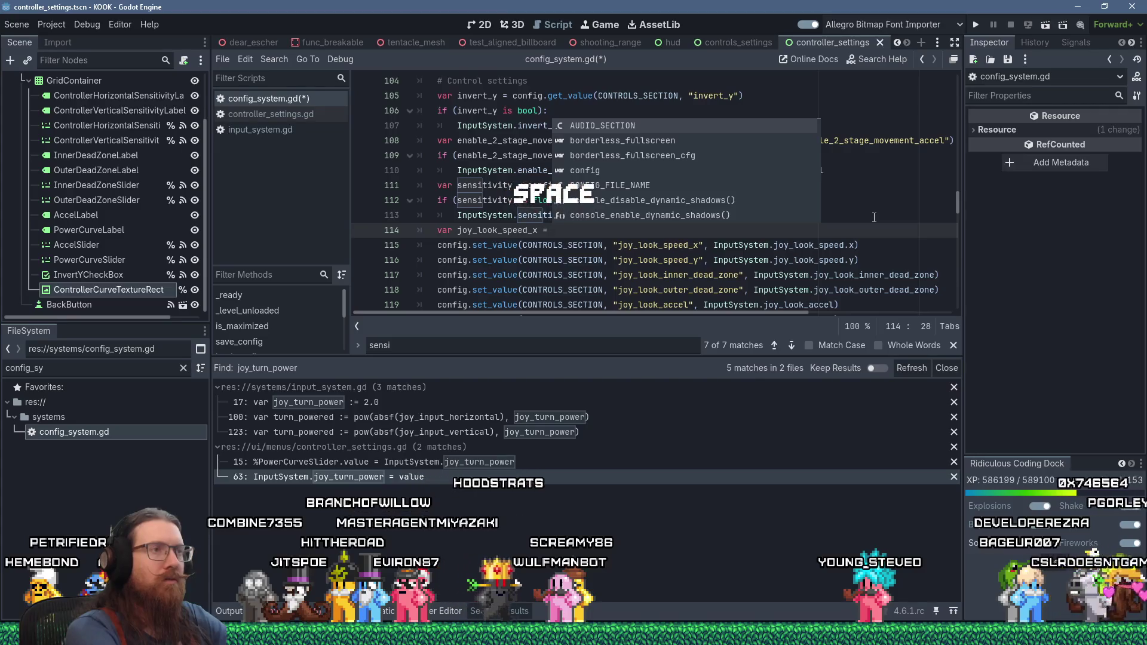
pyautogui.press('Escape')
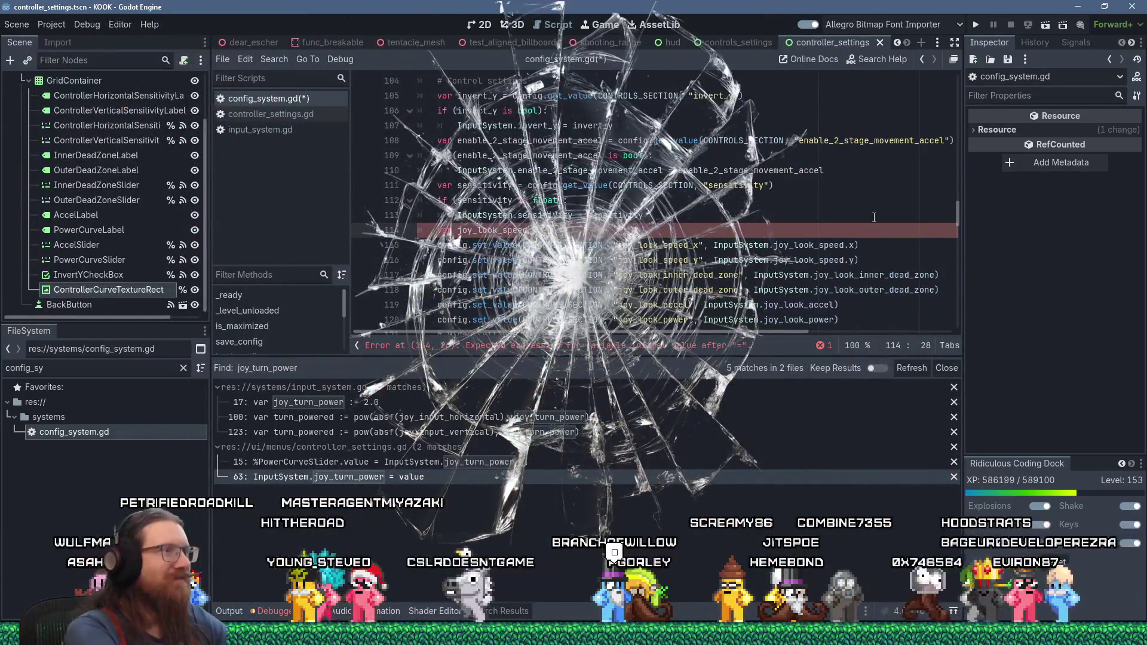
pyautogui.hotkey('ctrl', 'v')
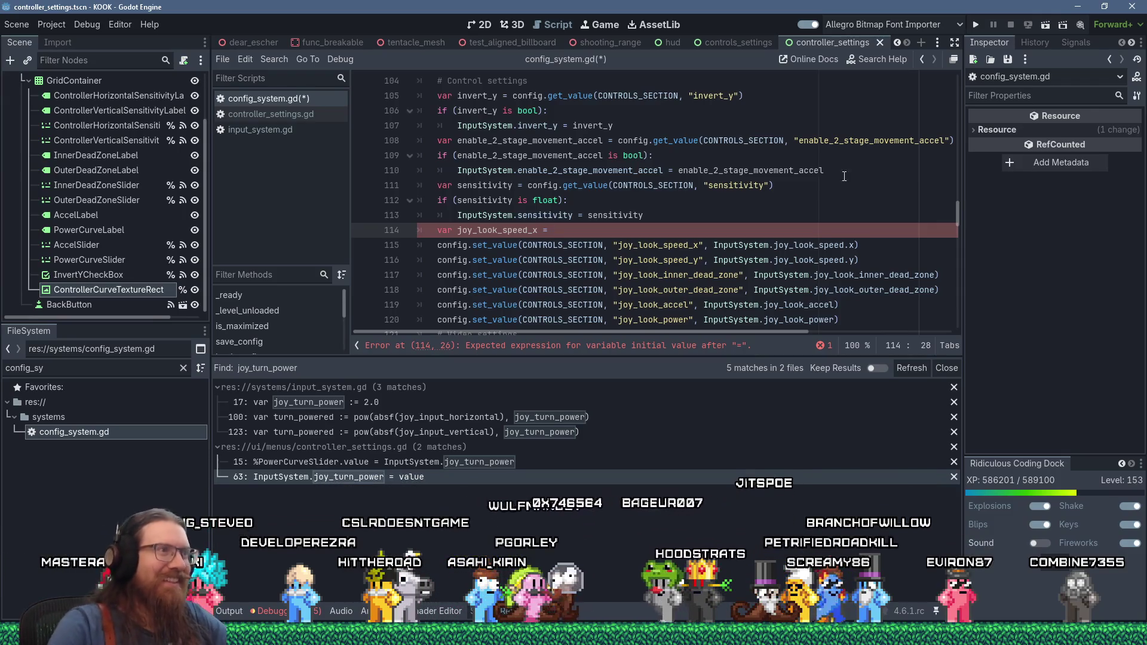
pyautogui.moveTo(720, 242)
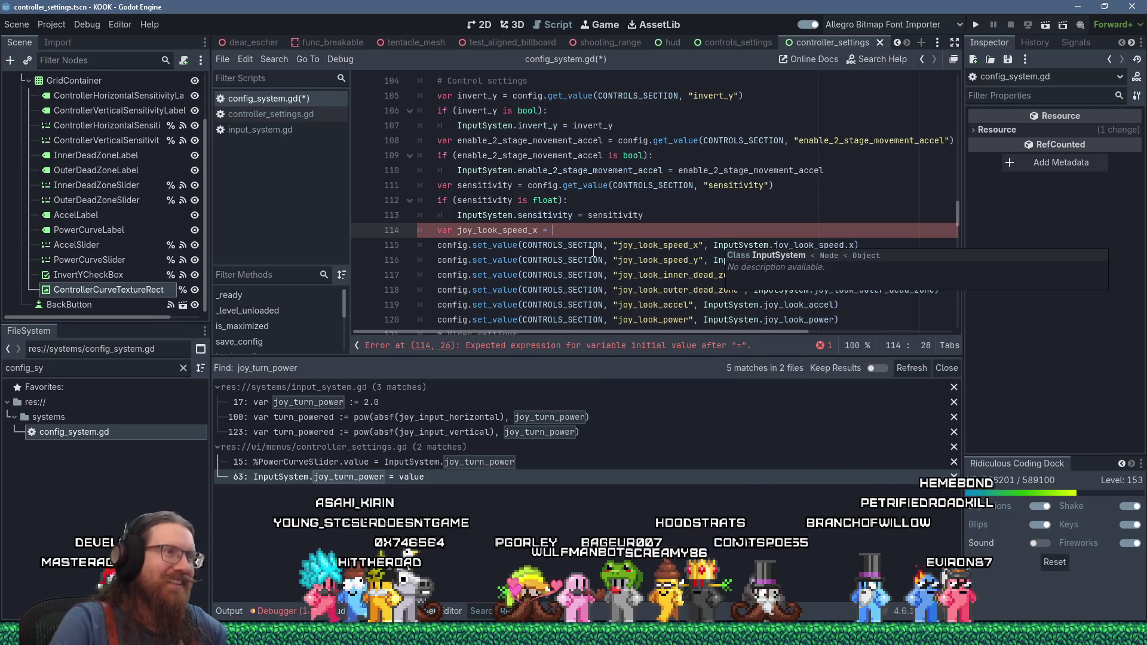
pyautogui.scroll(2, 704, 248)
pyautogui.click(659, 257)
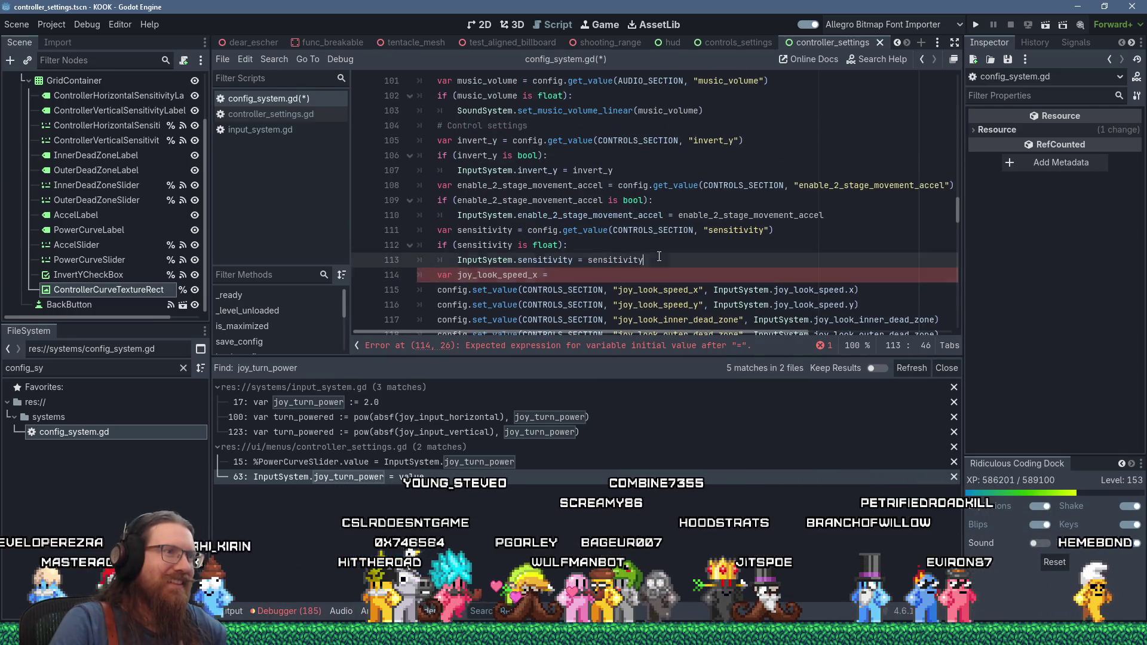
pyautogui.click(761, 276)
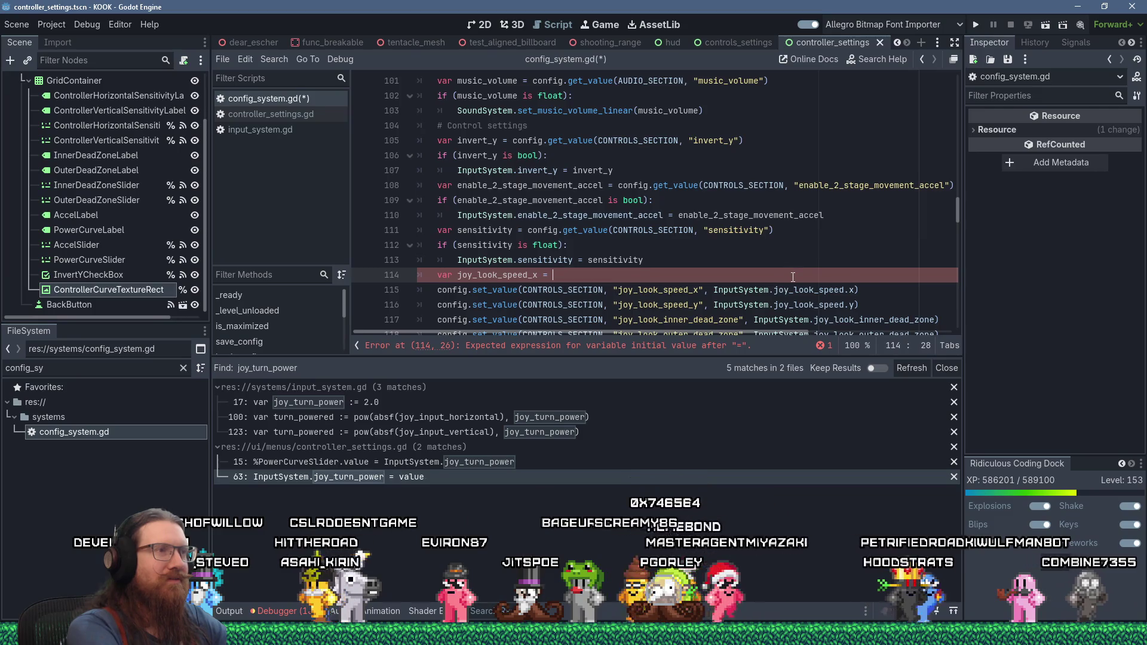
pyautogui.write('config.get')
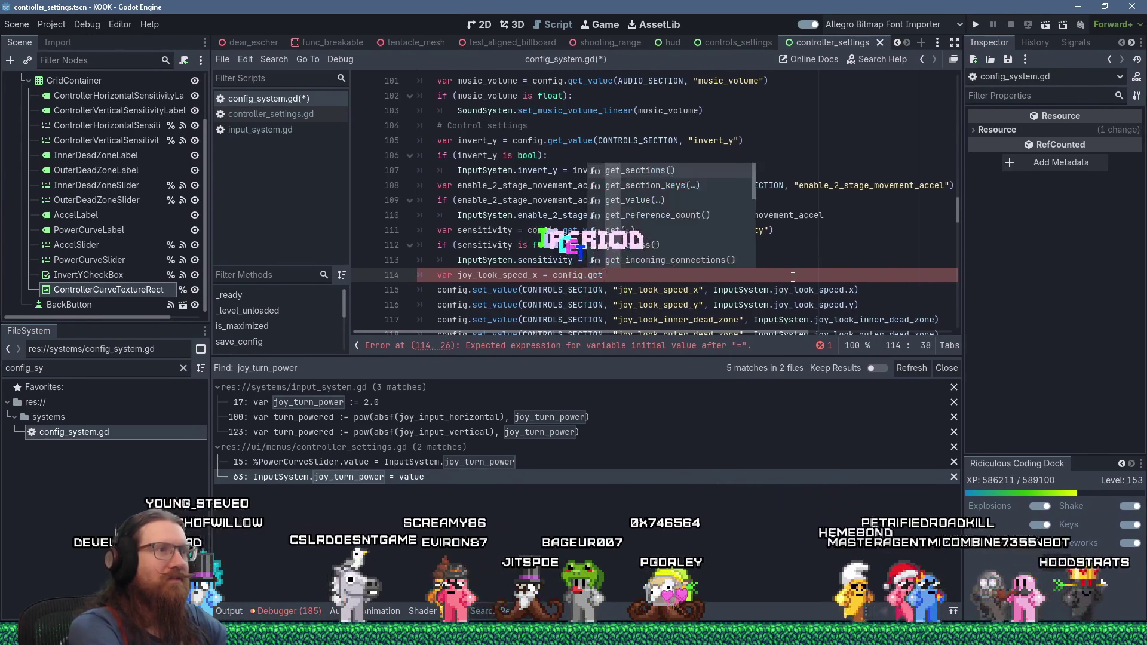
pyautogui.write('_value(CONTRO')
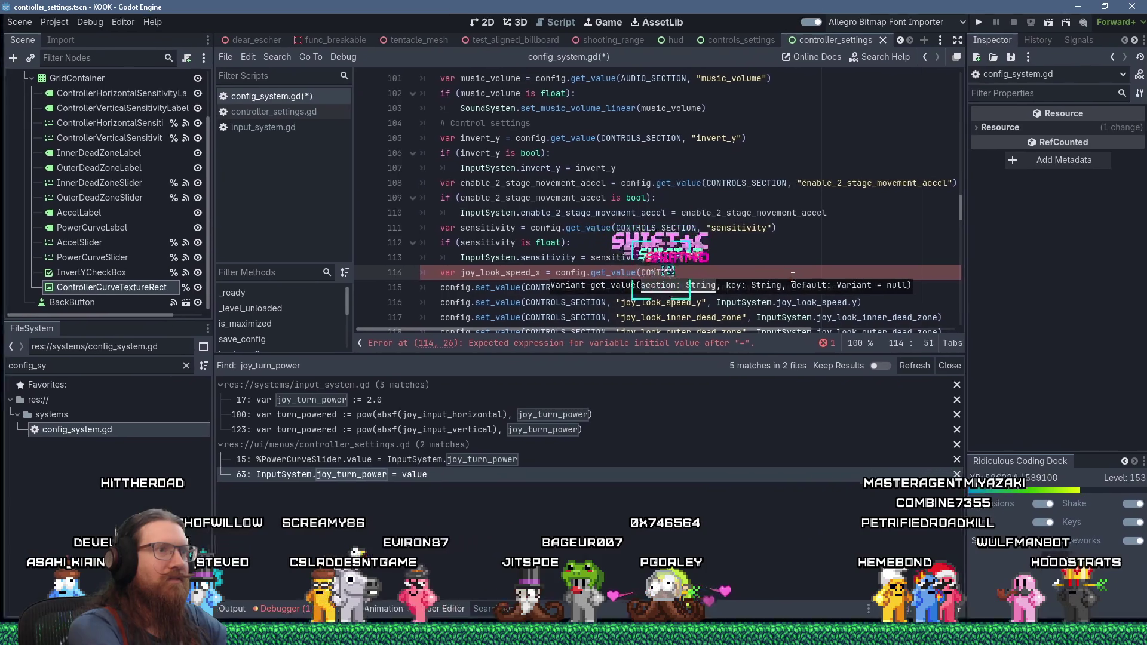
pyautogui.write('LS_SECTION, ')
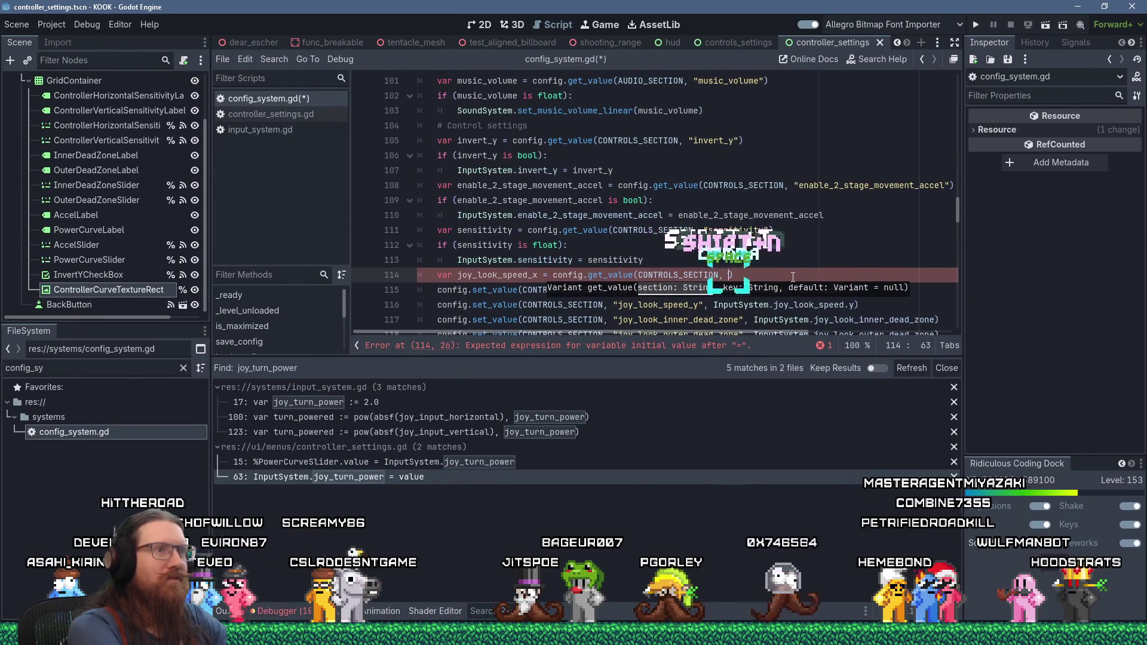
pyautogui.write('"')
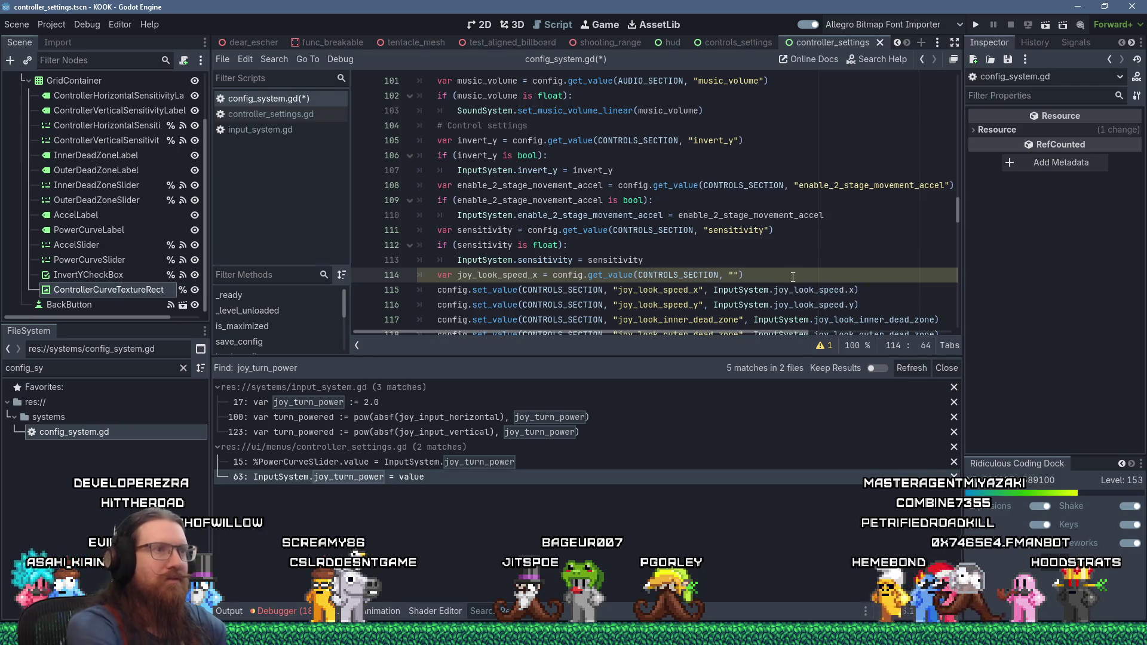
# - Cut the joy_look_speed_x key from line 115 and paste it as line 114's loaded key
pyautogui.doubleClick(657, 289)
pyautogui.rightClick(657, 289)
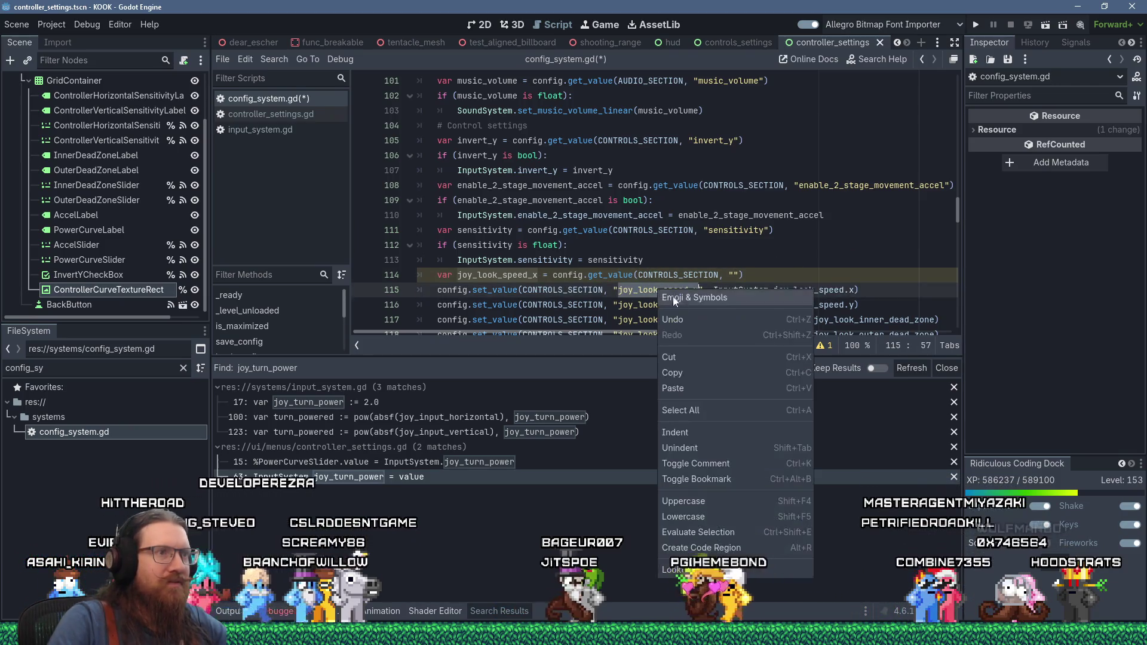
pyautogui.click(689, 355)
pyautogui.press('Escape')
pyautogui.click(735, 274)
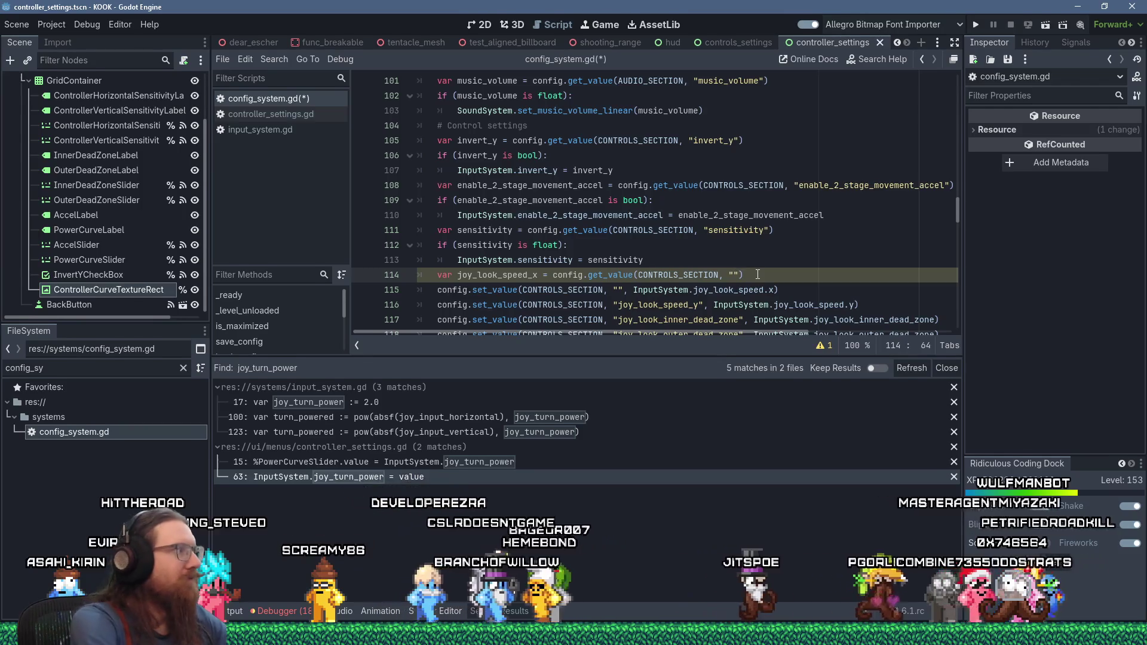
pyautogui.write('joy_look_speed_x')
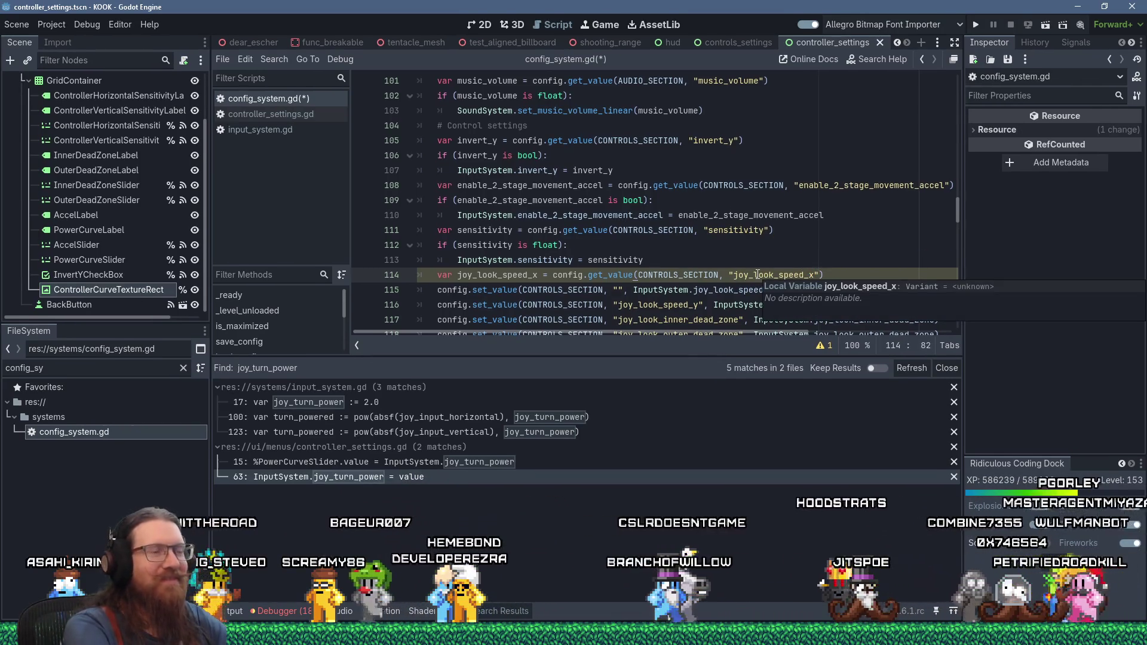
# - Add an 'if (joy_look_speed_x is float):' check assigning InputSystem.joy_look_speed_x, then select the block
pyautogui.press('Down')
pyautogui.press('Home')
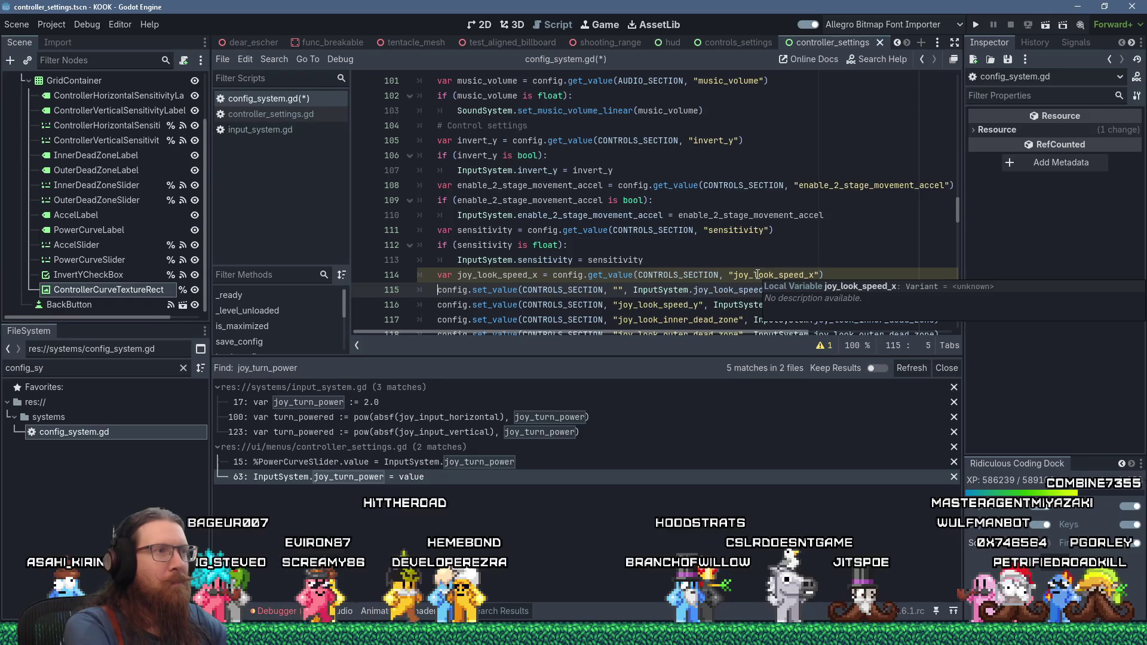
pyautogui.press('Return')
pyautogui.write('if (joy_look_sp')
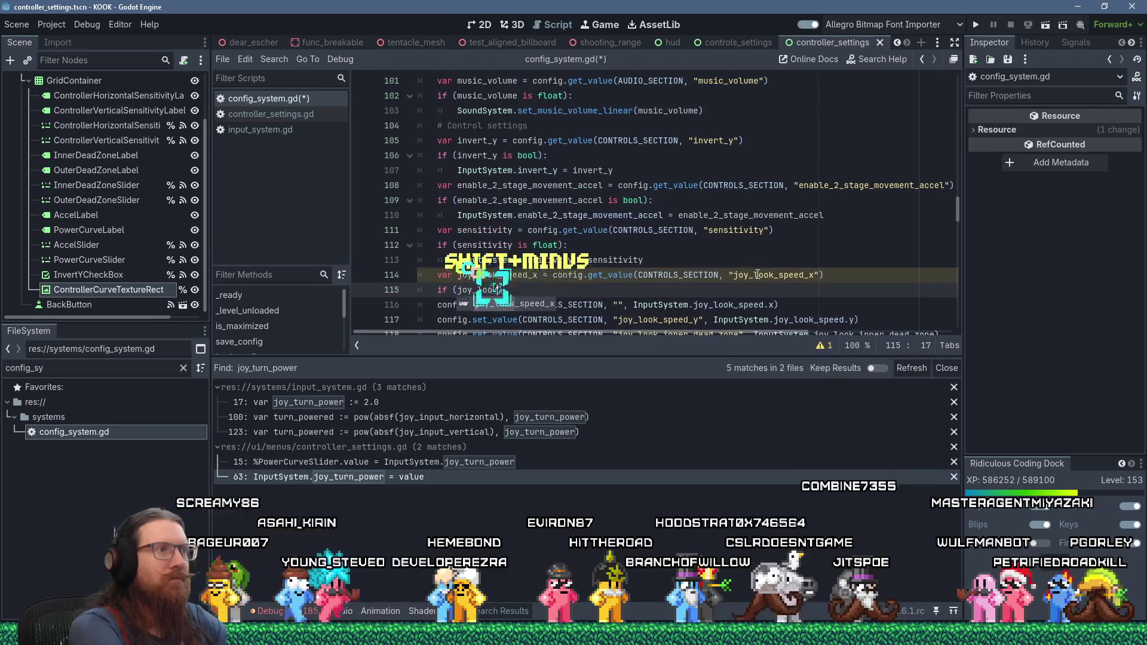
pyautogui.write('eed_x')
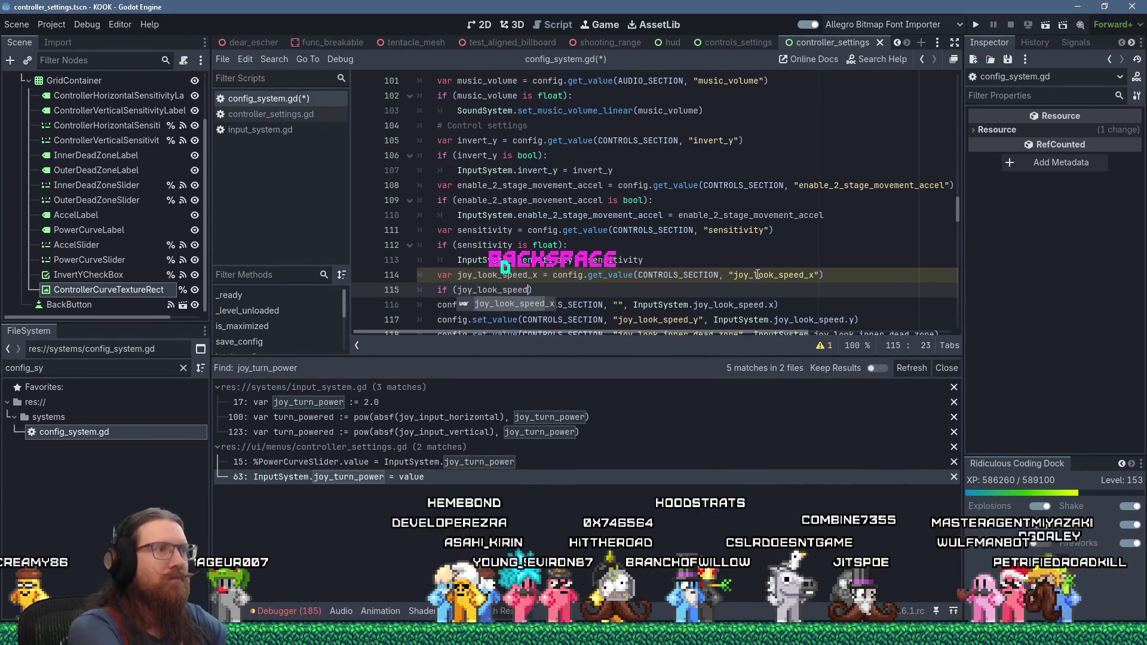
pyautogui.write(' is float)')
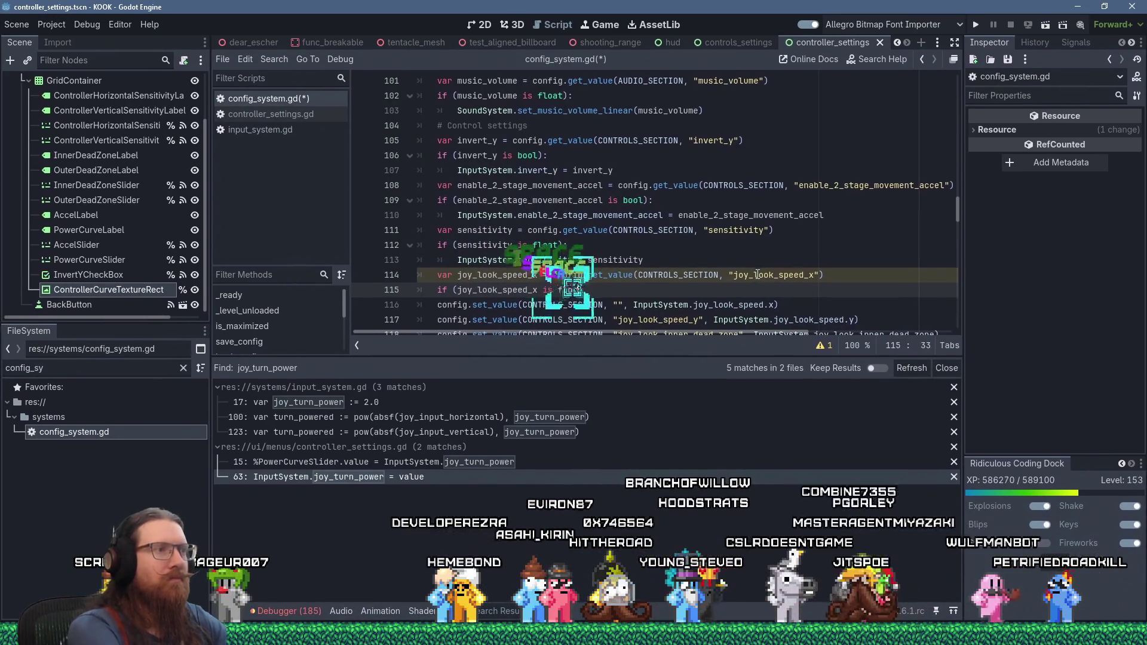
pyautogui.write(':')
pyautogui.press('Return')
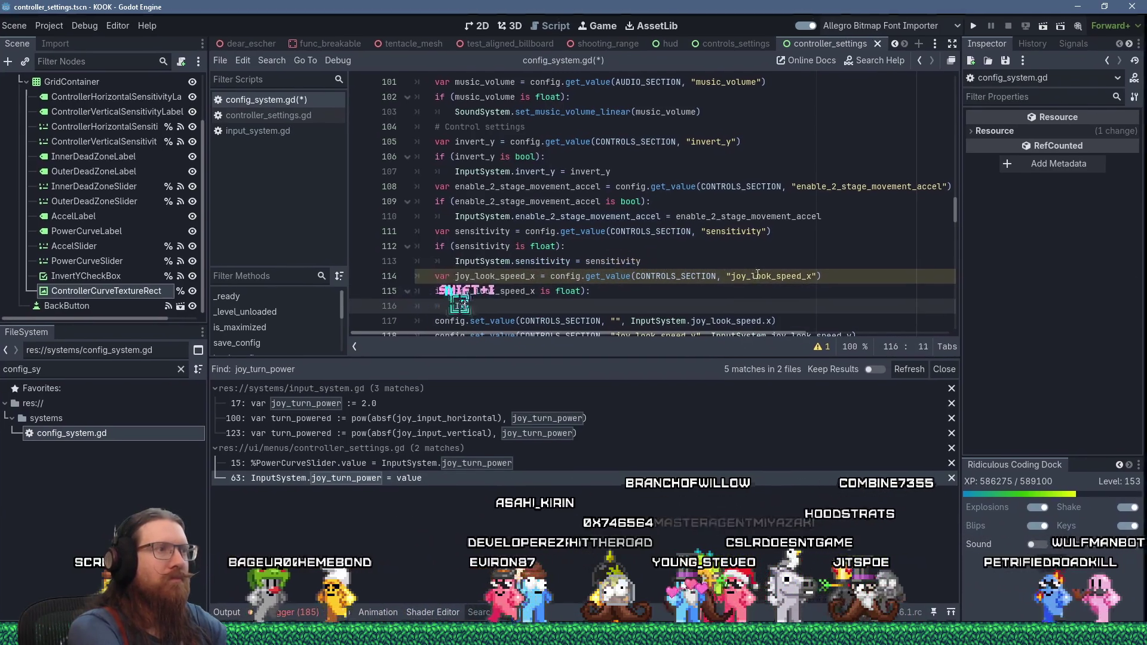
pyautogui.write('InputSystem.')
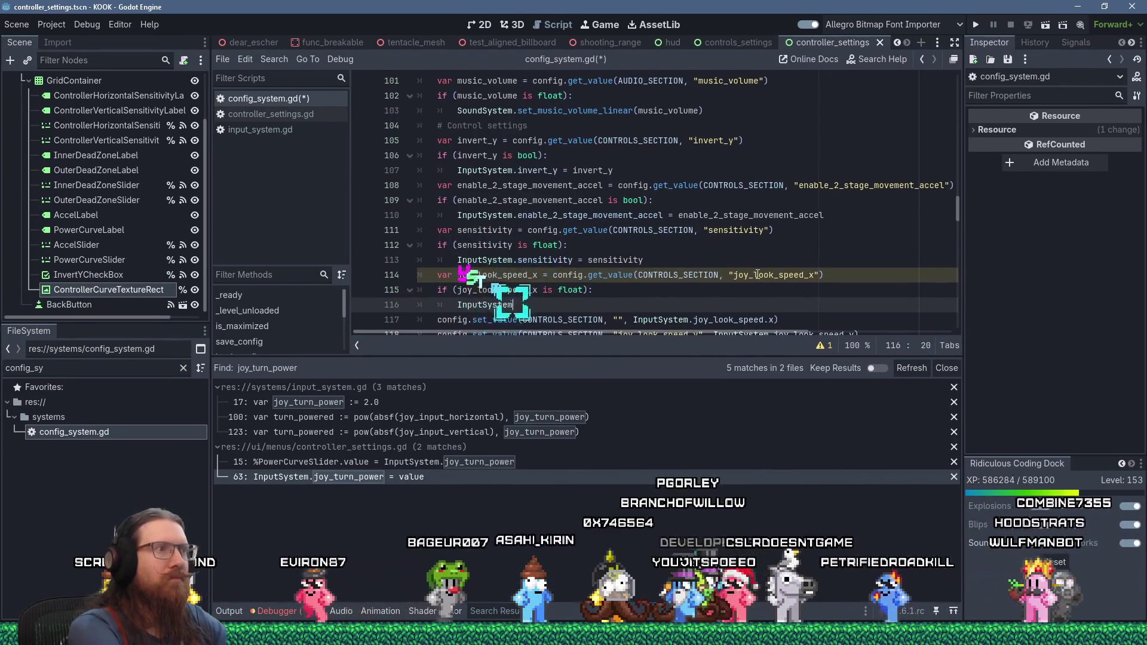
pyautogui.press('Escape')
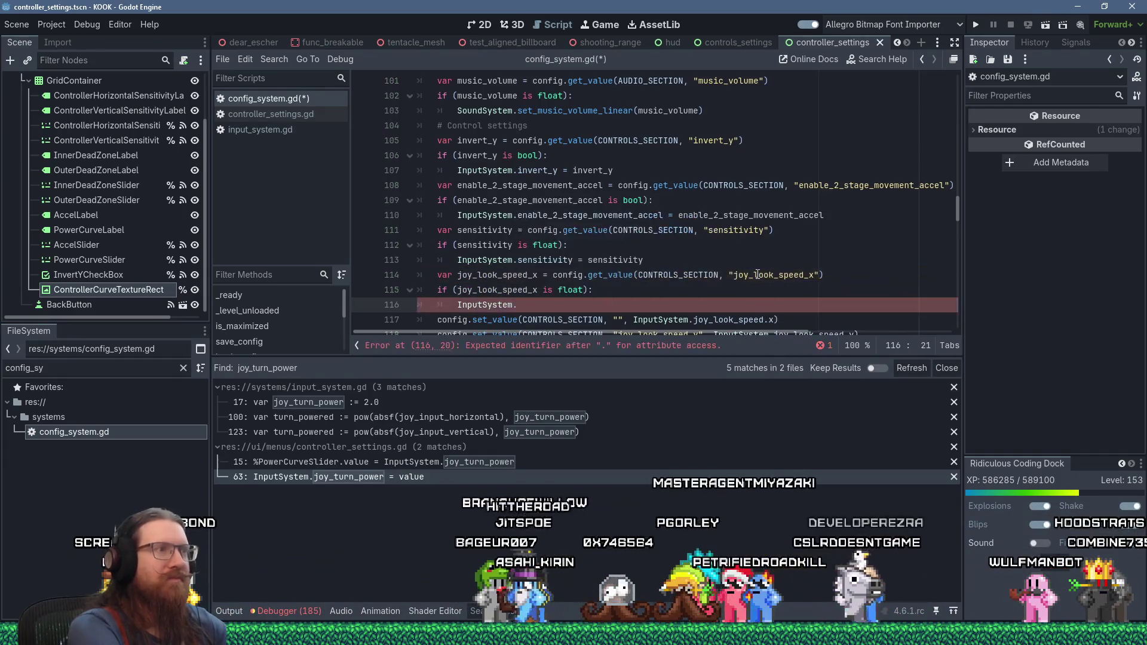
pyautogui.write('joy_look_speed_x =')
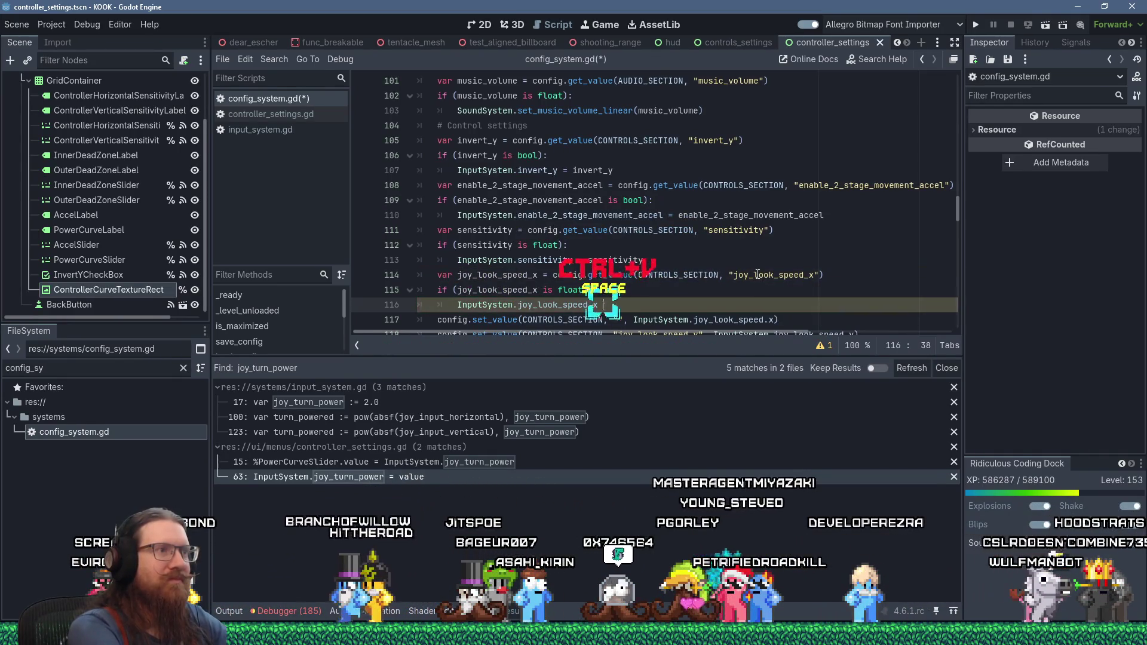
pyautogui.write('joy_look_speed_x')
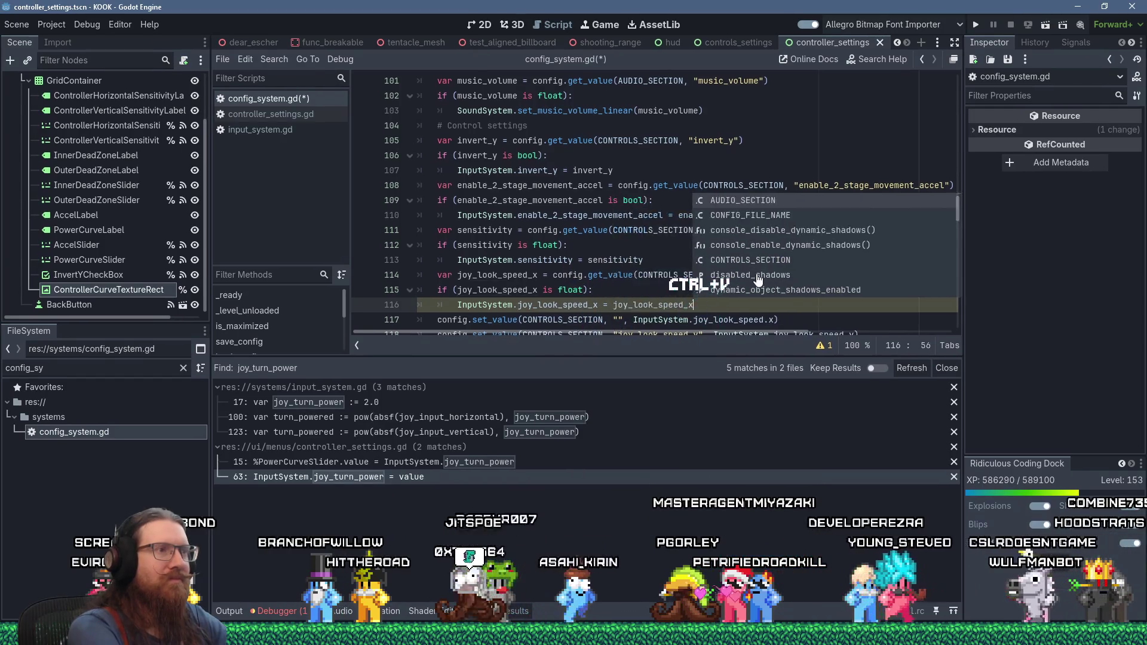
pyautogui.scroll(-2, 771, 257)
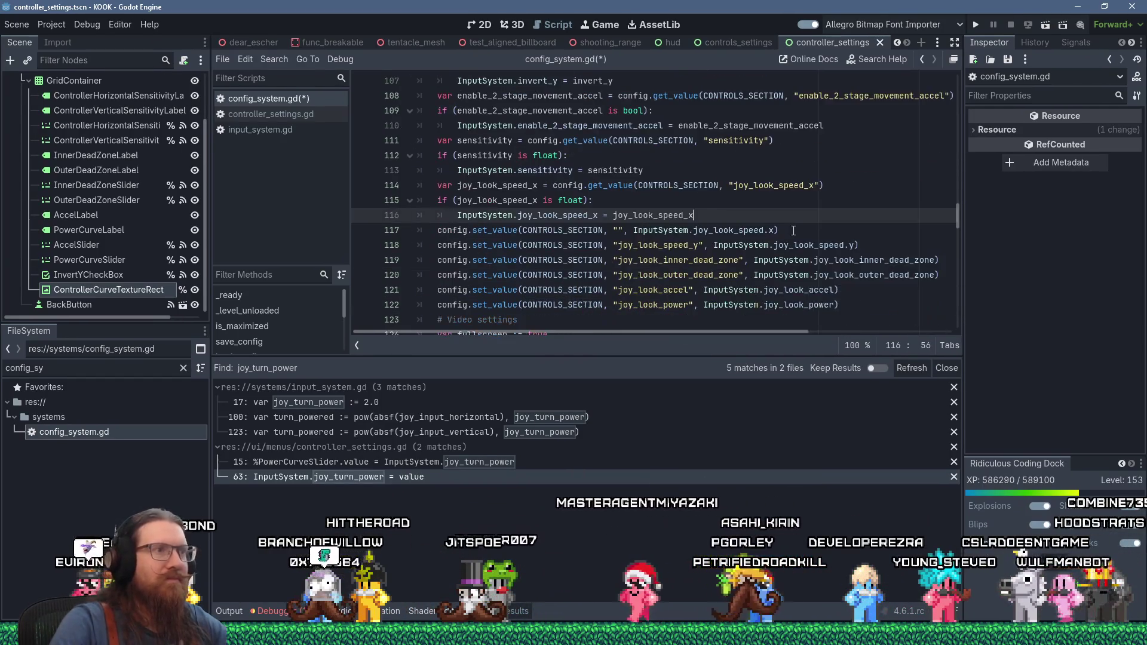
pyautogui.hotkey('shift', 'Up')
pyautogui.hotkey('shift', 'Up')
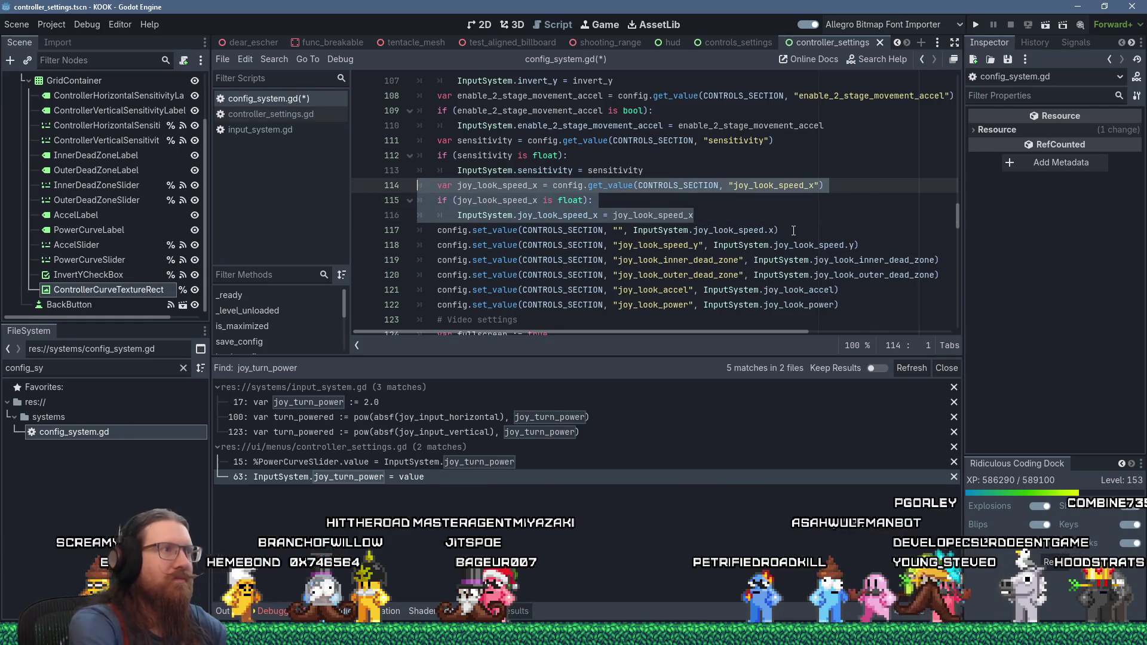
# - Duplicate the speed_x load block and rename its variable and key to joy_look_speed_y
pyautogui.press('Right')
pyautogui.press('Return')
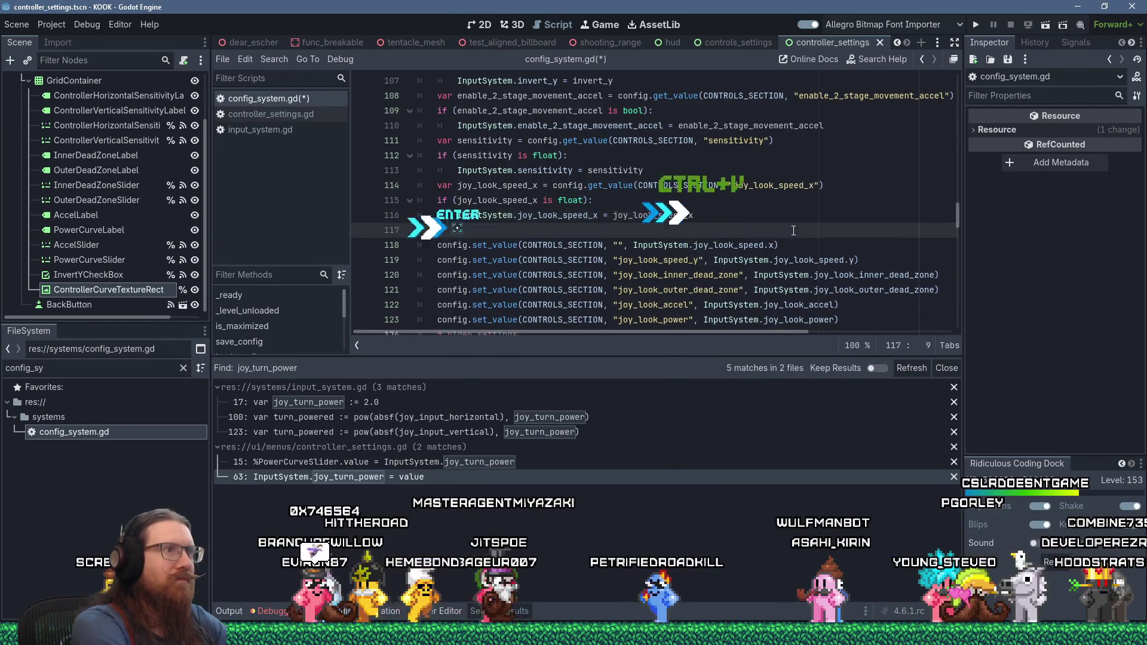
pyautogui.write('var joy_look_speed_x = config.get_value(CONTROLS_SECTION, "joy_look_speed_x") \tif (joy_look_speed_x is float): \t\tInputSystem.joy_look_speed_x = joy_look_speed_x')
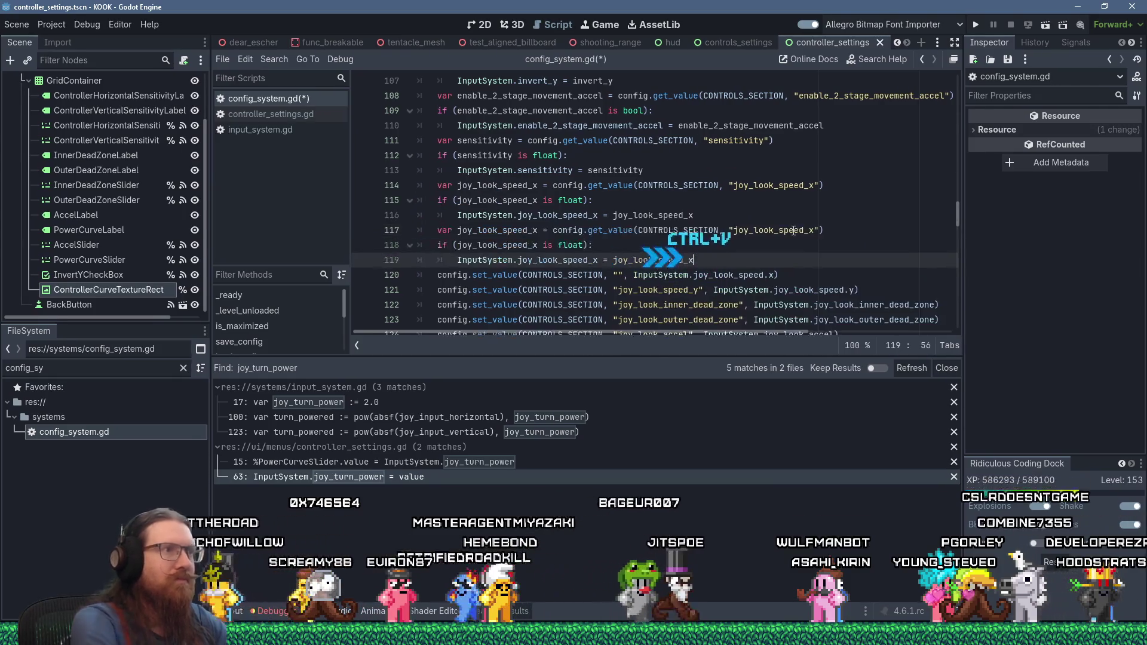
pyautogui.click(530, 230)
pyautogui.write('y')
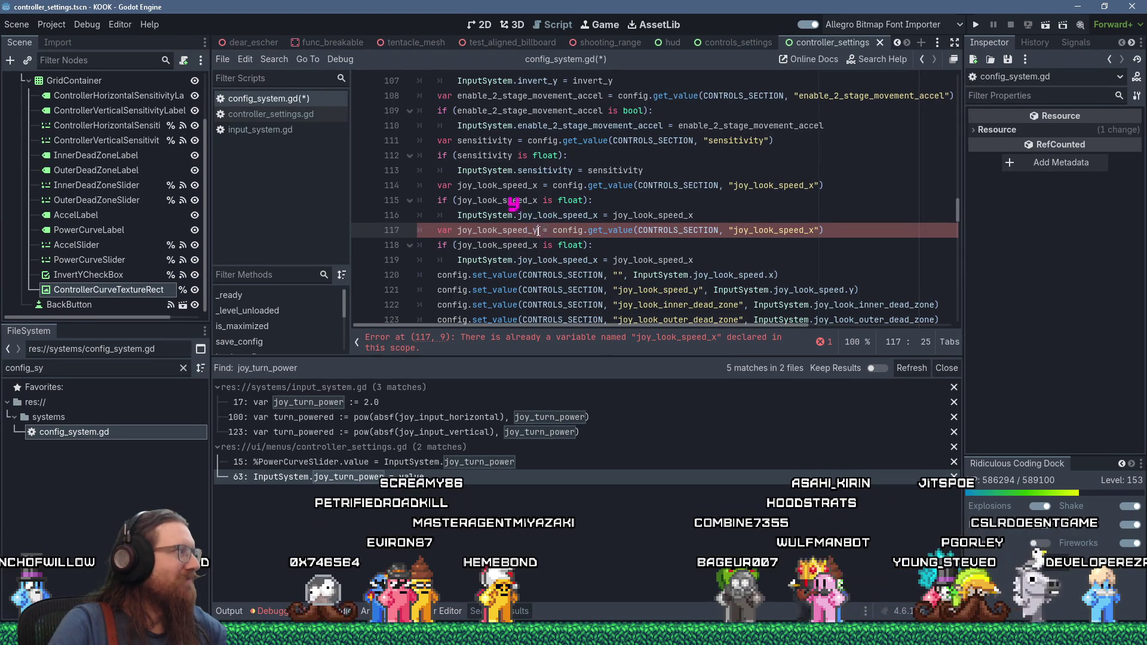
pyautogui.moveTo(580, 239)
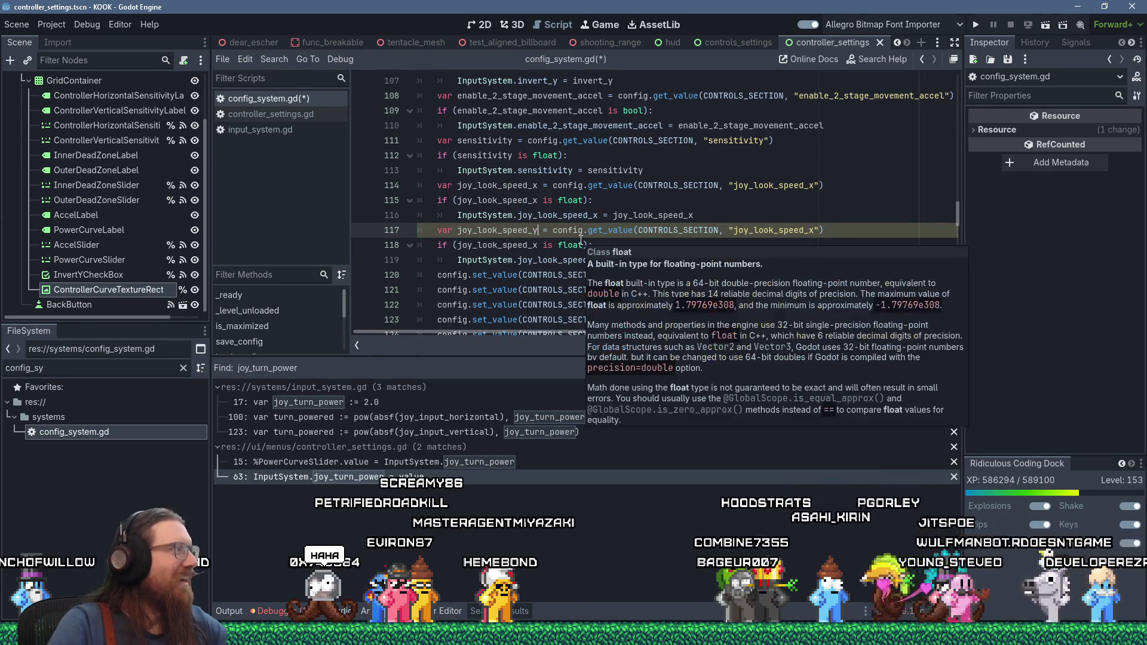
pyautogui.click(537, 245)
pyautogui.press('BackSpace')
pyautogui.write('y')
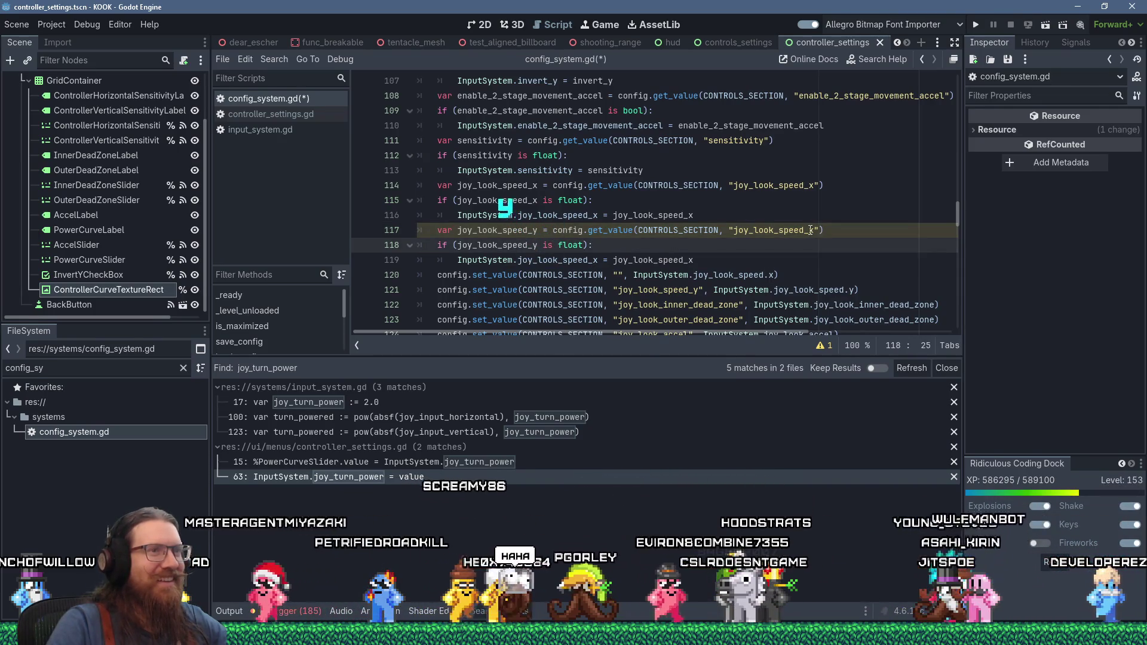
pyautogui.click(817, 231)
pyautogui.press('BackSpace')
pyautogui.write('y')
pyautogui.click(593, 260)
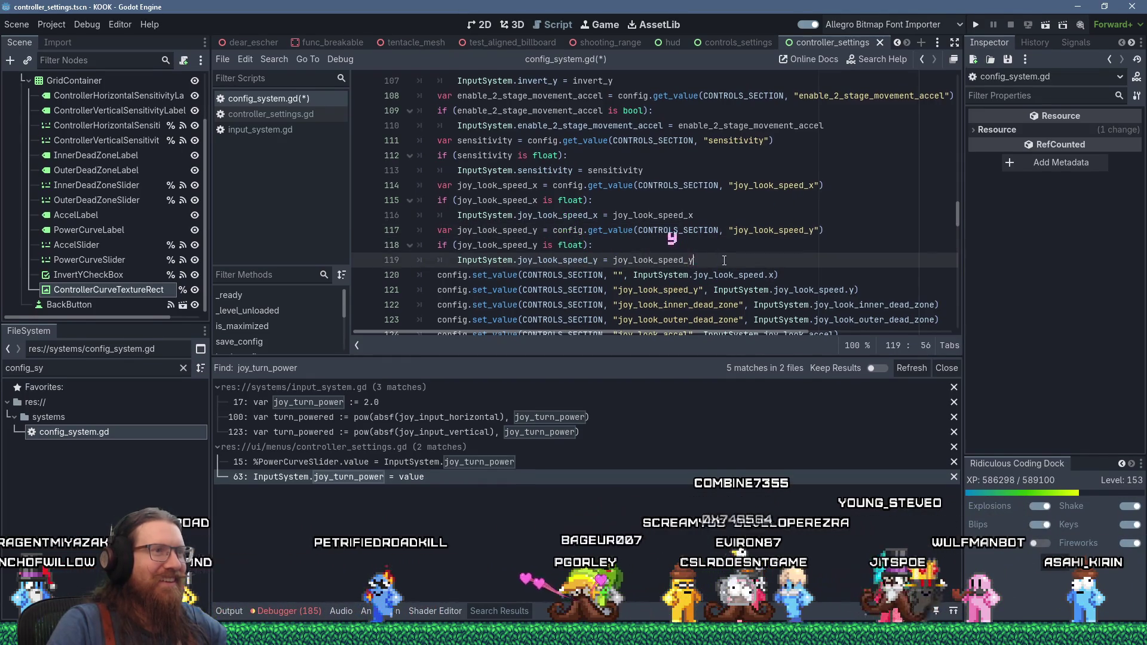
# - Delete the two look-speed set_value lines and paste another copy of the joy_look_speed_y block
pyautogui.click(681, 274)
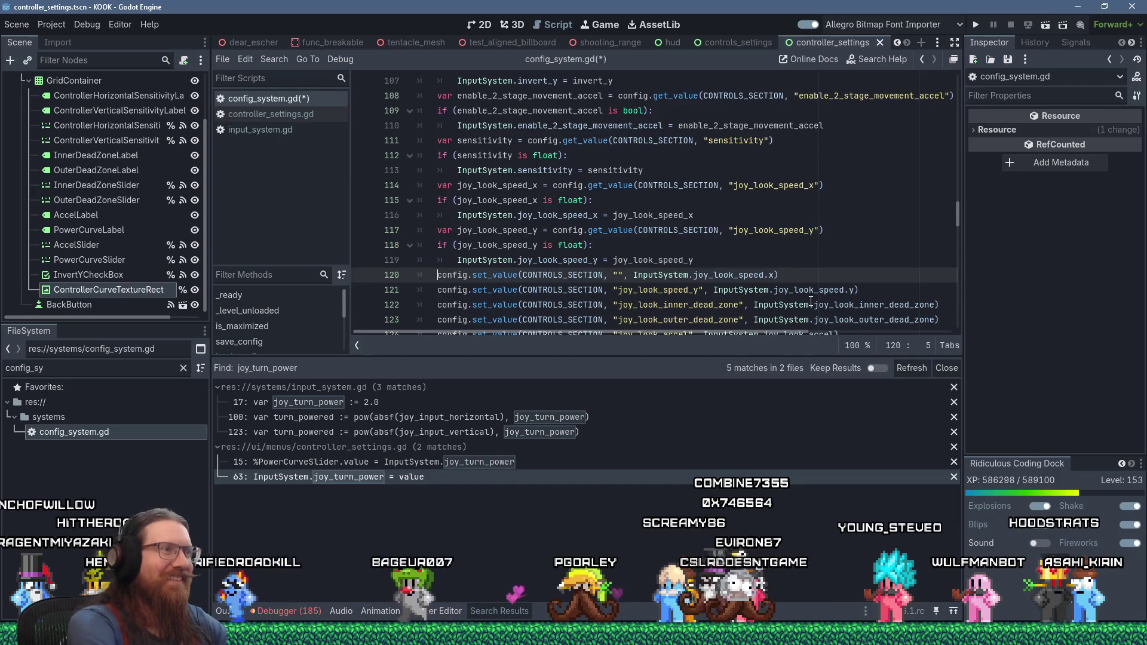
pyautogui.hotkey('shift', 'Down')
pyautogui.hotkey('shift', 'Down')
pyautogui.press('Delete')
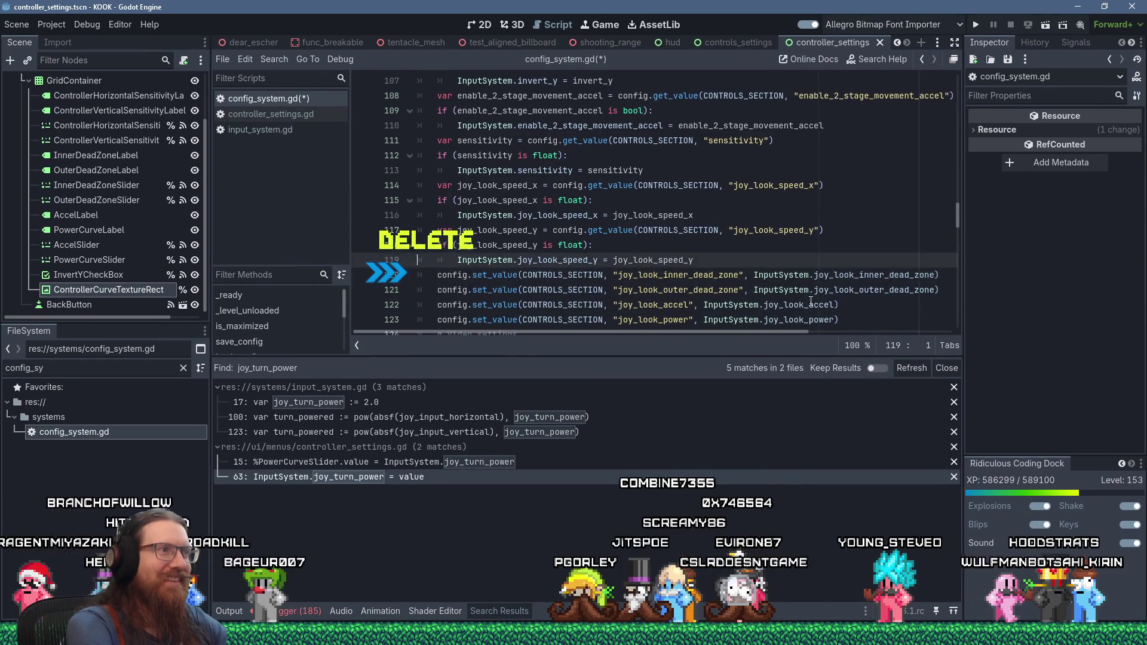
pyautogui.press('End')
pyautogui.hotkey('shift', 'Up')
pyautogui.hotkey('shift', 'Up')
pyautogui.hotkey('shift', 'Home')
pyautogui.hotkey('ctrl', 'c')
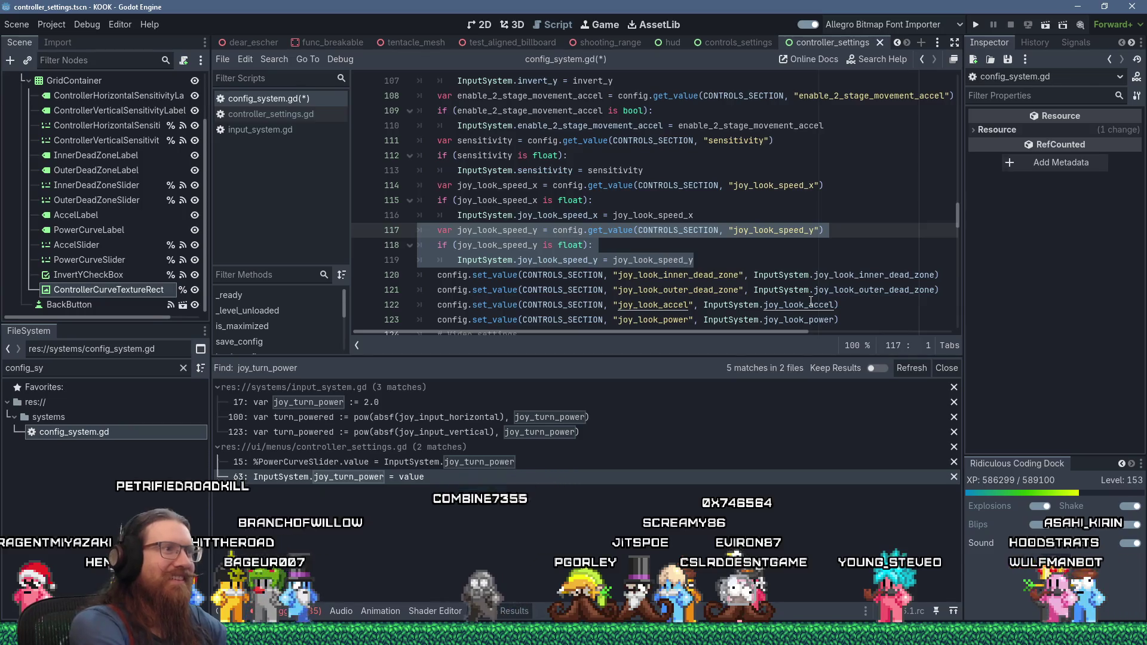
pyautogui.press('Down')
pyautogui.press('Down')
pyautogui.press('Down')
pyautogui.press('Return')
pyautogui.press('shift+Insert')
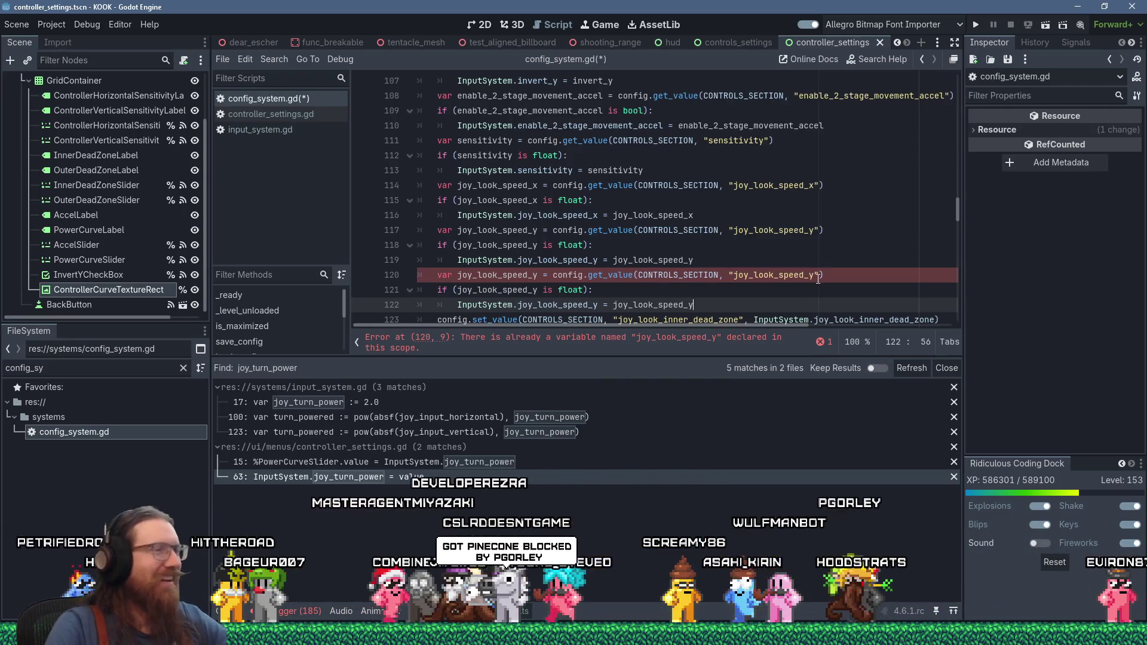
# - Rename line 120's variable and config key to joy_look_inner_dead_zone
pyautogui.scroll(-2, 801, 274)
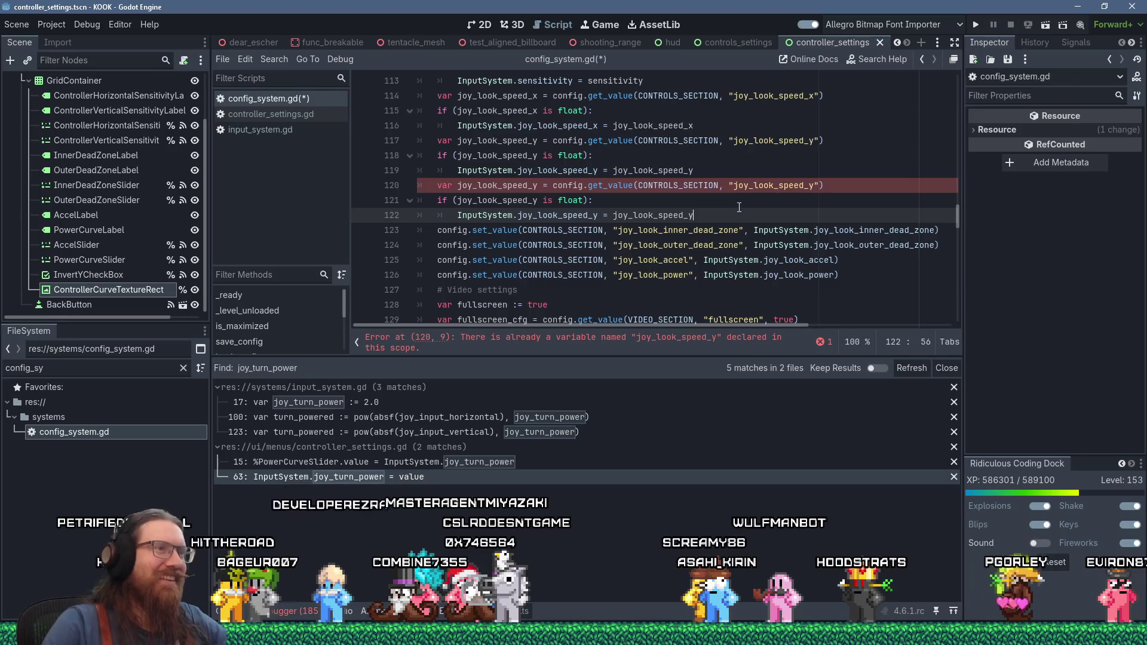
pyautogui.doubleClick(711, 228)
pyautogui.rightClick(712, 228)
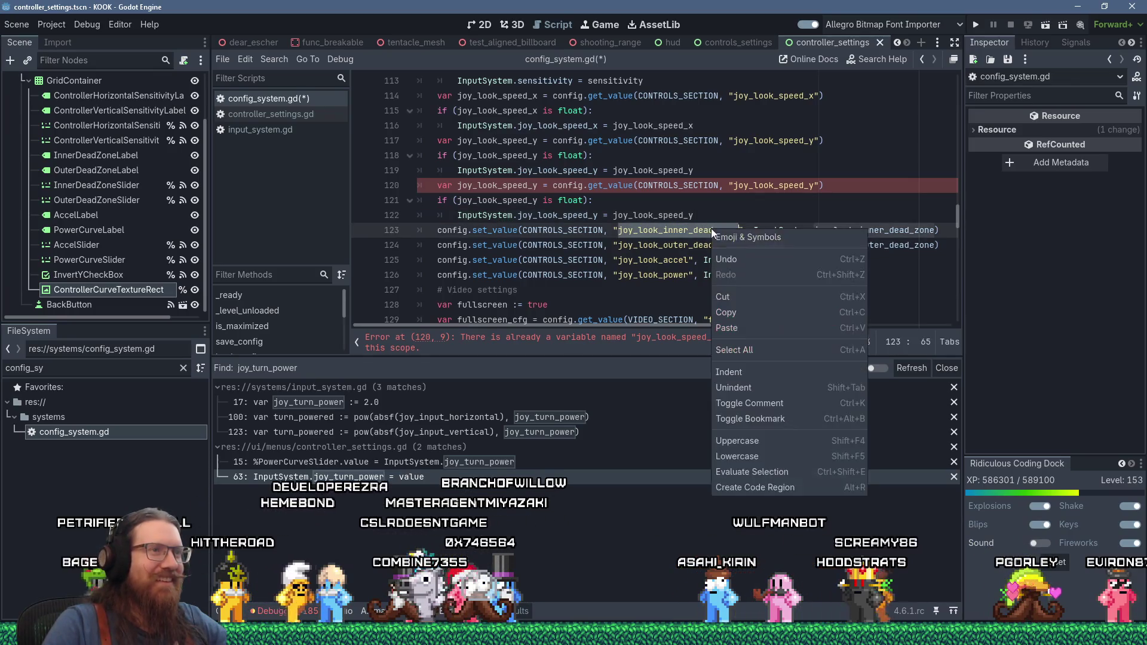
pyautogui.click(756, 308)
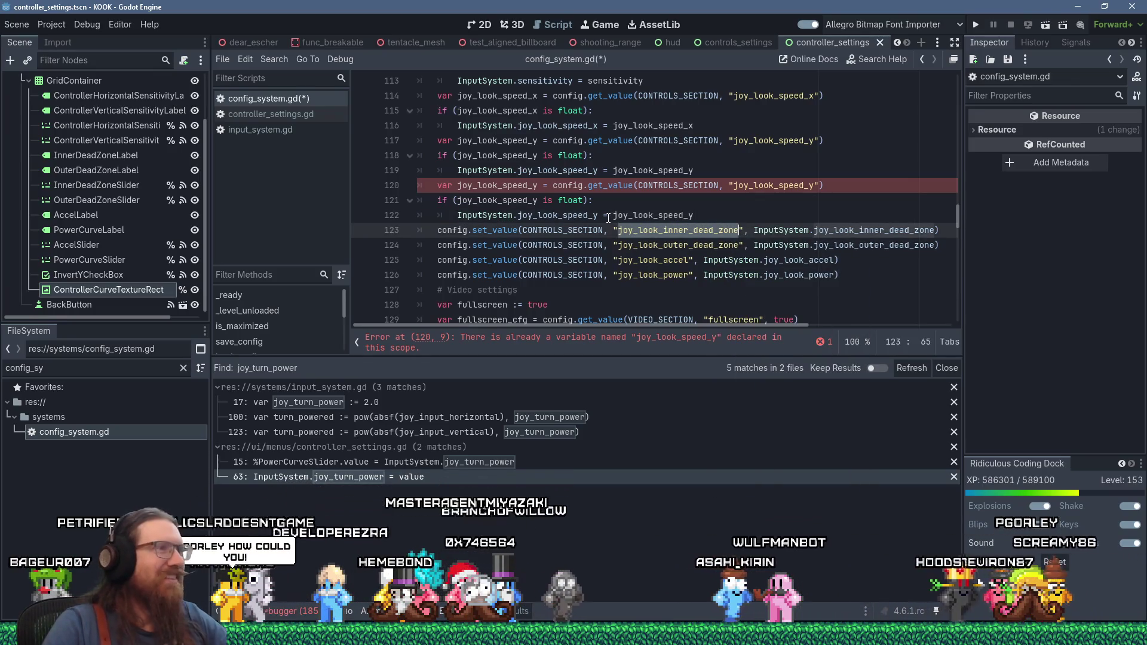
pyautogui.doubleClick(532, 185)
pyautogui.rightClick(526, 187)
pyautogui.press('shift+Insert')
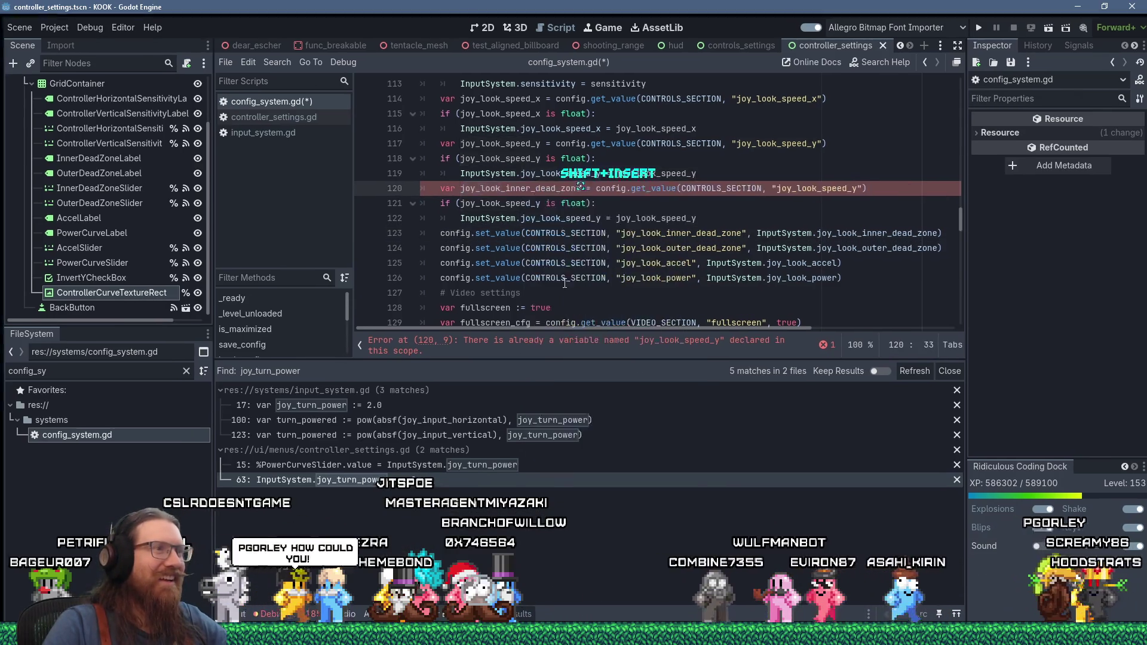
pyautogui.tripleClick(813, 185)
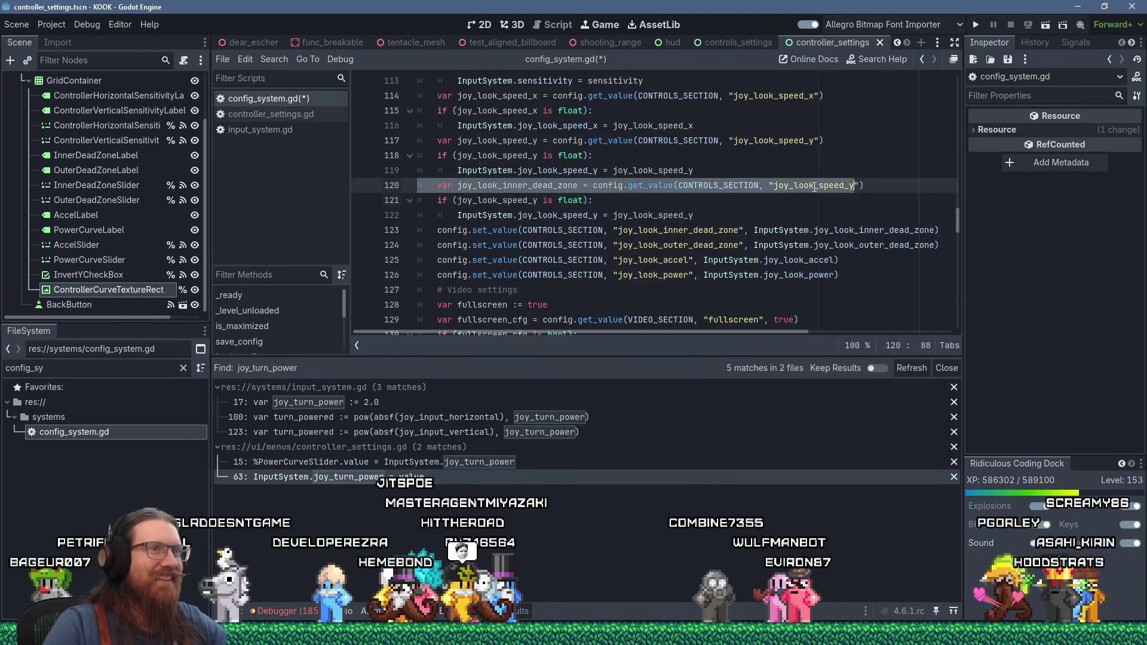
pyautogui.doubleClick(799, 185)
pyautogui.rightClick(801, 185)
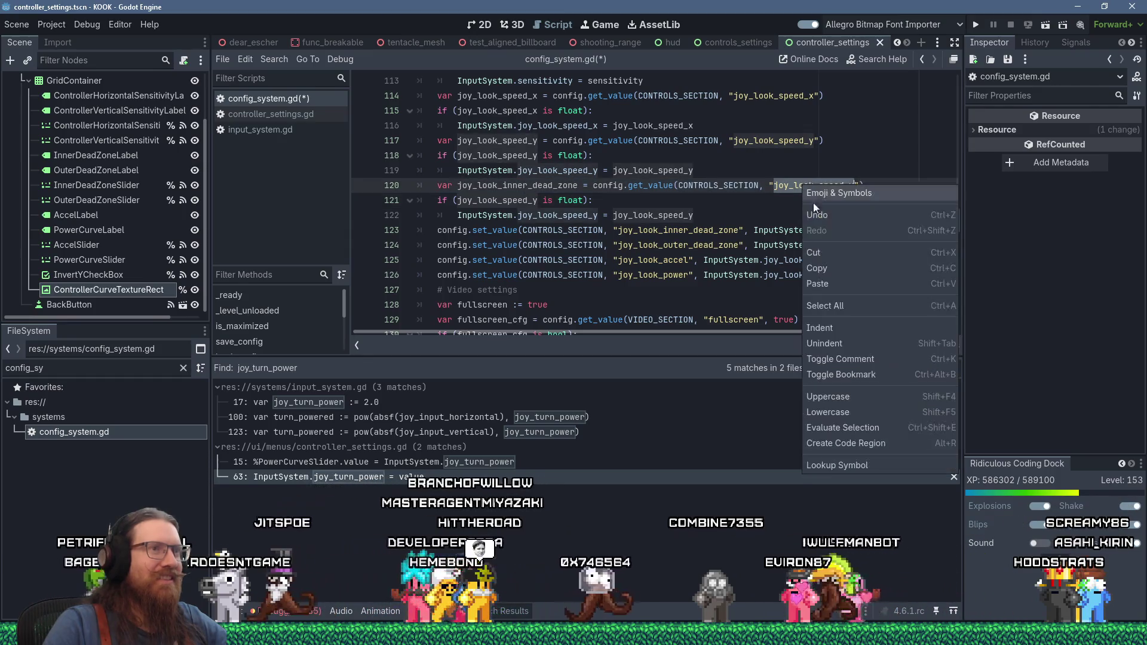
pyautogui.click(832, 283)
# - Switch the float check and InputSystem assignment to joy_look_inner_dead_zone
pyautogui.click(502, 200)
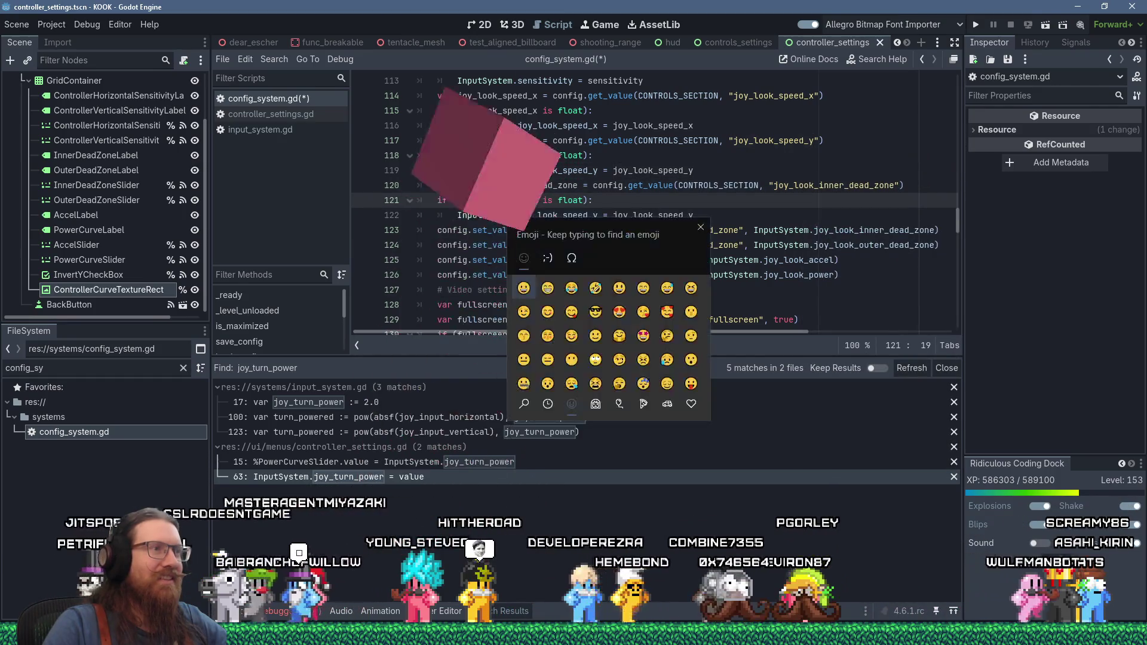
pyautogui.doubleClick(502, 200)
pyautogui.rightClick(502, 200)
pyautogui.click(537, 299)
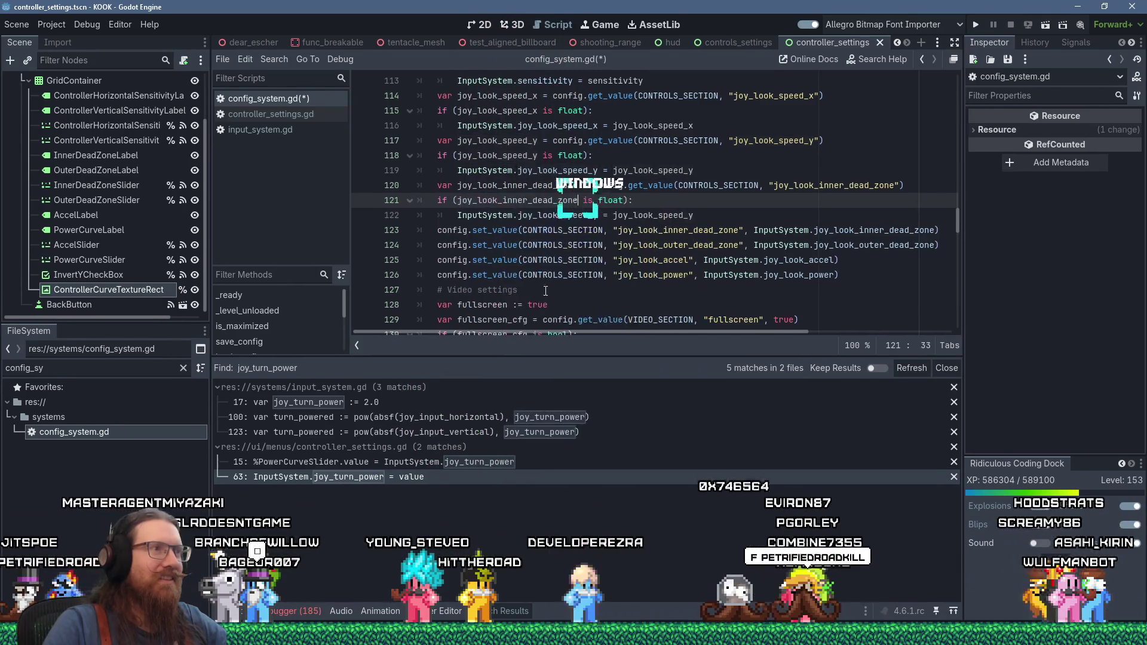
pyautogui.doubleClick(577, 213)
pyautogui.rightClick(577, 213)
pyautogui.click(614, 311)
pyautogui.doubleClick(678, 217)
pyautogui.rightClick(678, 217)
pyautogui.click(709, 311)
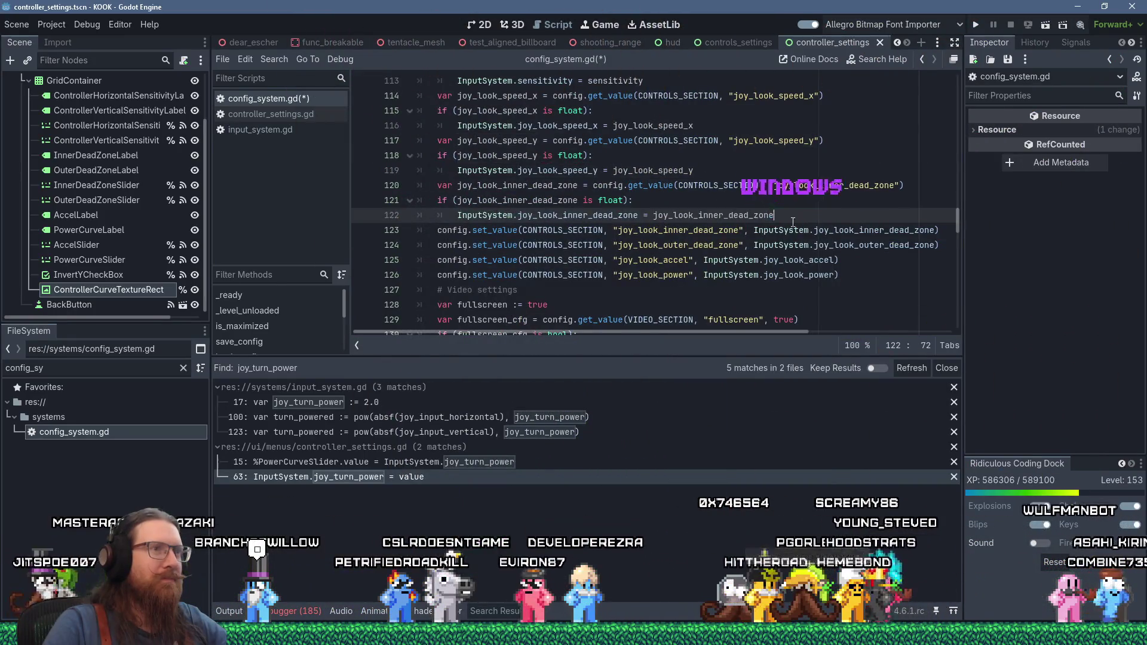
# - Delete the inner dead zone set_value line, copy the new block, and bring up Notepad
pyautogui.press('Down')
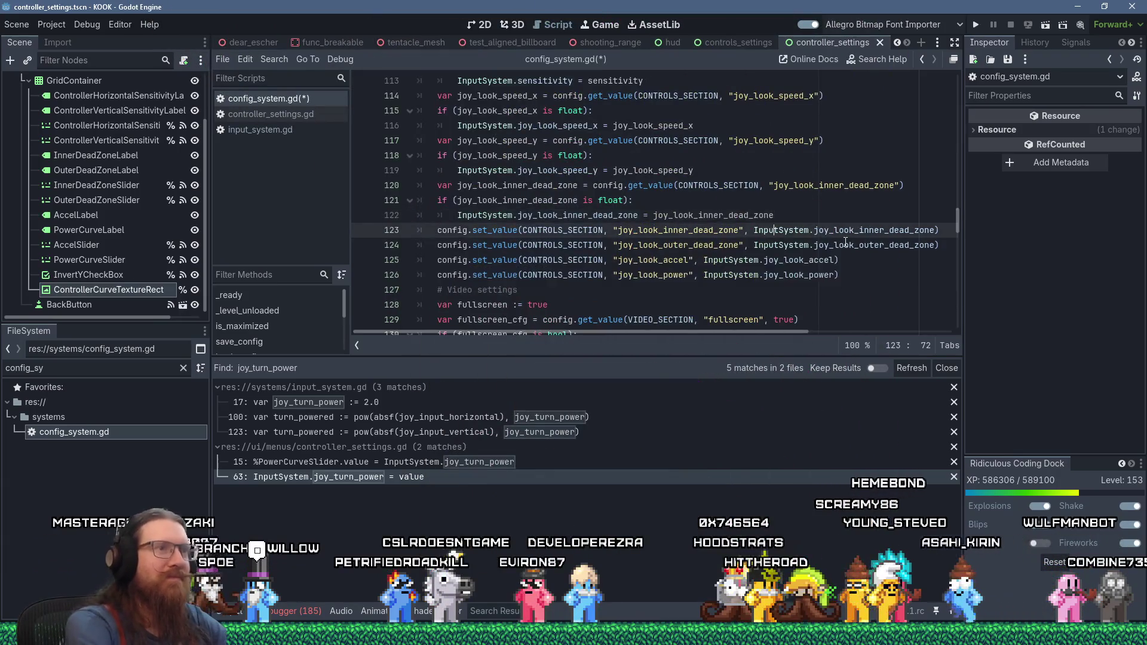
pyautogui.hotkey('shift', 'Down')
pyautogui.press('Delete')
pyautogui.press('Up')
pyautogui.press('Up')
pyautogui.press('Up')
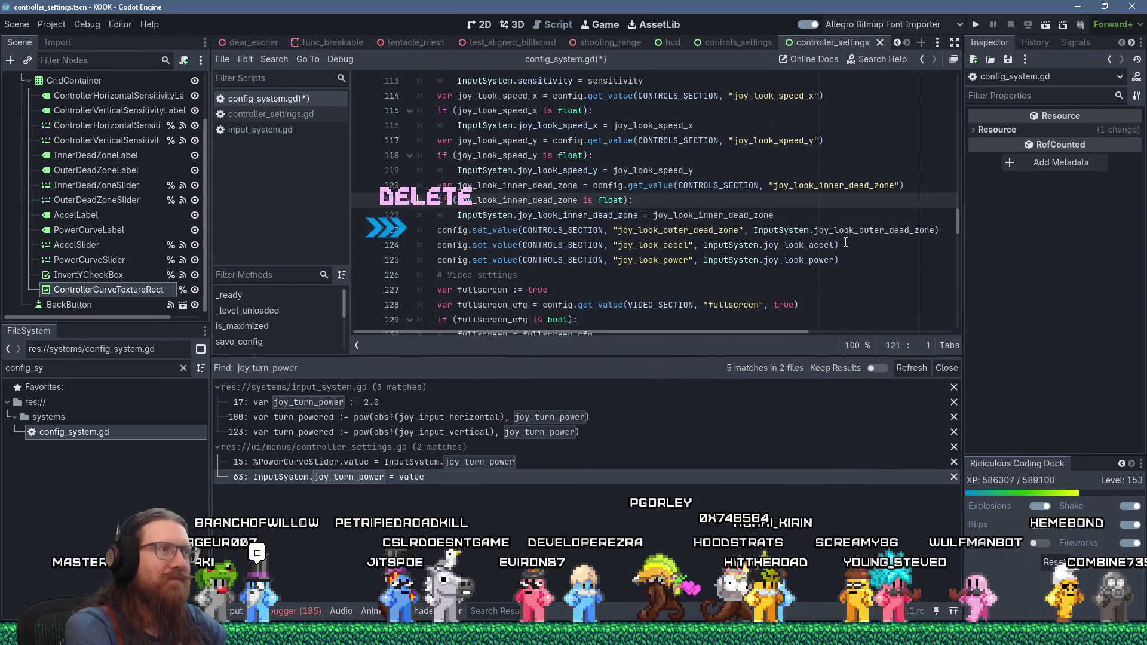
pyautogui.hotkey('shift', 'Down')
pyautogui.hotkey('shift', 'Down')
pyautogui.hotkey('shift', 'Down')
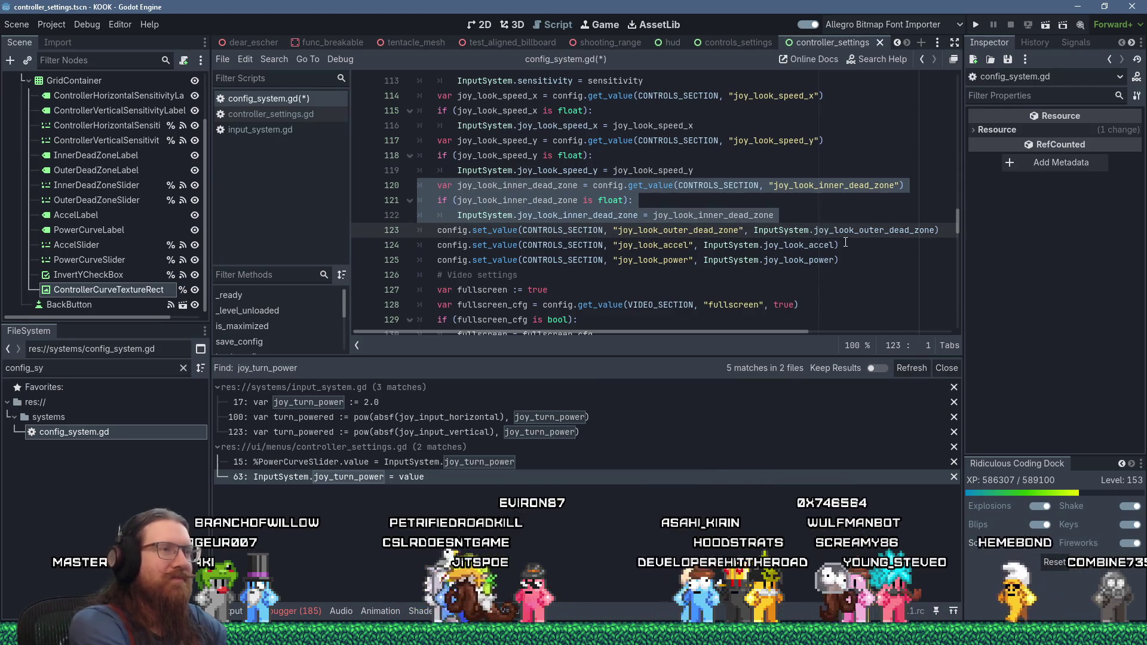
pyautogui.press('super+Tab')
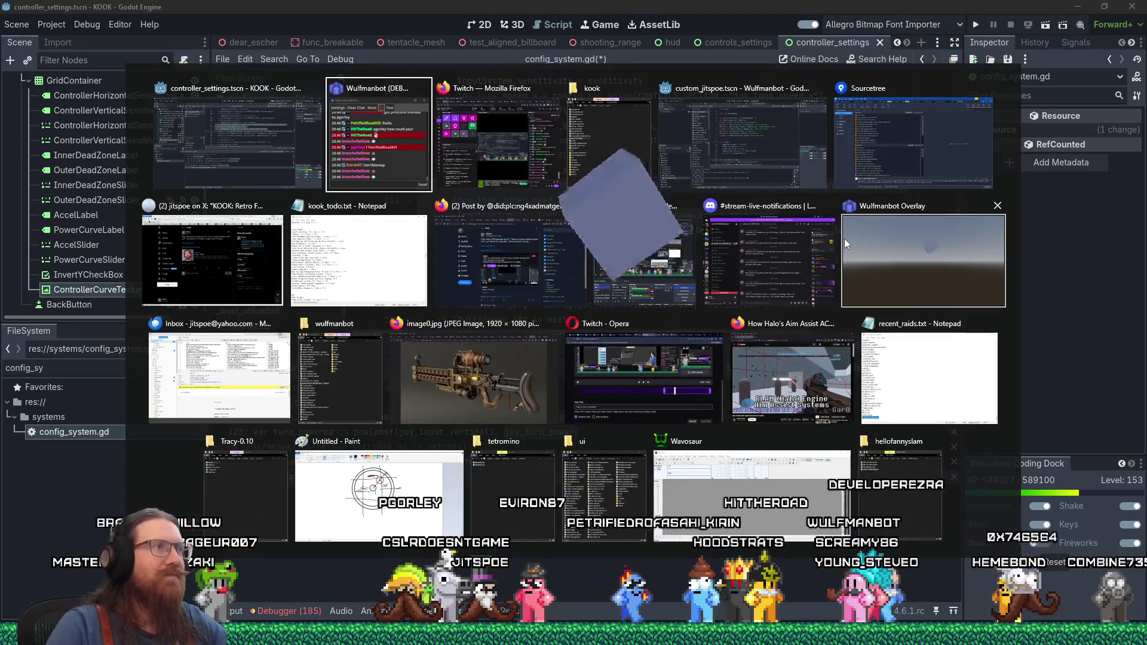
pyautogui.press('Escape')
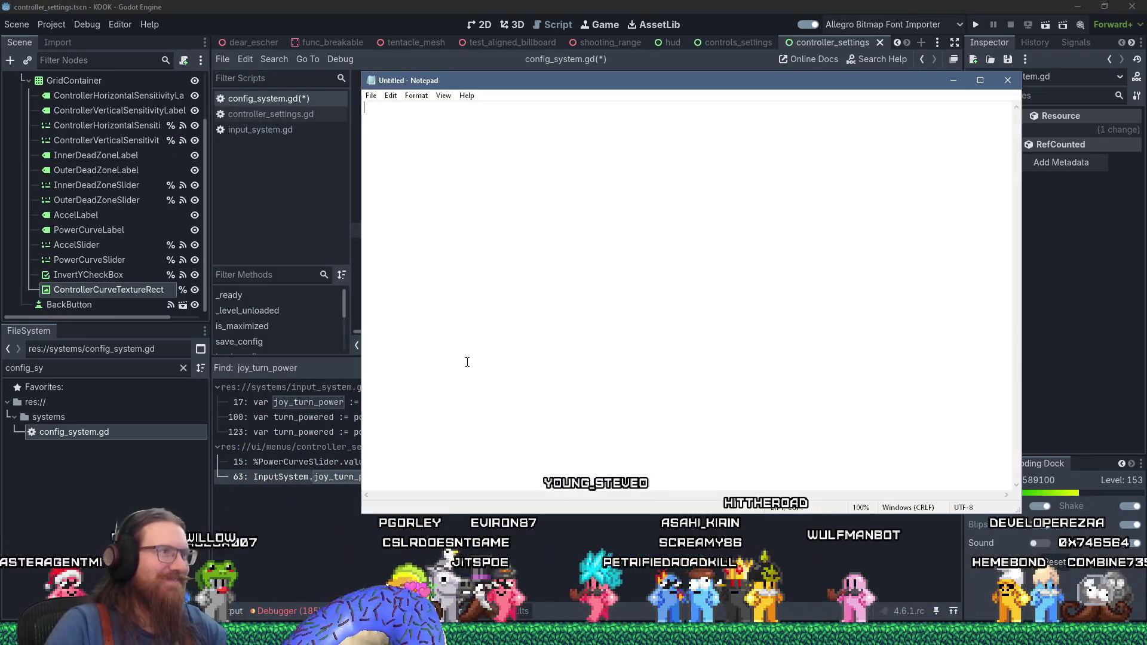
# - Paste the inner dead zone block into Notepad and replace every 'inner' with 'outer'
pyautogui.rightClick(475, 254)
pyautogui.click(490, 304)
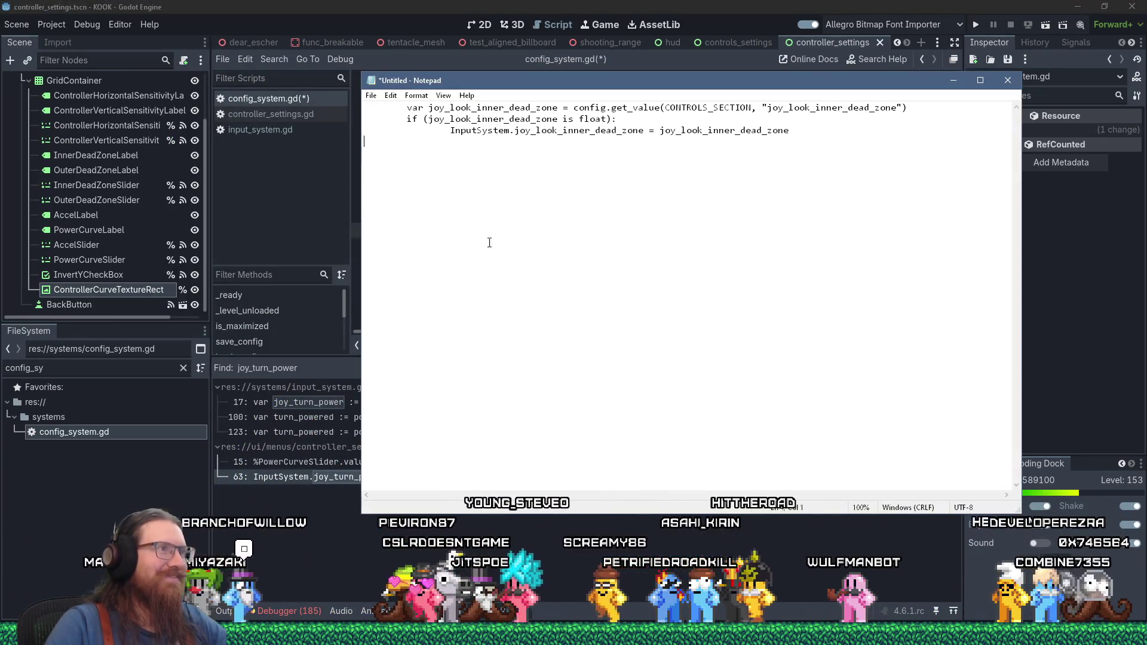
pyautogui.click(391, 96)
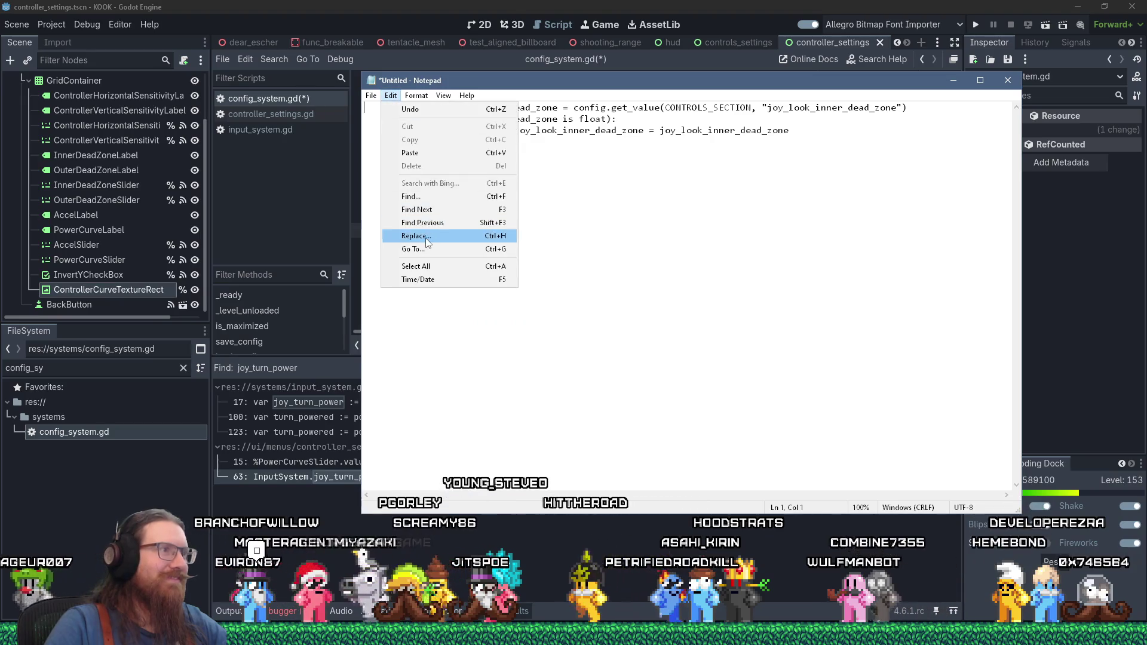
pyautogui.click(421, 230)
pyautogui.write('outer')
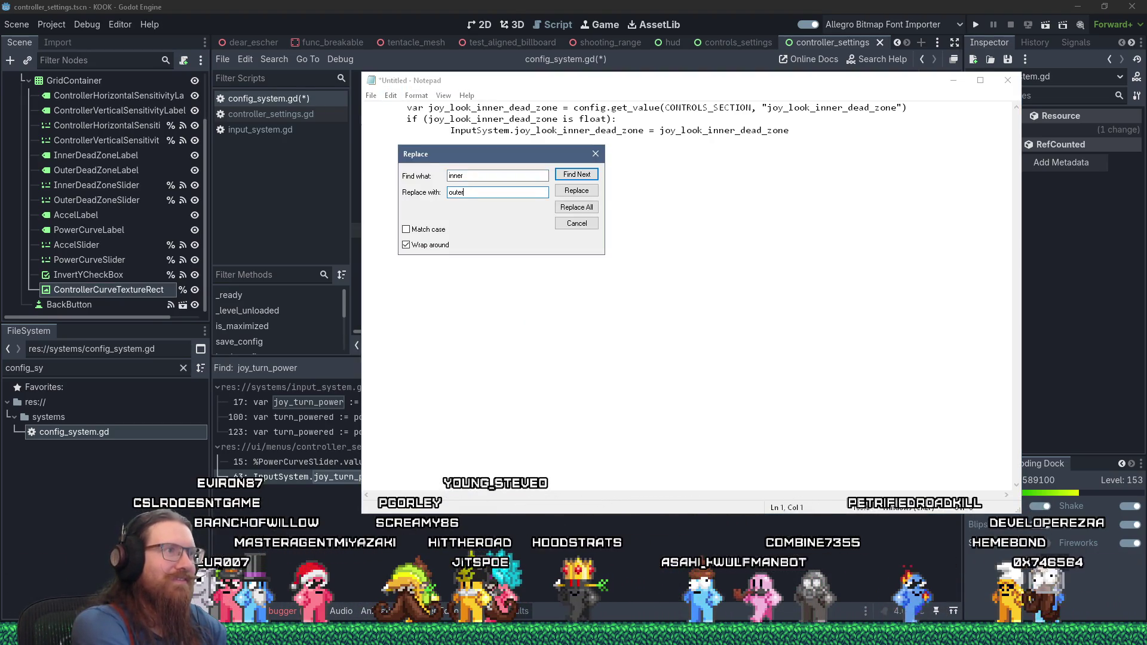
pyautogui.press('Return')
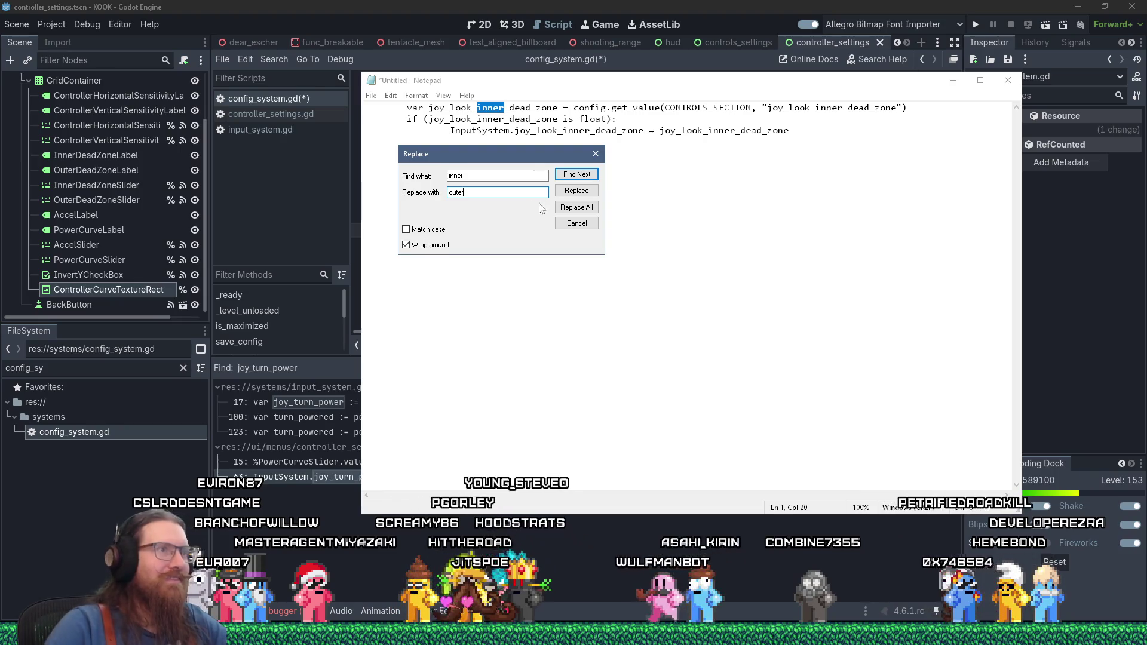
pyautogui.click(595, 154)
pyautogui.hotkey('ctrl', 'a')
pyautogui.hotkey('ctrl', 'c')
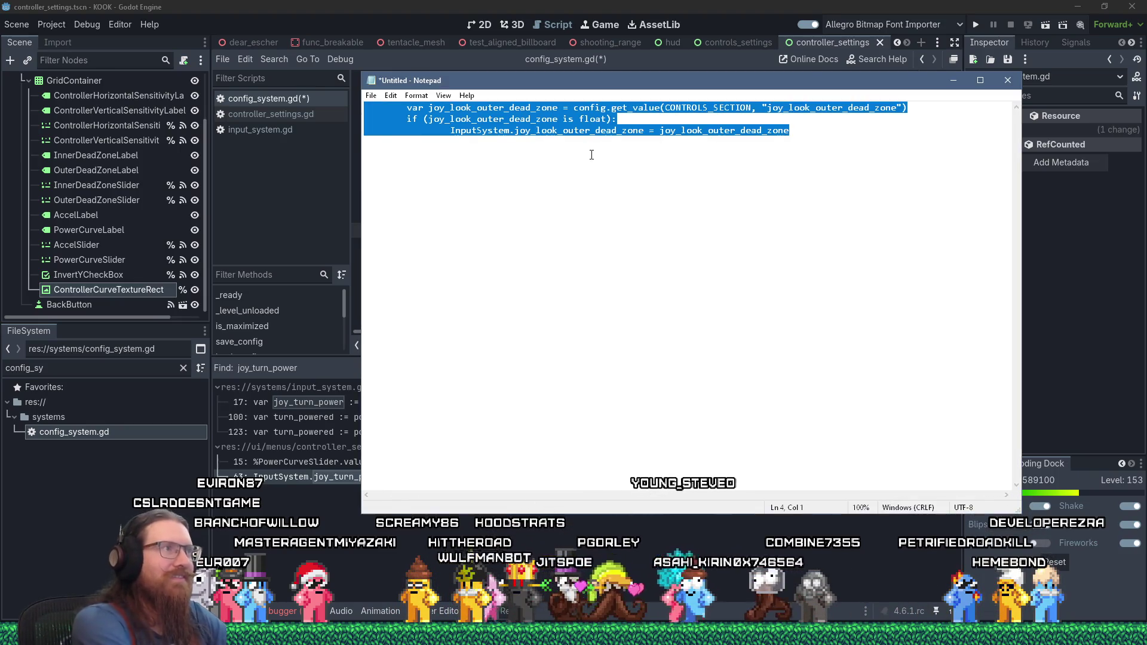
pyautogui.hotkey('alt', 'Tab')
# - Paste the outer dead zone block into the script, removing its old set_value line
pyautogui.press('Return')
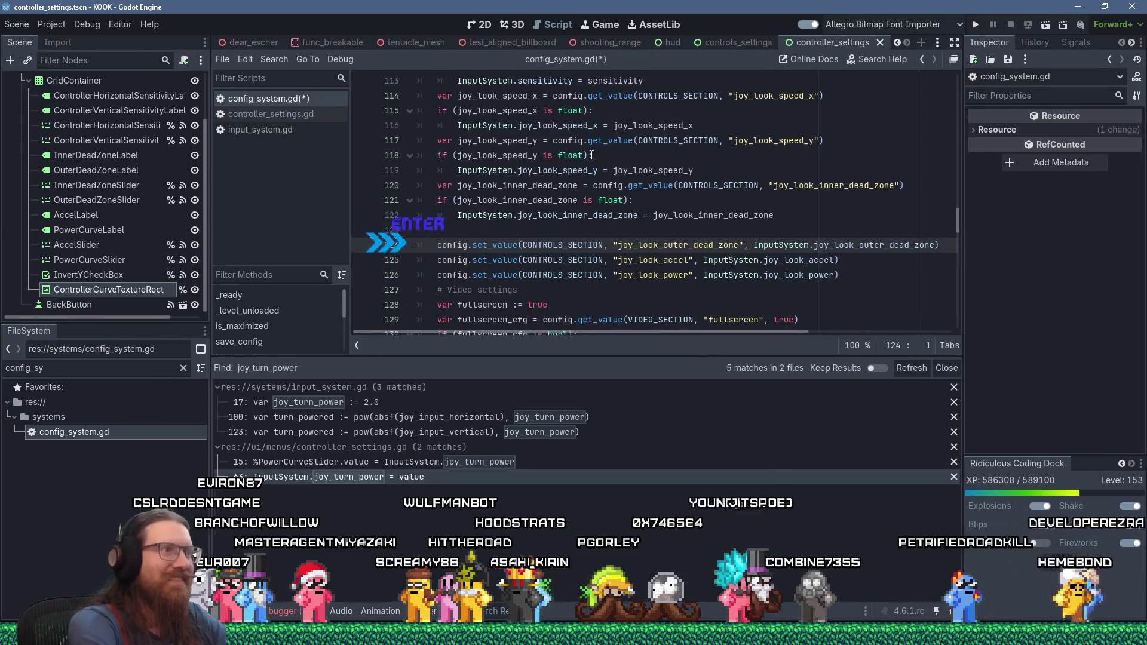
pyautogui.press('shift+Insert')
pyautogui.press('Up')
pyautogui.press('Delete')
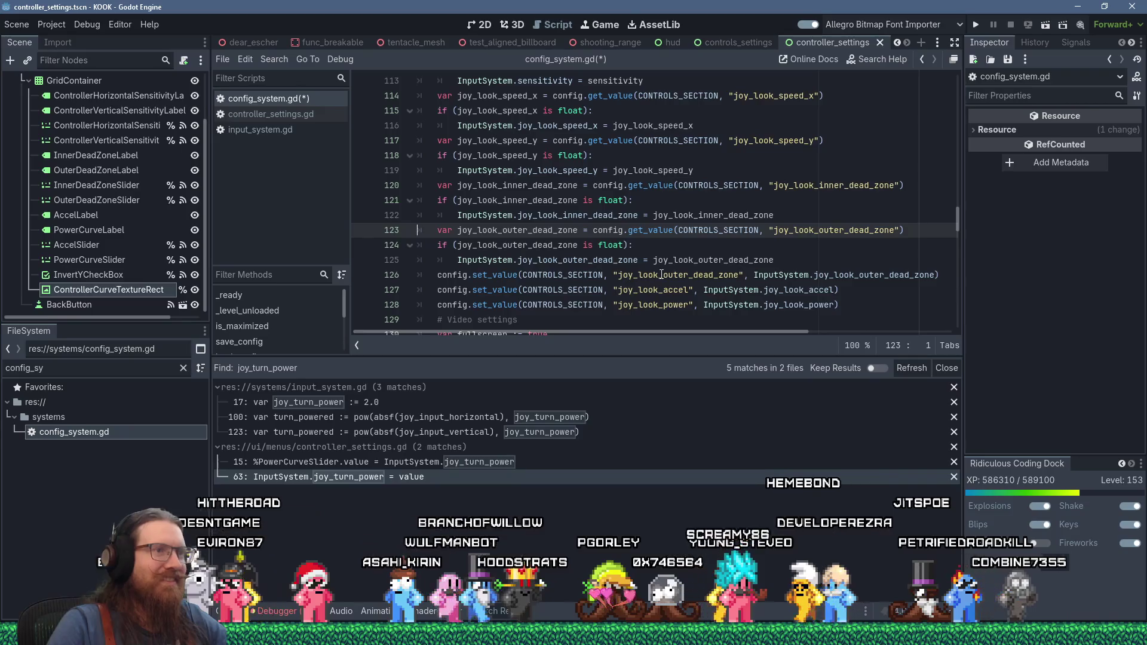
pyautogui.press('Down')
pyautogui.press('Down')
pyautogui.press('Down')
pyautogui.hotkey('shift', 'End')
pyautogui.press('BackSpace')
pyautogui.press('BackSpace')
pyautogui.hotkey('shift', 'Up')
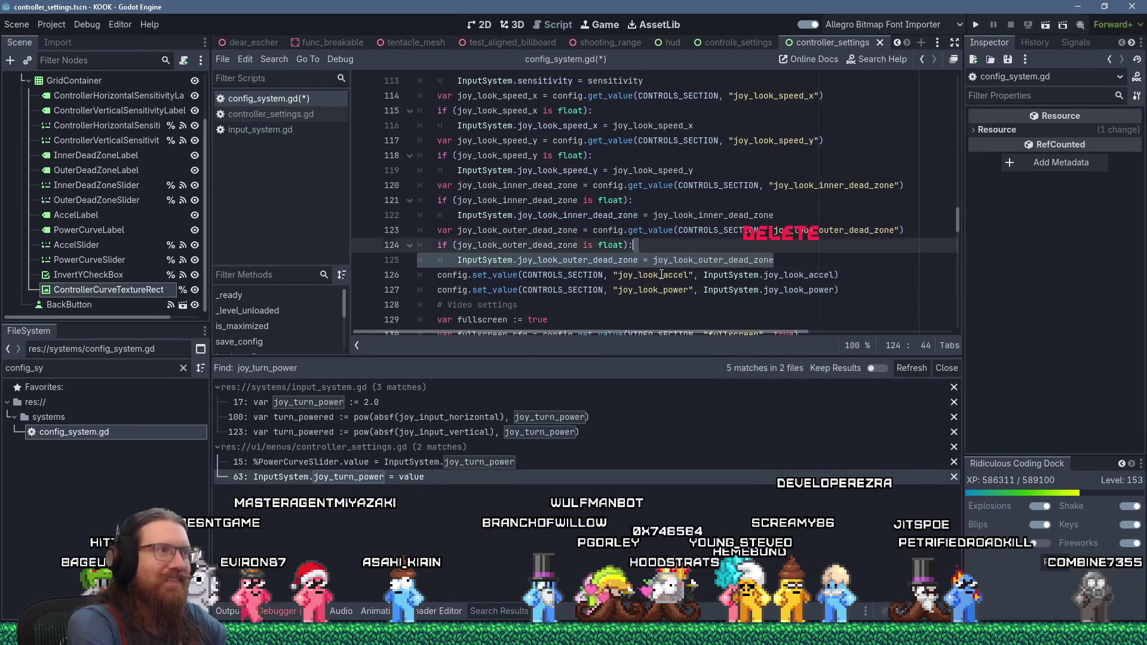
pyautogui.hotkey('shift', 'Up')
pyautogui.hotkey('shift', 'Home')
# - In Notepad, replace every outer_dead_zone with accel in the copied block
pyautogui.hotkey('ctrl', 'c')
pyautogui.hotkey('alt', 'Tab')
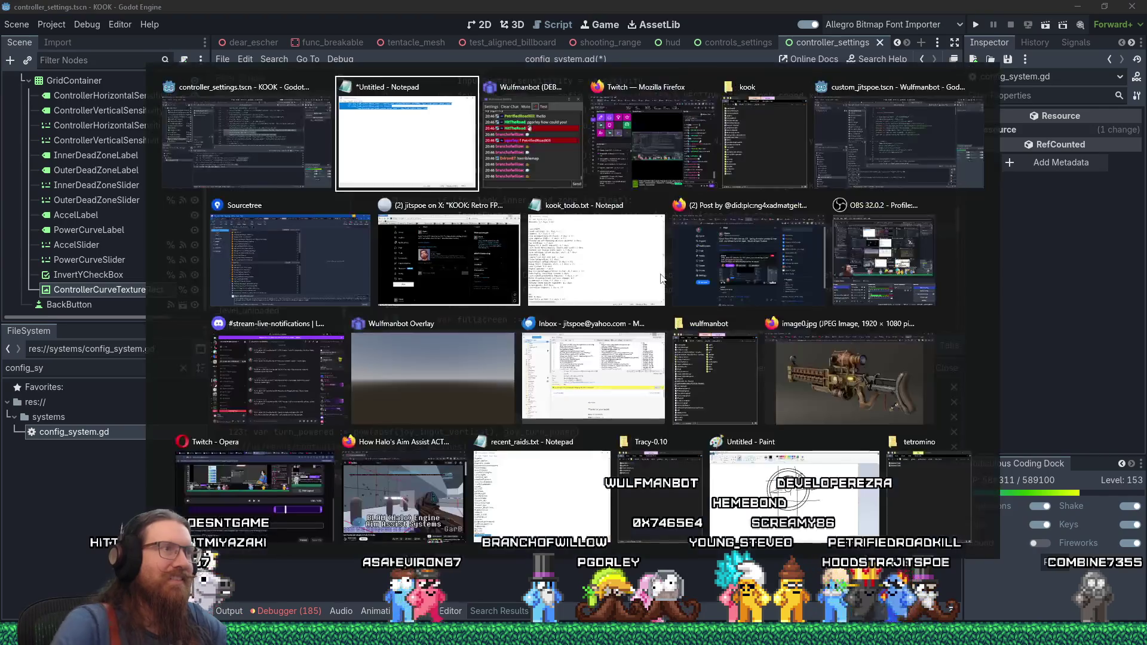
pyautogui.hotkey('ctrl', 'v')
pyautogui.press('Right')
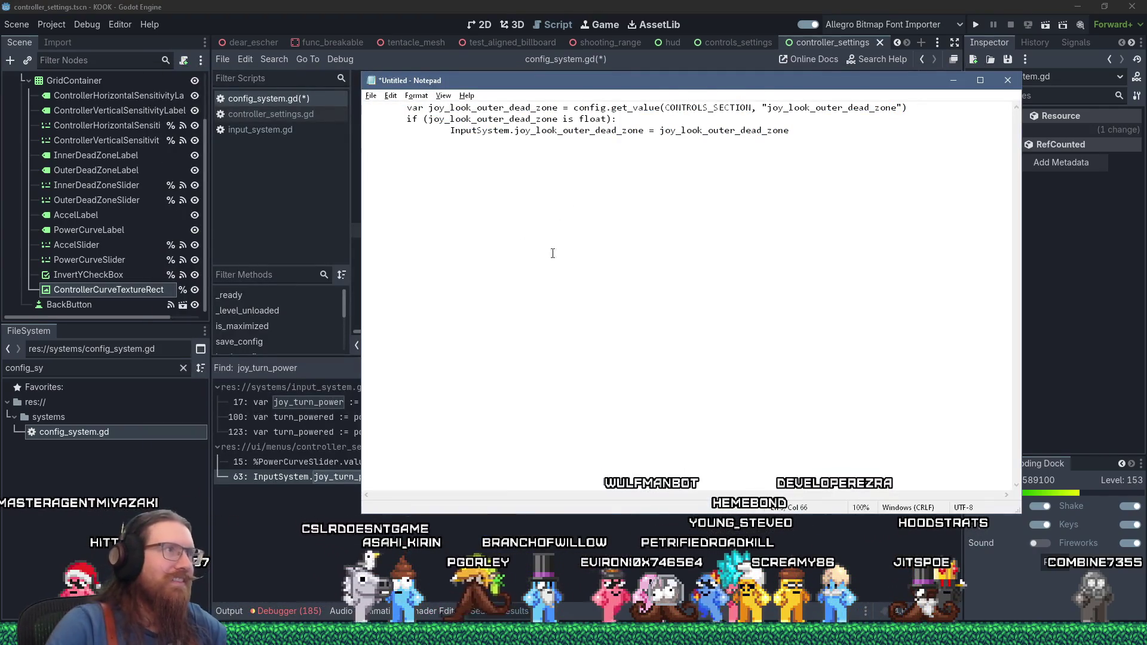
pyautogui.click(392, 97)
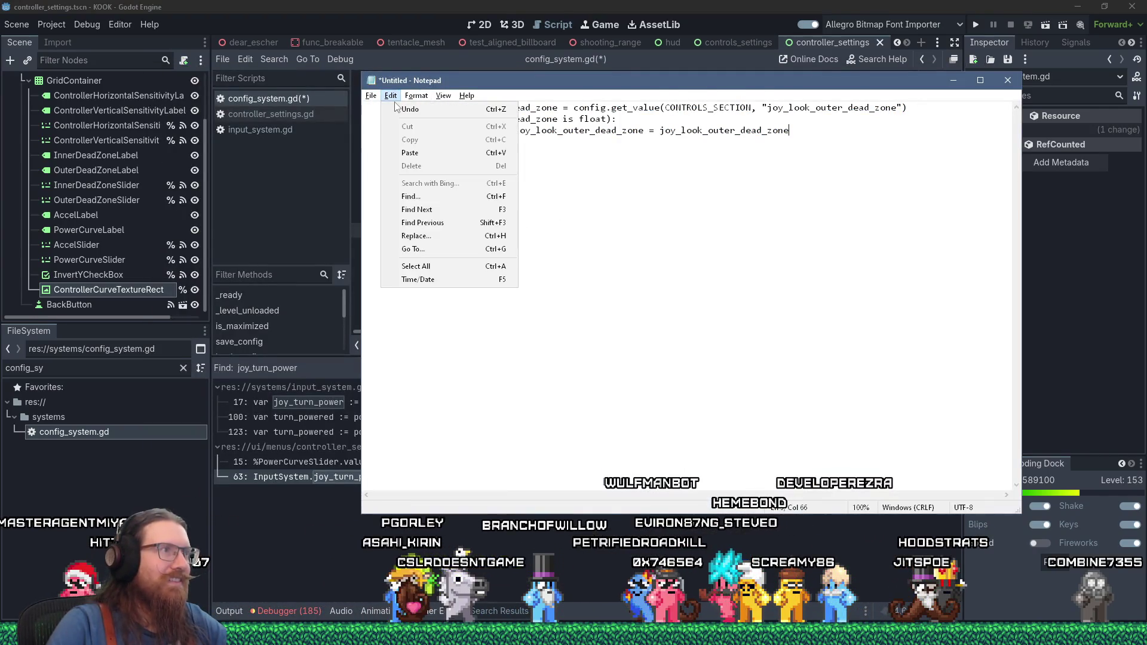
pyautogui.click(431, 237)
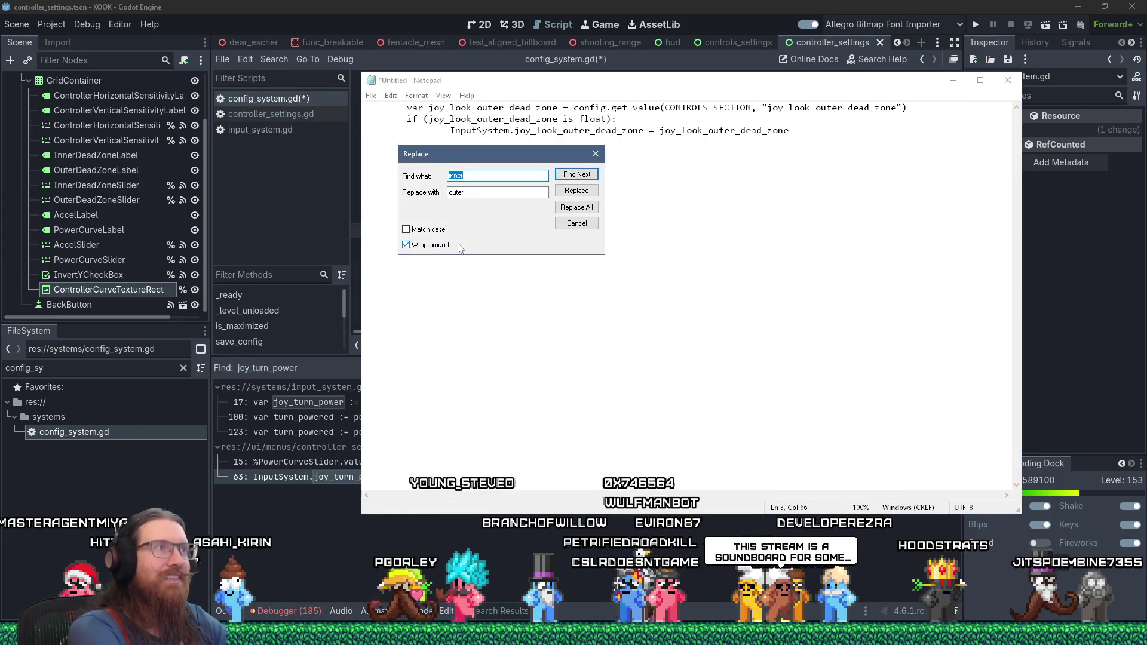
pyautogui.write('er_dead_zone')
pyautogui.press('Tab')
pyautogui.write('a')
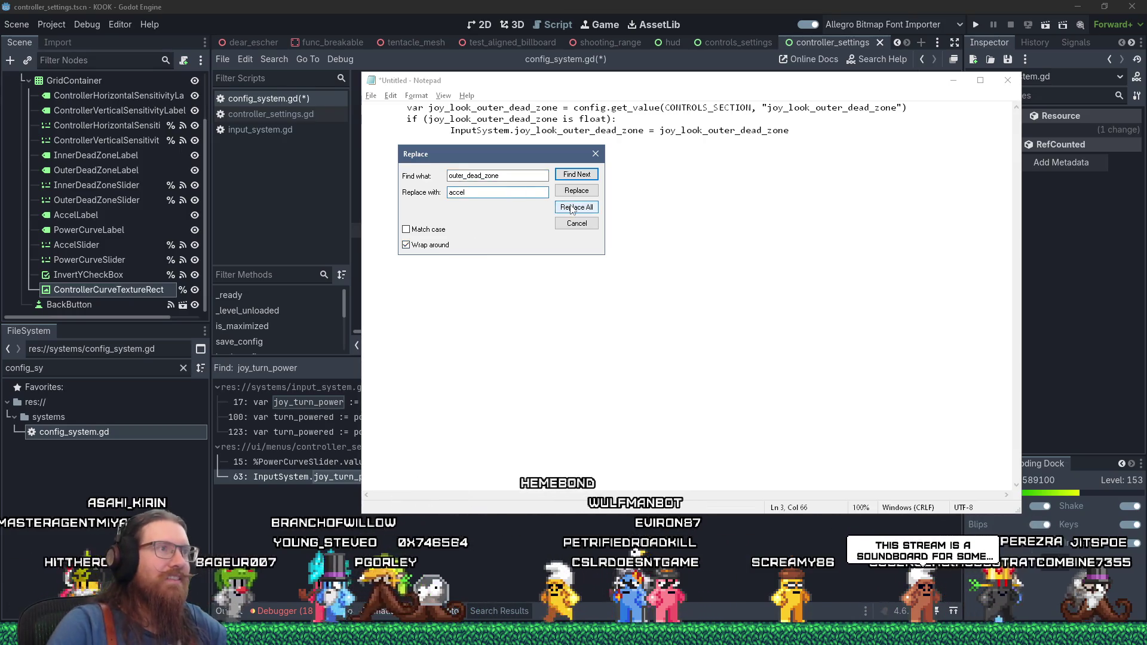
pyautogui.click(571, 208)
pyautogui.press('Escape')
# - Paste the joy_look_accel snippet into config_system.gd at line 126
pyautogui.hotkey('ctrl', 'a')
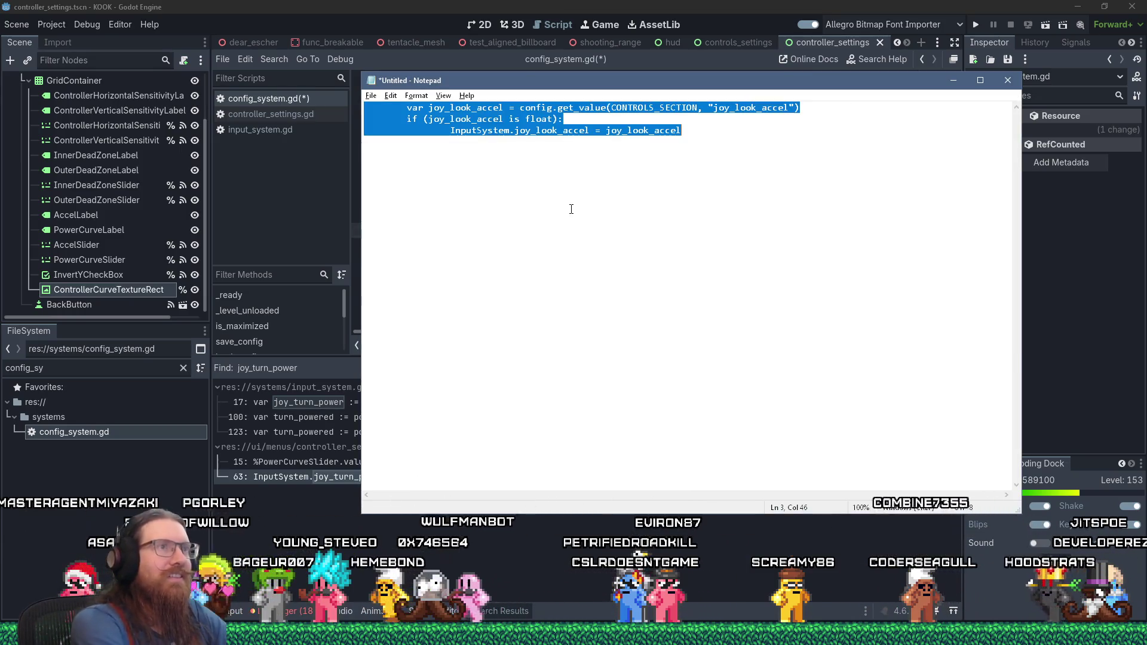
pyautogui.hotkey('alt', 'Tab')
pyautogui.click(447, 278)
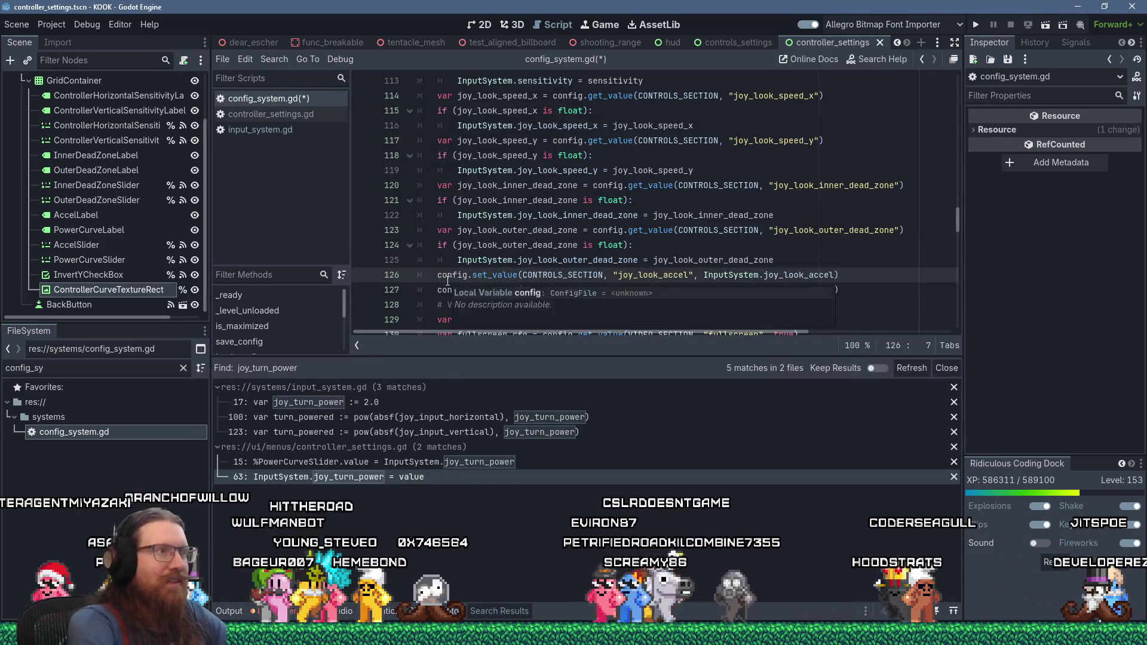
pyautogui.press('shift+Insert')
pyautogui.scroll(-5, 447, 281)
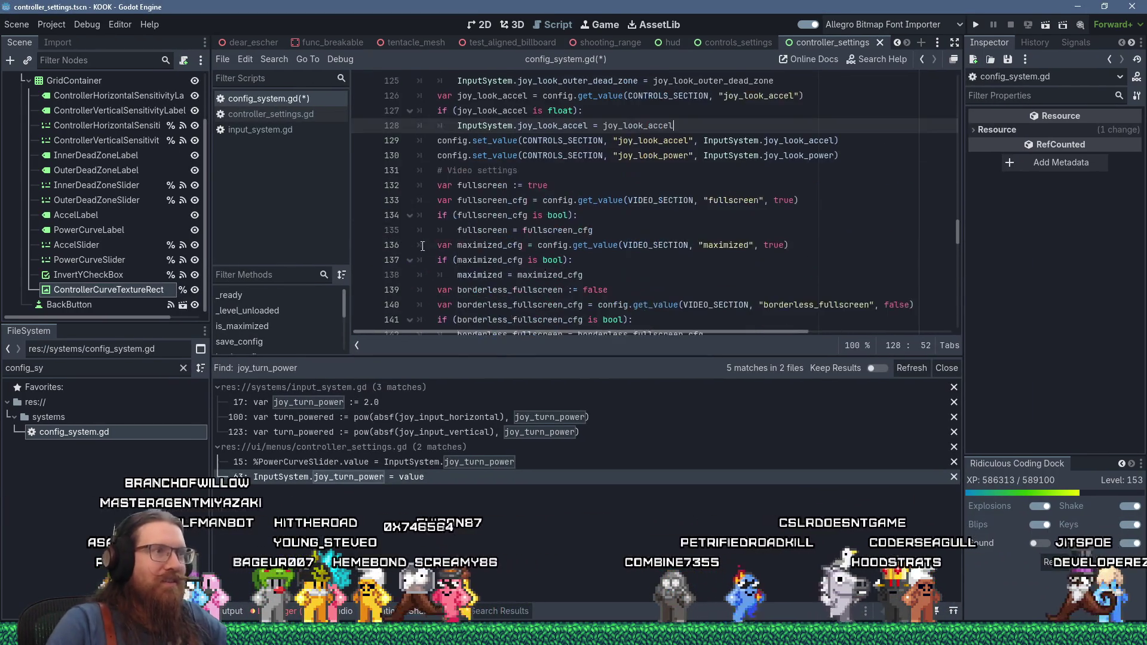
pyautogui.hotkey('alt', 'Tab')
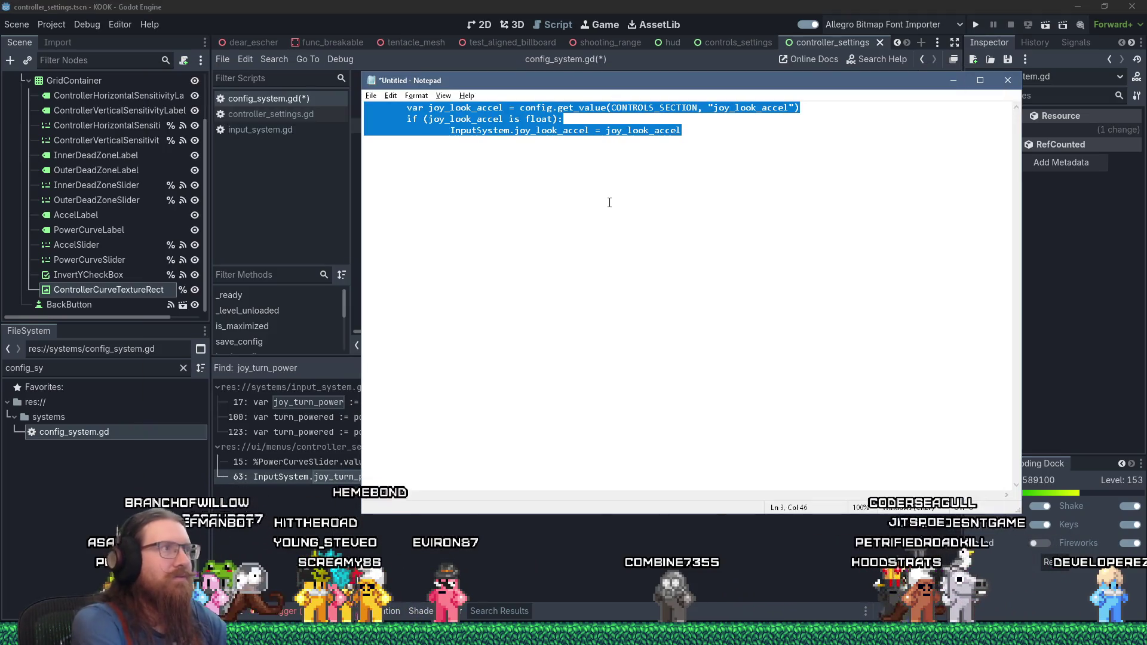
# - In Notepad, replace every accel with power and copy the whole snippet
pyautogui.click(391, 96)
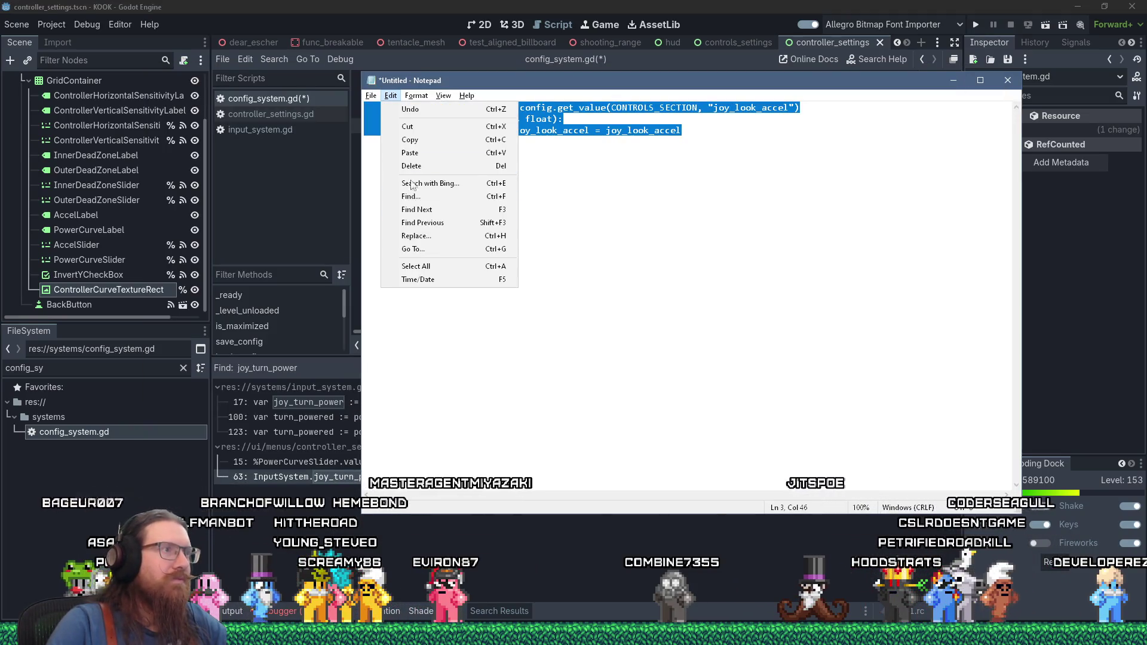
pyautogui.click(426, 239)
pyautogui.write('power')
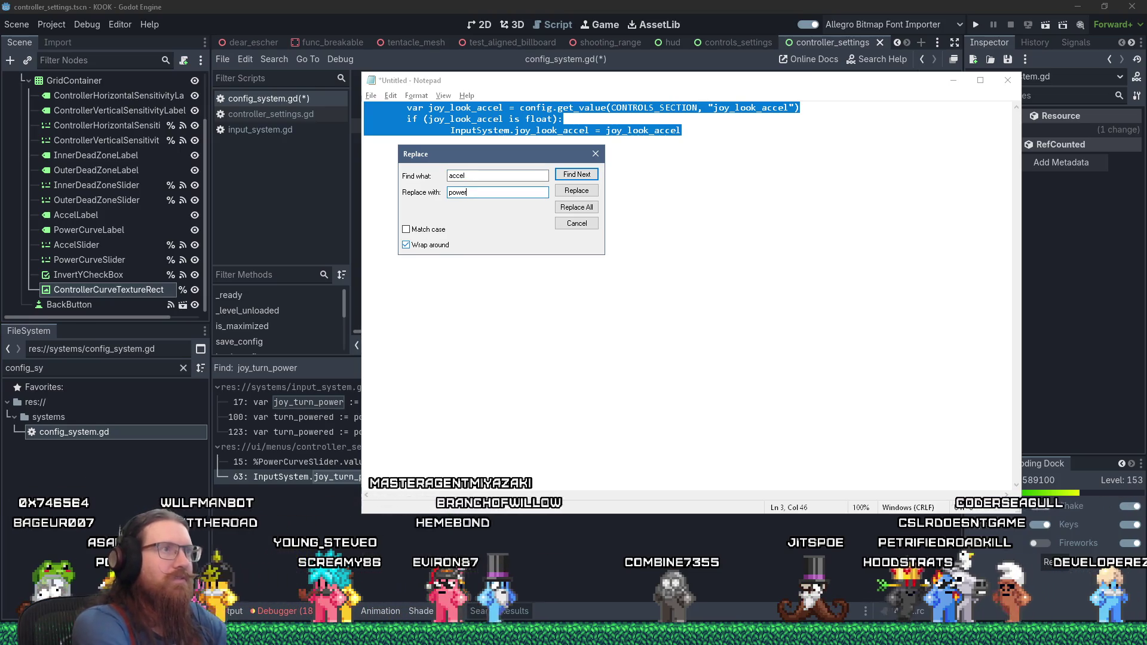
pyautogui.hotkey('alt', 'a')
pyautogui.press('Escape')
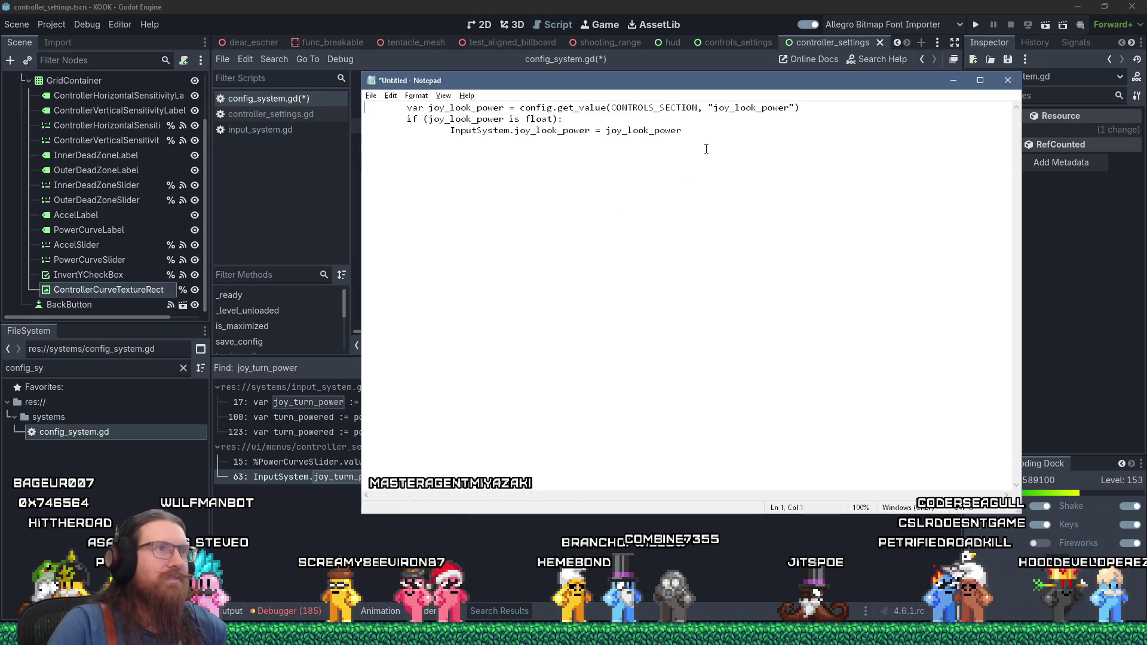
pyautogui.hotkey('ctrl', 'a')
# - Paste the joy_look_power snippet over set_value lines 129–130 in config_system.gd
pyautogui.click(355, 105)
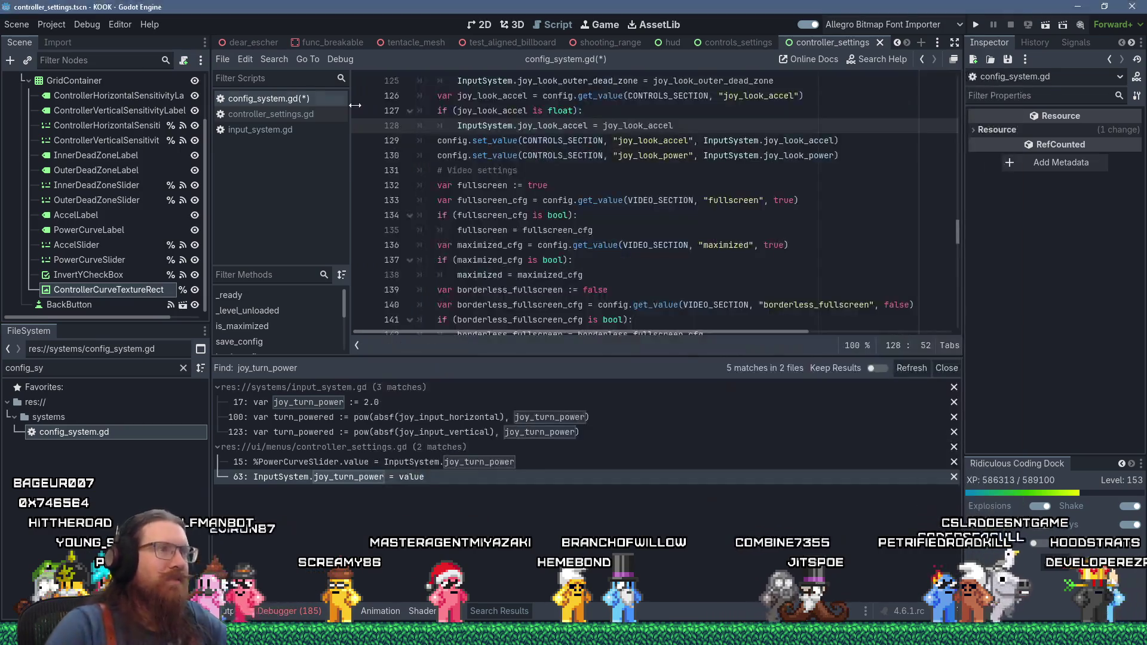
pyautogui.scroll(1, 550, 169)
pyautogui.moveTo(422, 214); pyautogui.dragTo(317, 180)
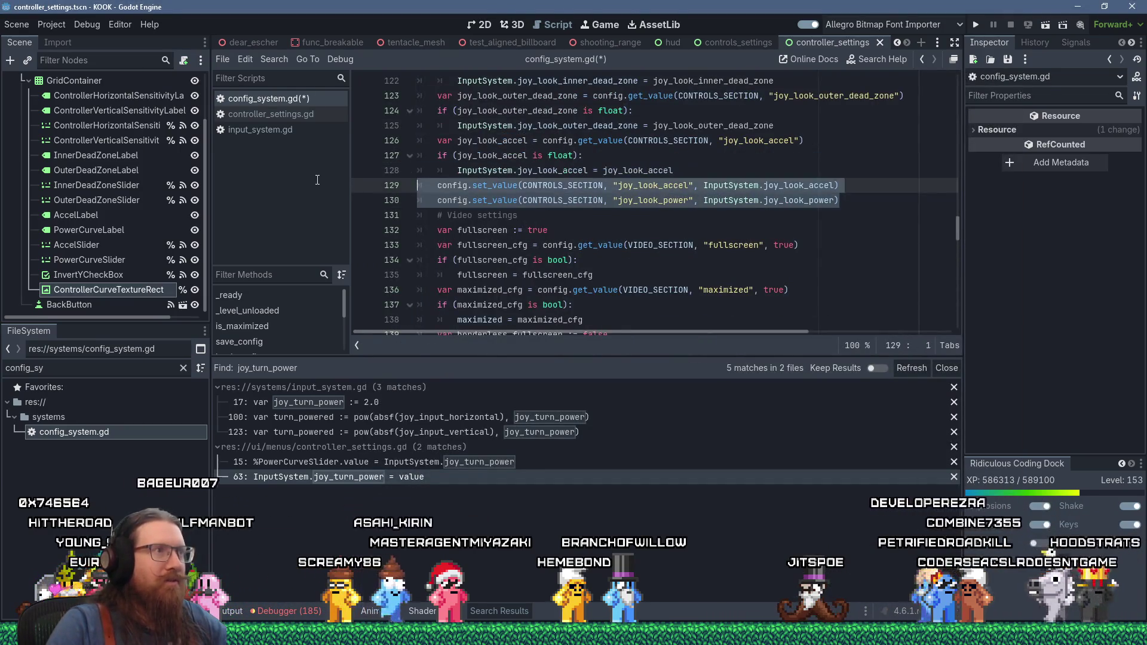
pyautogui.hotkey('ctrl', 'v')
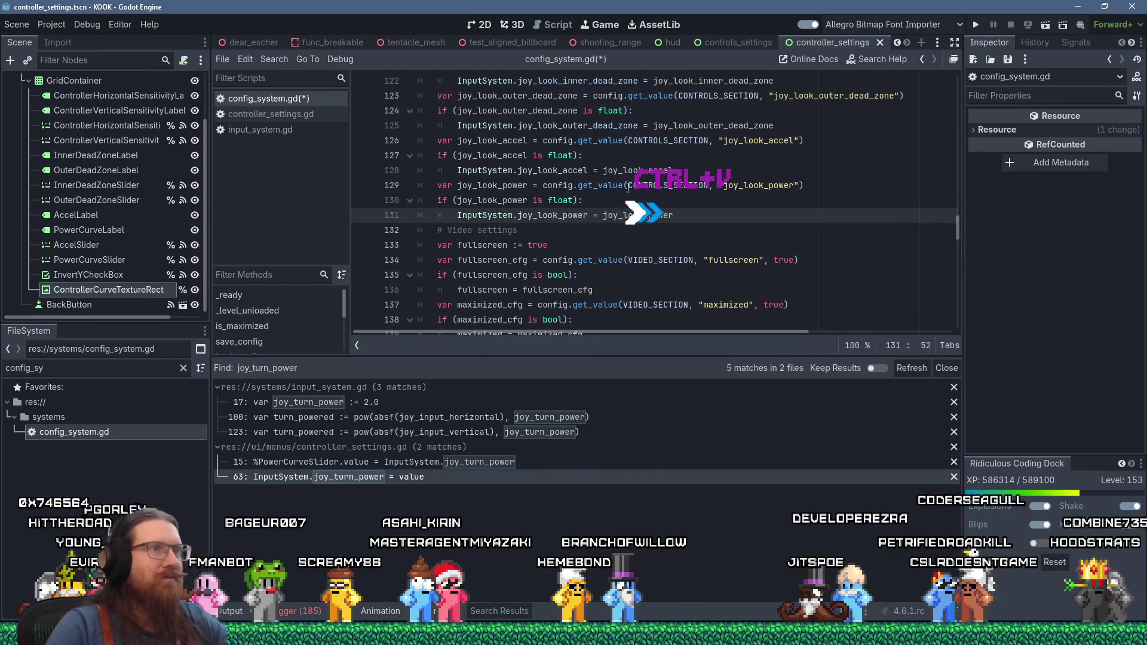
pyautogui.scroll(3, 634, 248)
pyautogui.scroll(-3, 734, 279)
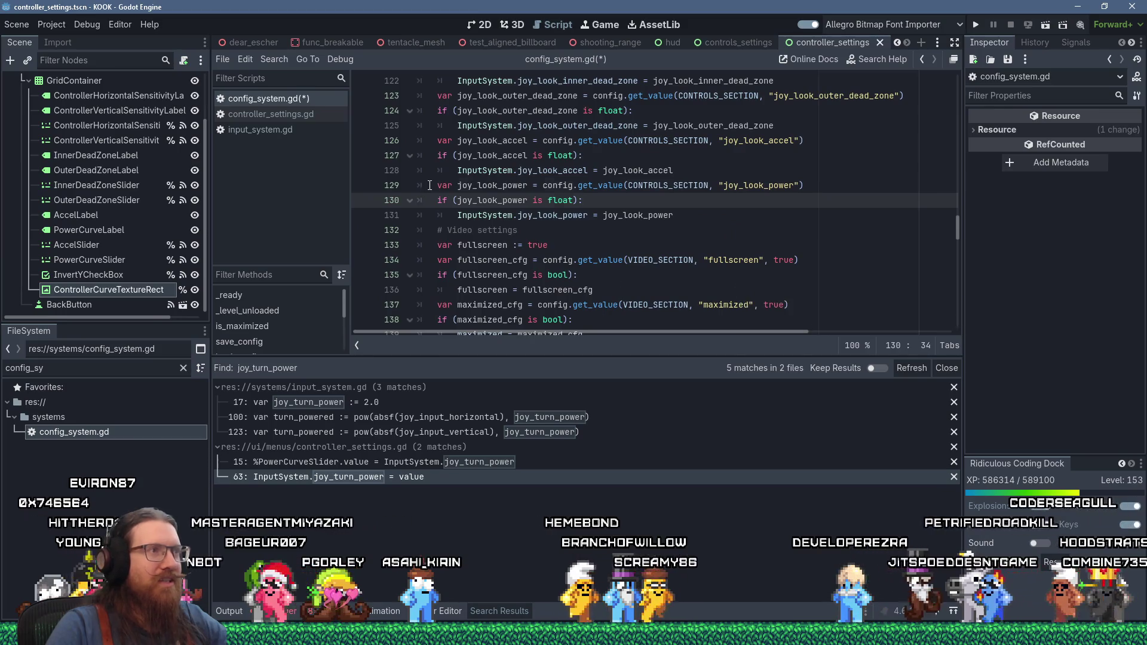
pyautogui.moveTo(438, 186); pyautogui.dragTo(627, 203)
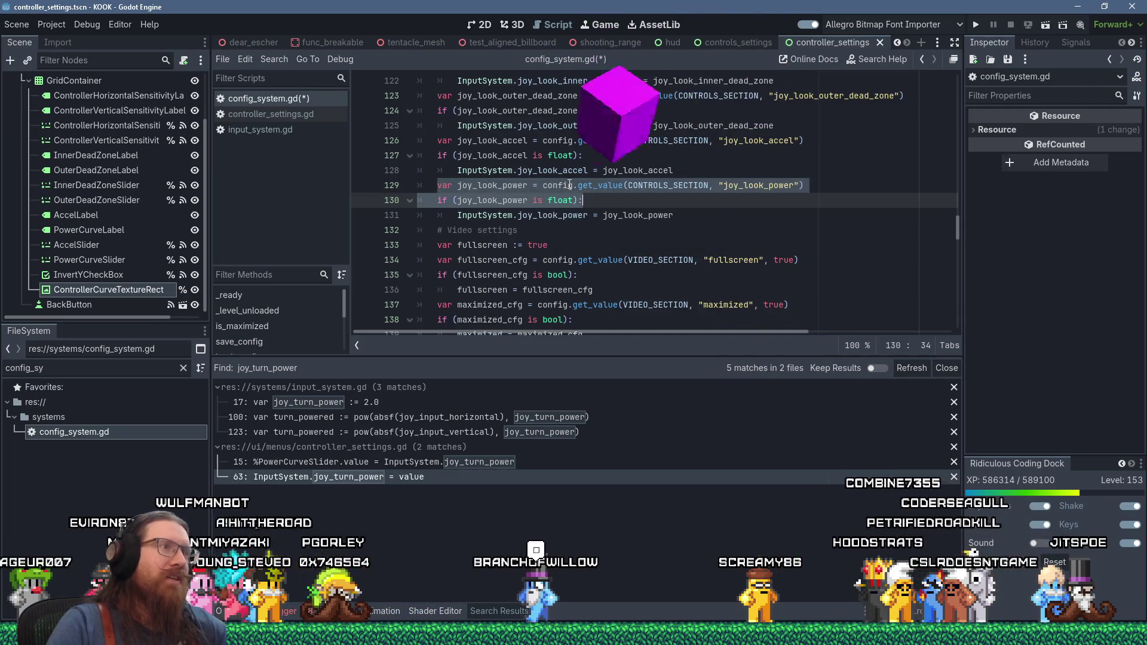
pyautogui.click(541, 185)
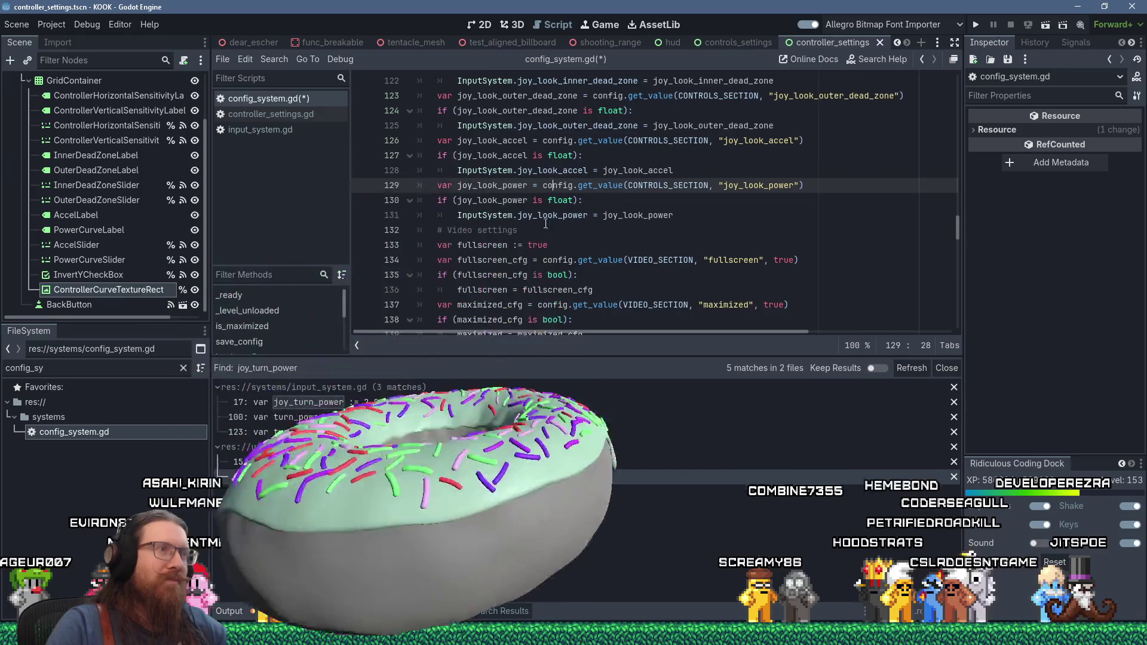
pyautogui.press('Down')
pyautogui.press('End')
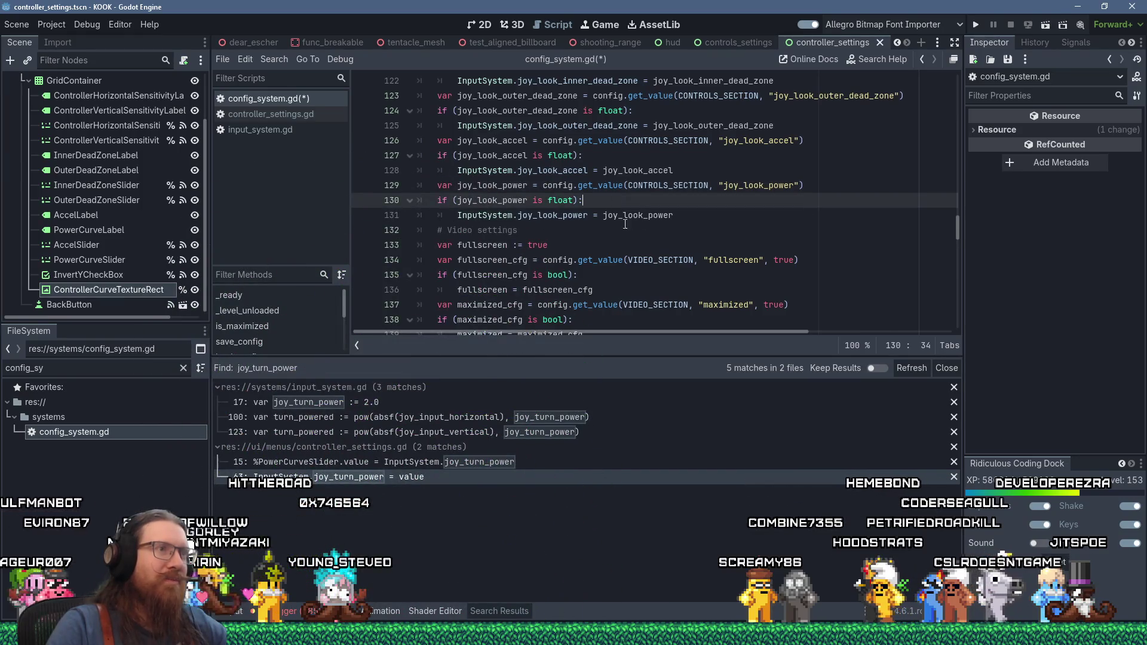
# - Review the new joy_look_power lines and save config_system.gd with Ctrl+S
pyautogui.click(621, 217)
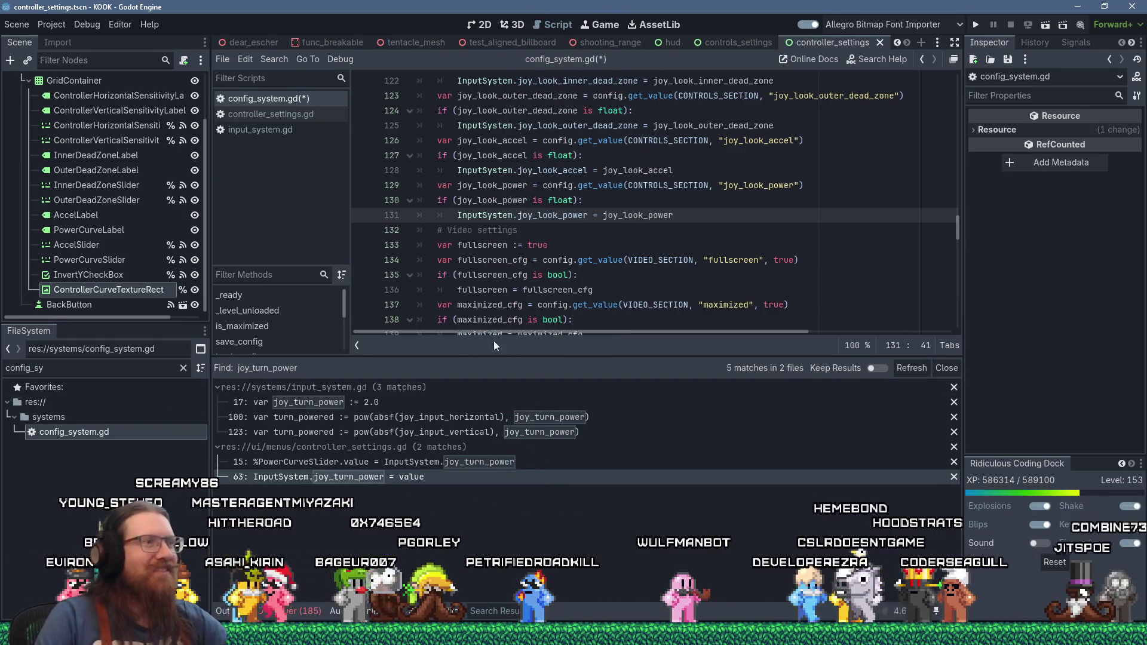
pyautogui.click(739, 274)
pyautogui.scroll(4, 739, 272)
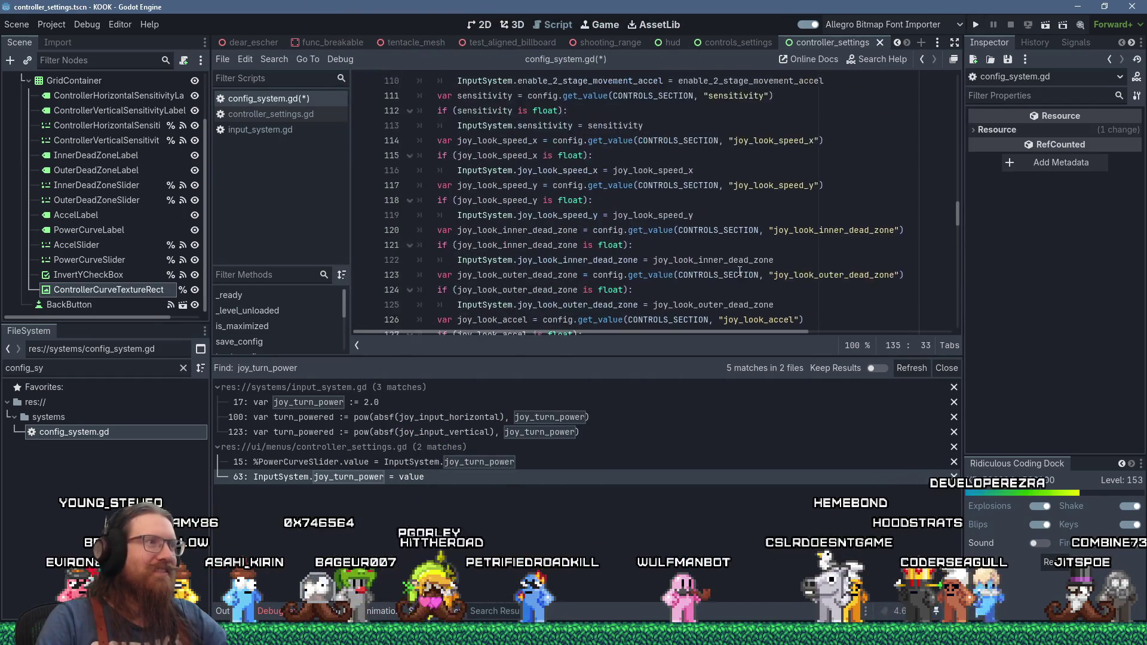
pyautogui.scroll(6, 740, 272)
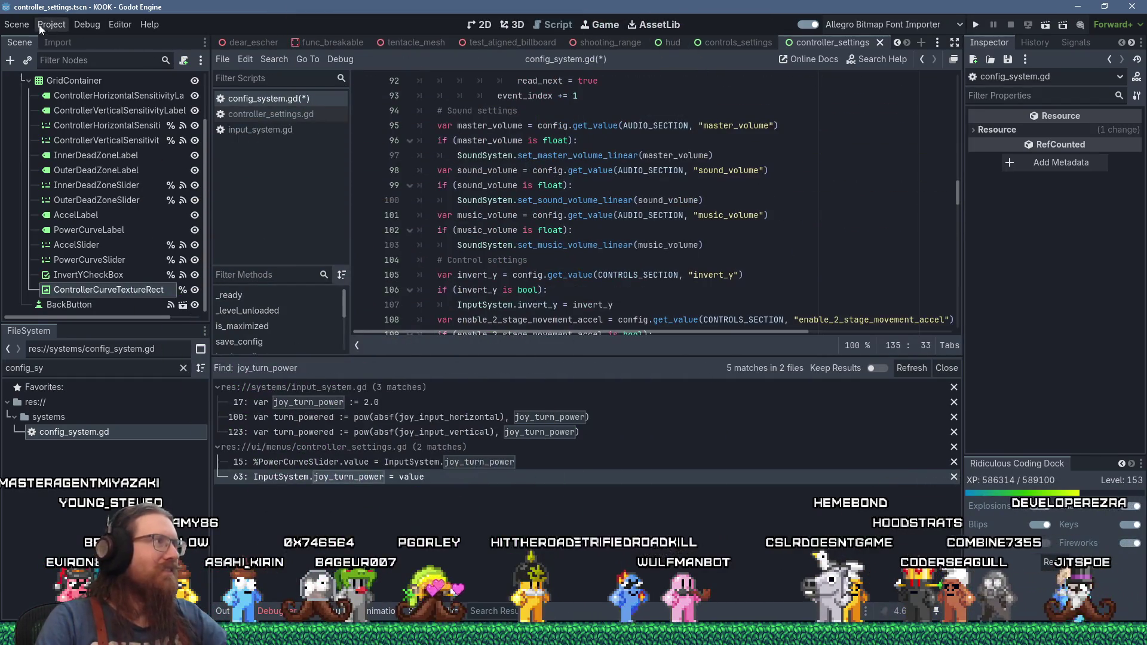
pyautogui.click(17, 24)
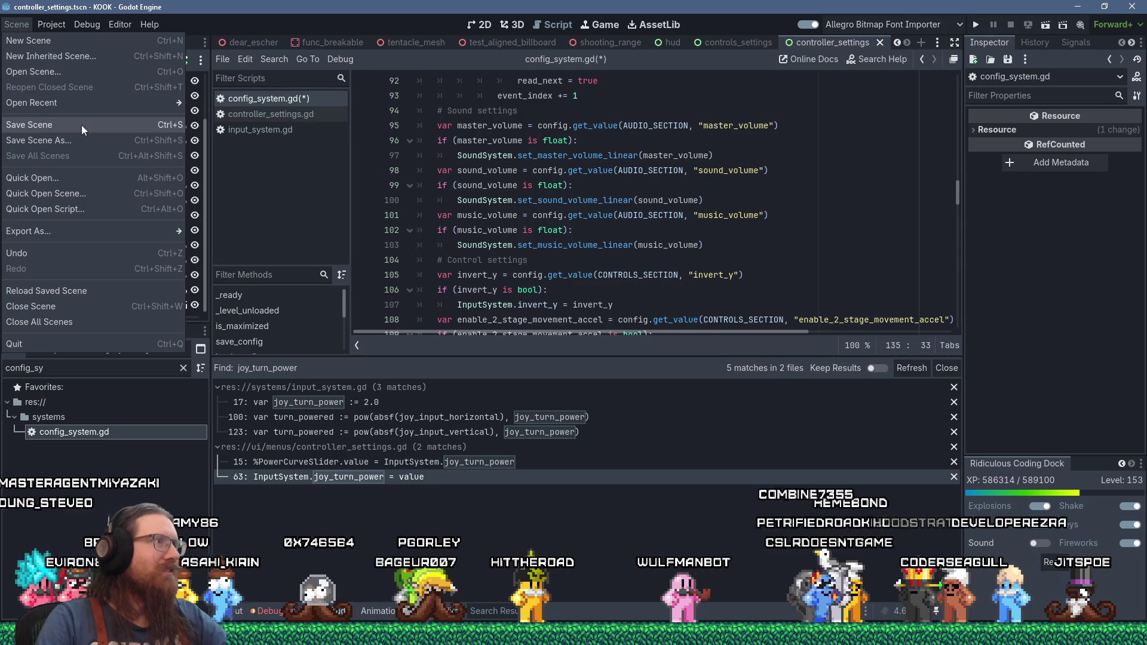
pyautogui.click(532, 177)
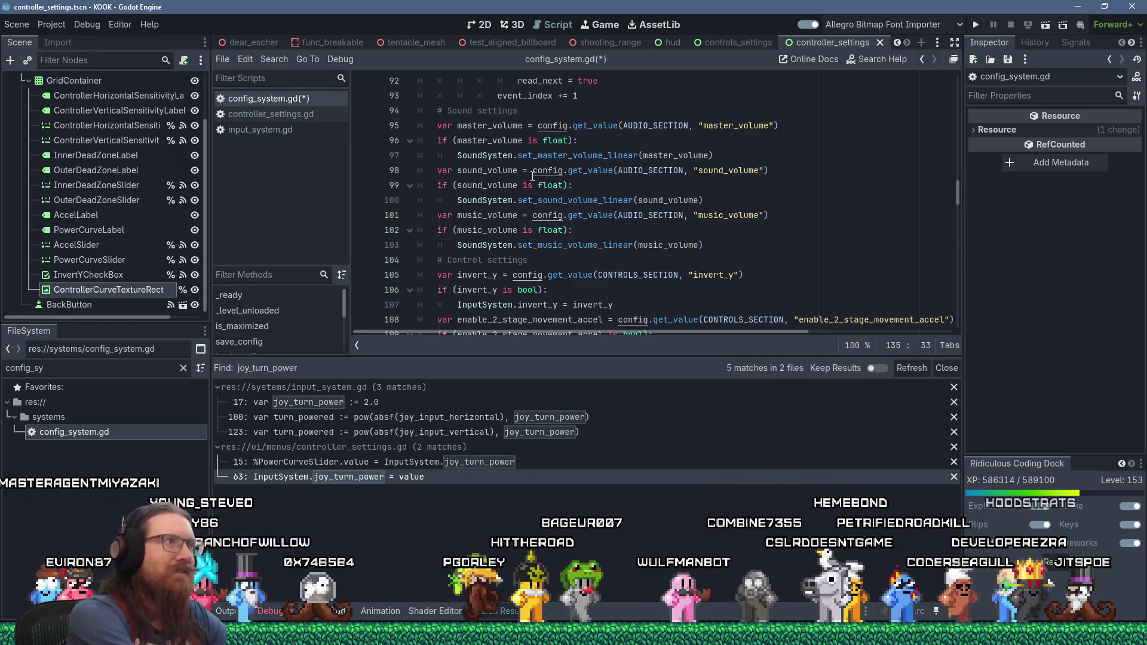
pyautogui.hotkey('ctrl', 's')
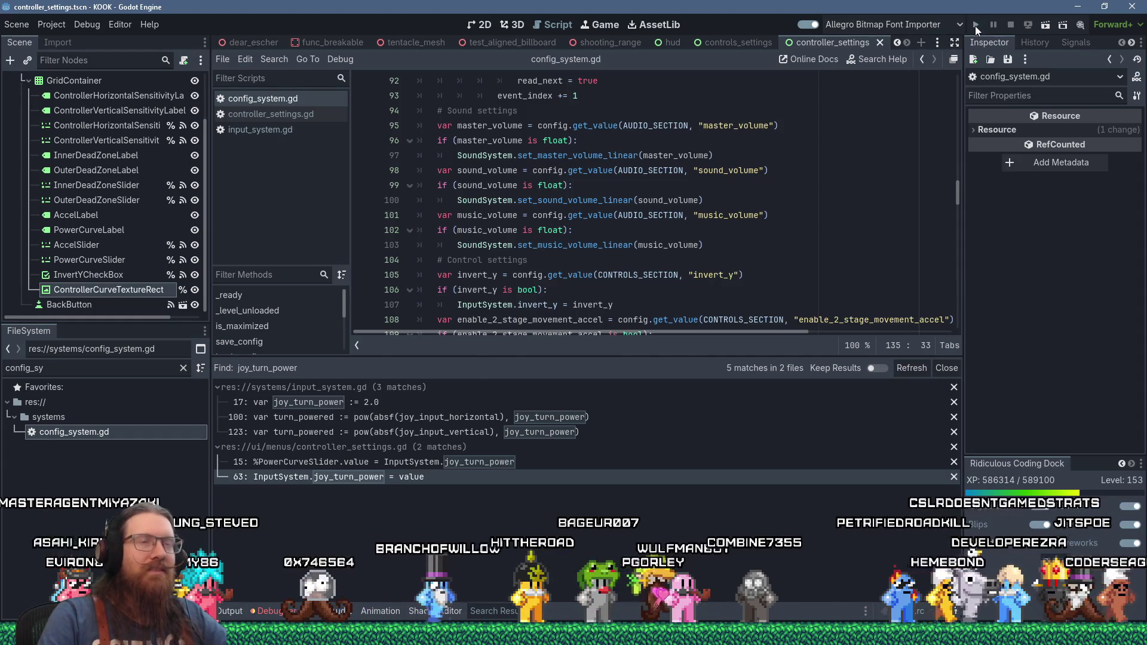
# - Launch KOOK in debug mode and maximize the game window
pyautogui.click(975, 27)
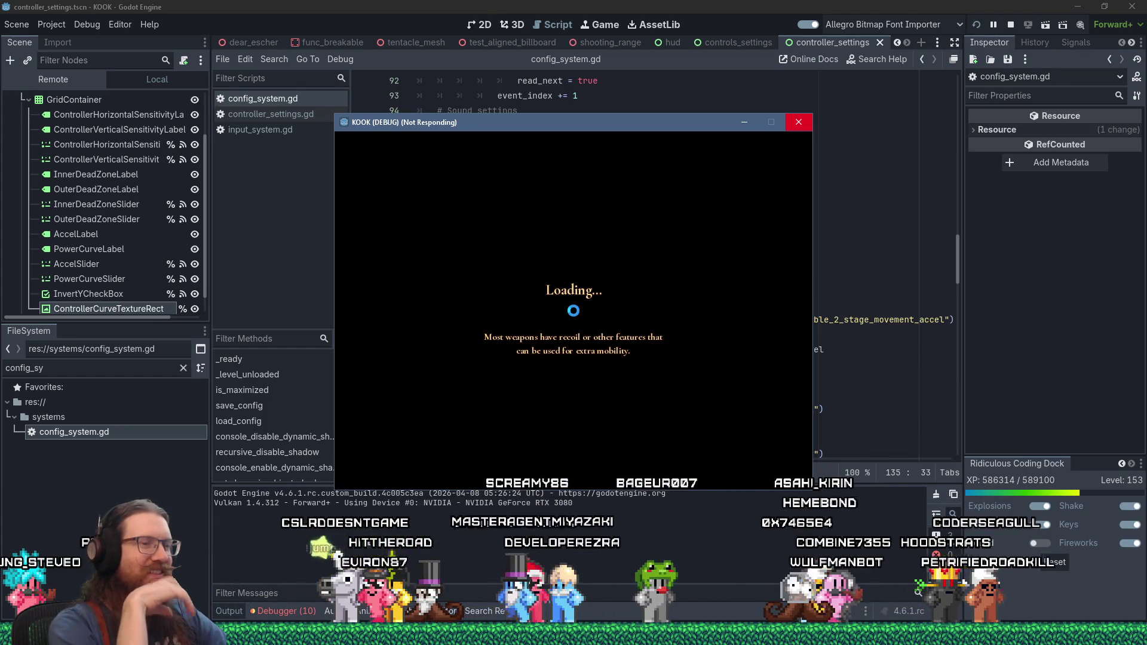
pyautogui.press('`')
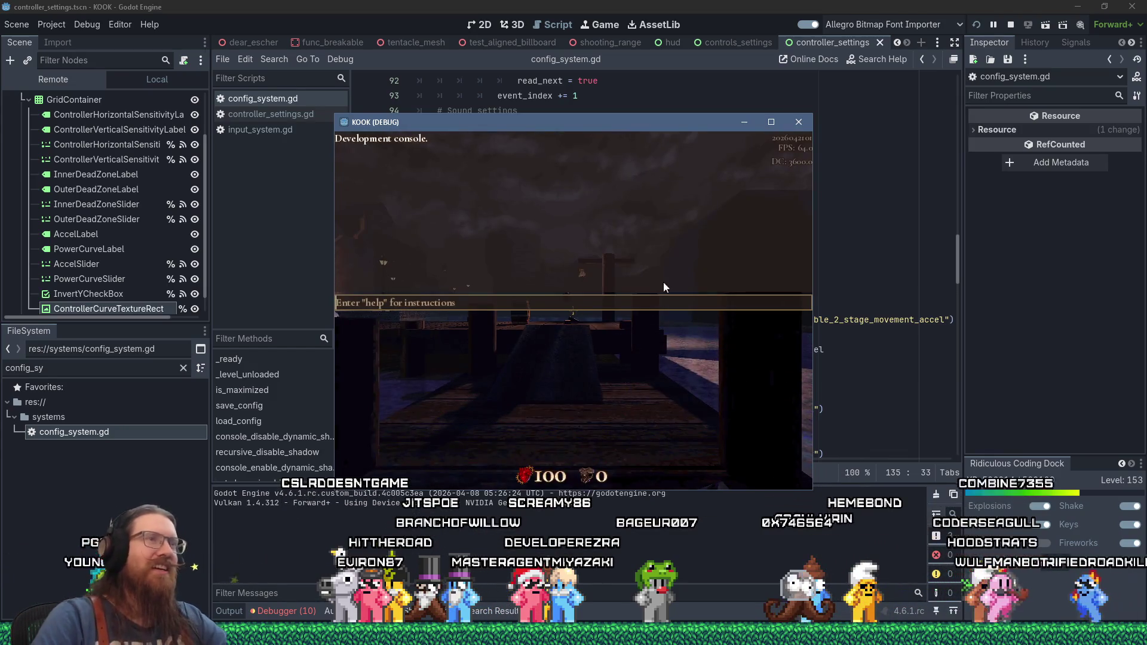
pyautogui.click(762, 125)
pyautogui.press('`')
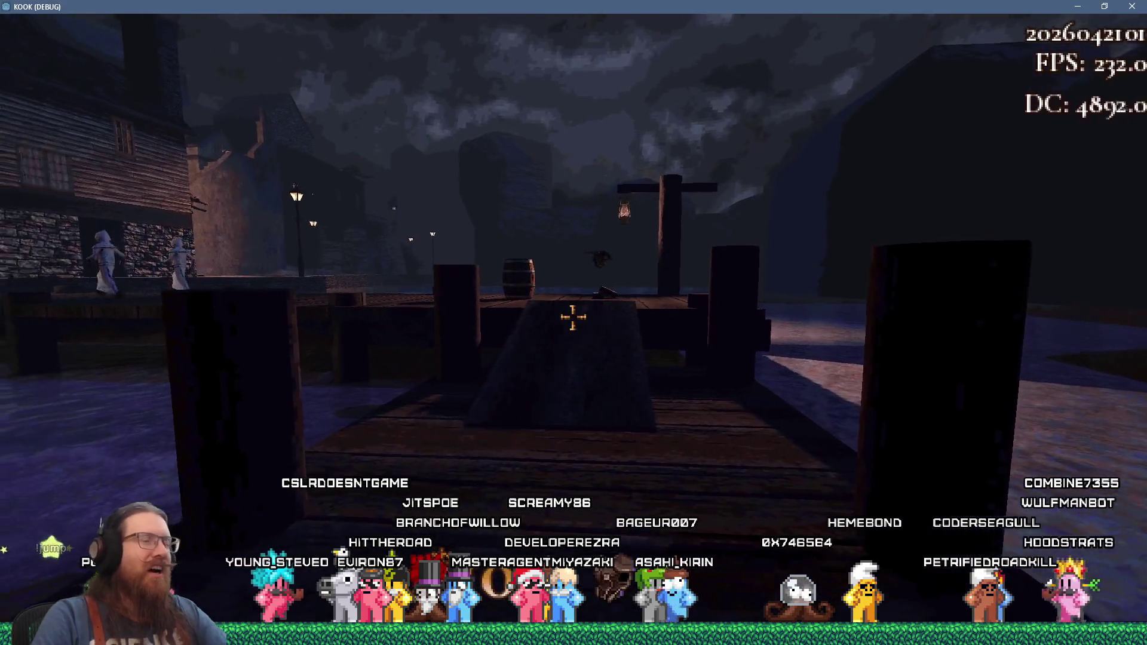
# - Enable notarget from the development console
pyautogui.press('`')
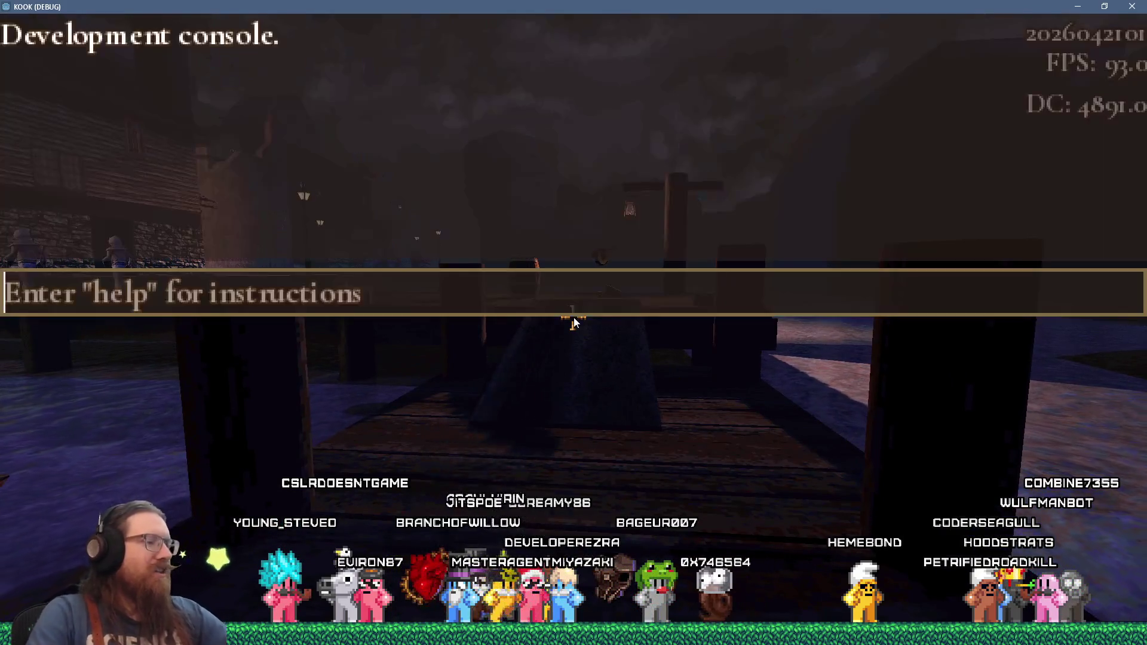
pyautogui.write('no')
pyautogui.write('et')
pyautogui.press('Return')
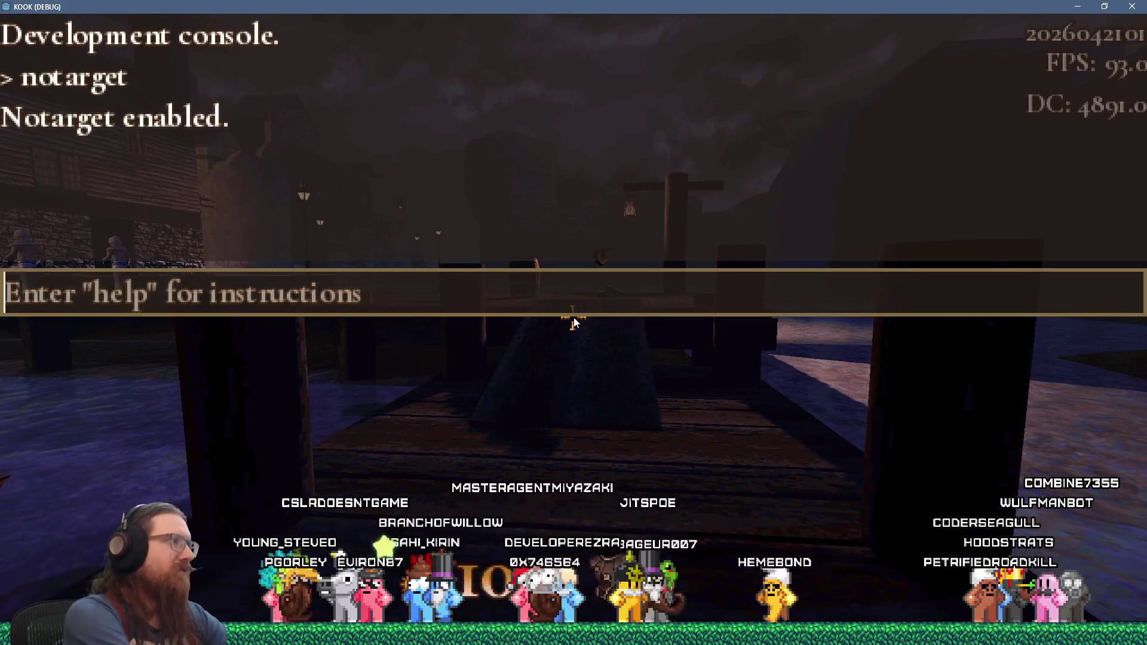
pyautogui.press('`')
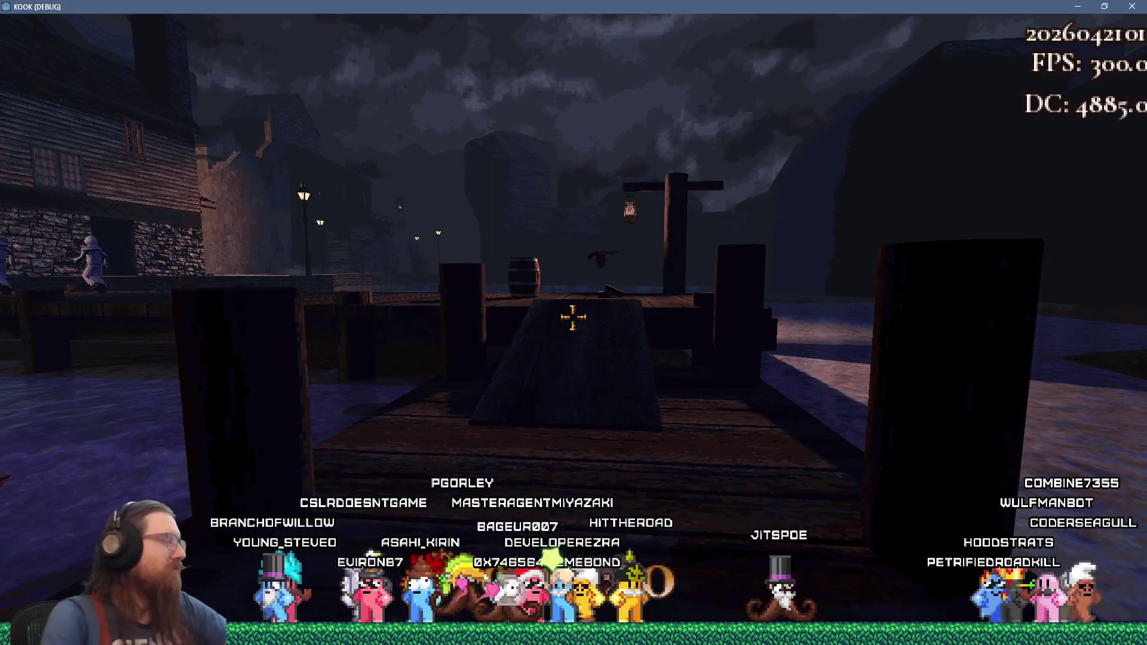
# - Walk along the dock to face the canal and townhouses, then pause the game
pyautogui.press('w')
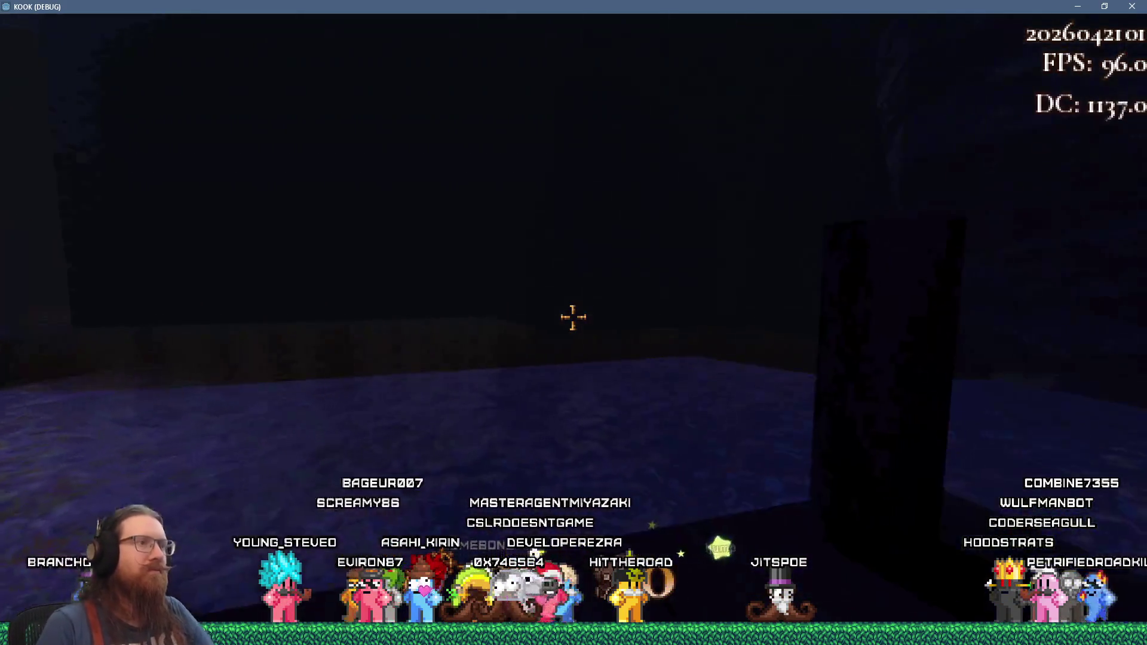
pyautogui.press('w')
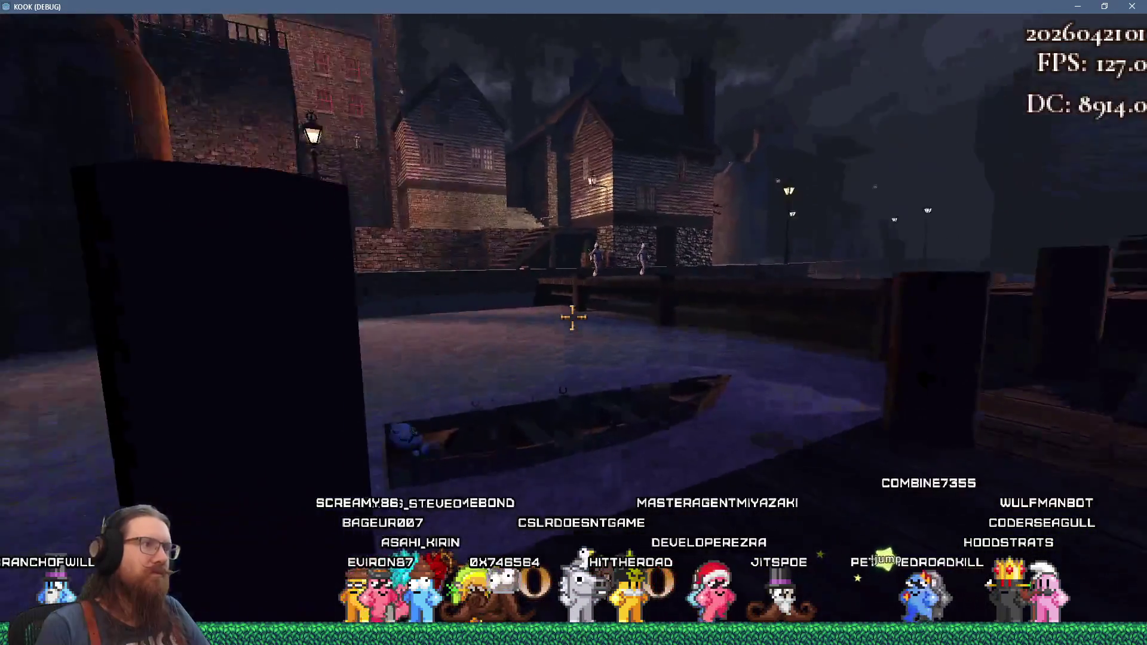
pyautogui.press('Escape')
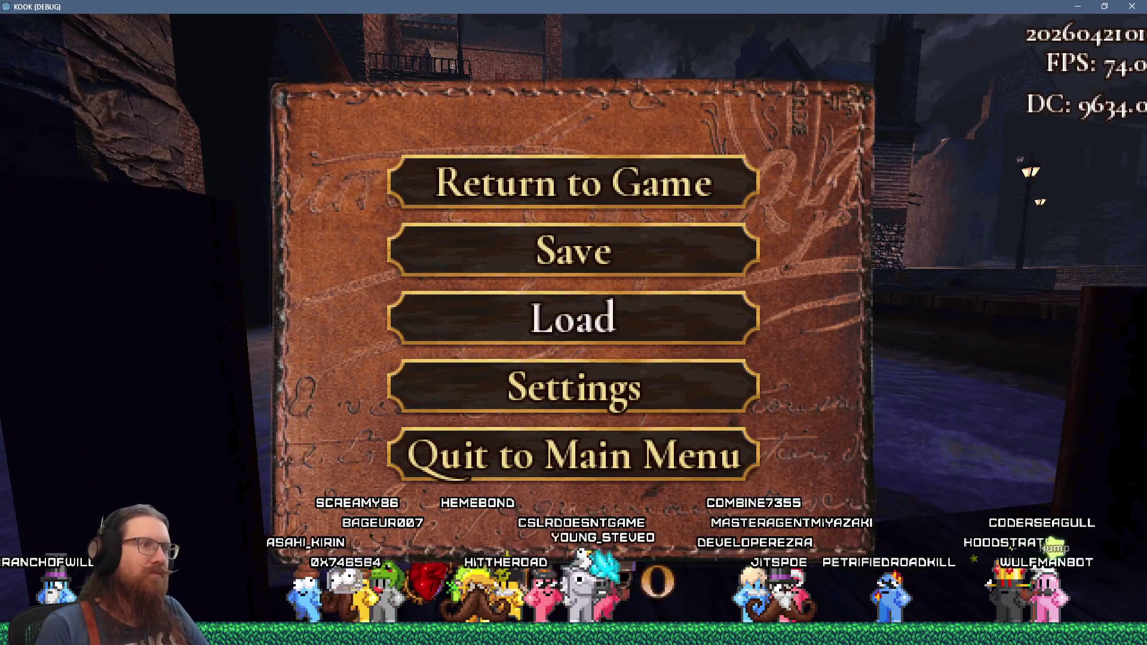
# - Go from the pause menu into Settings > Controls > Controller Settings
pyautogui.press('Down')
pyautogui.press('Down')
pyautogui.press('Down')
pyautogui.press('Return')
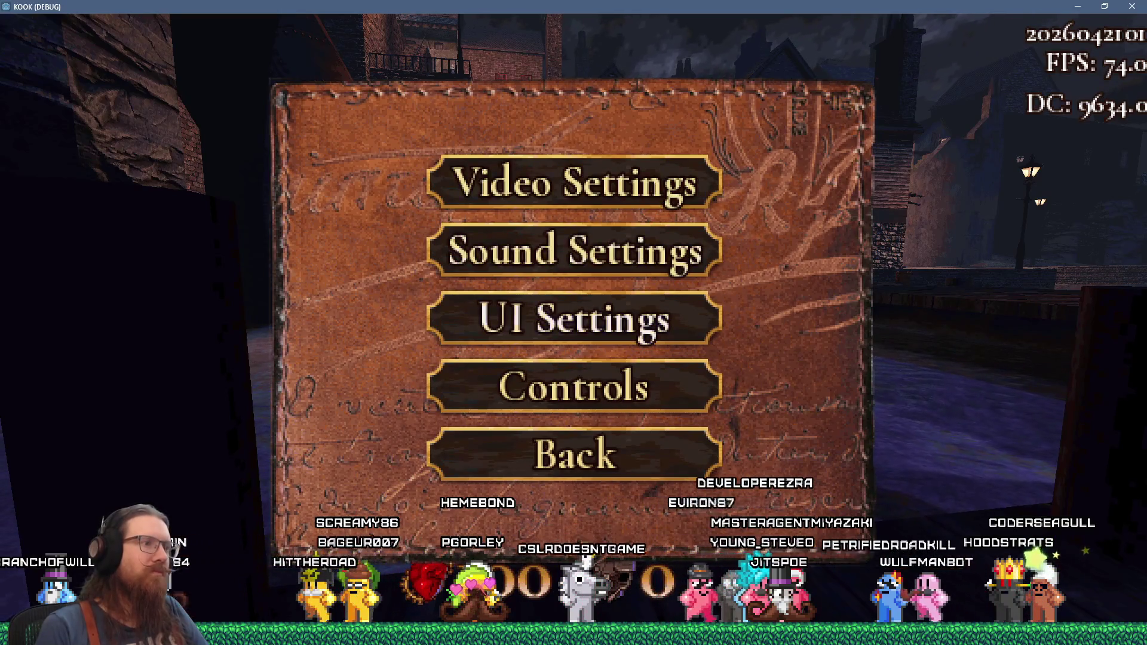
pyautogui.click(573, 386)
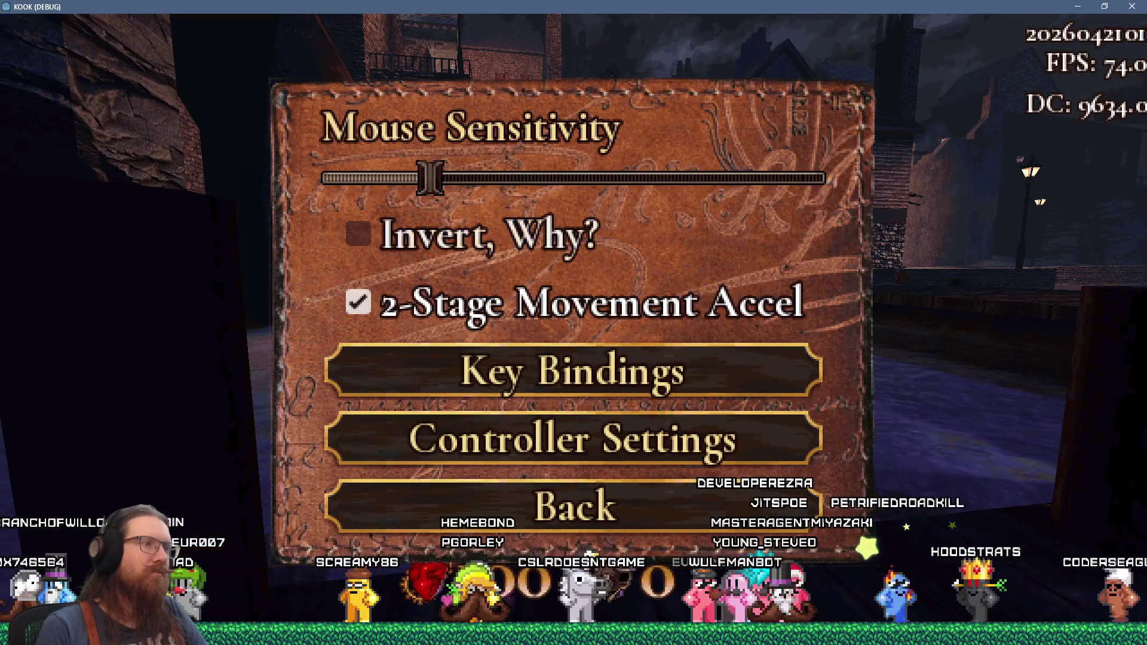
pyautogui.press('Return')
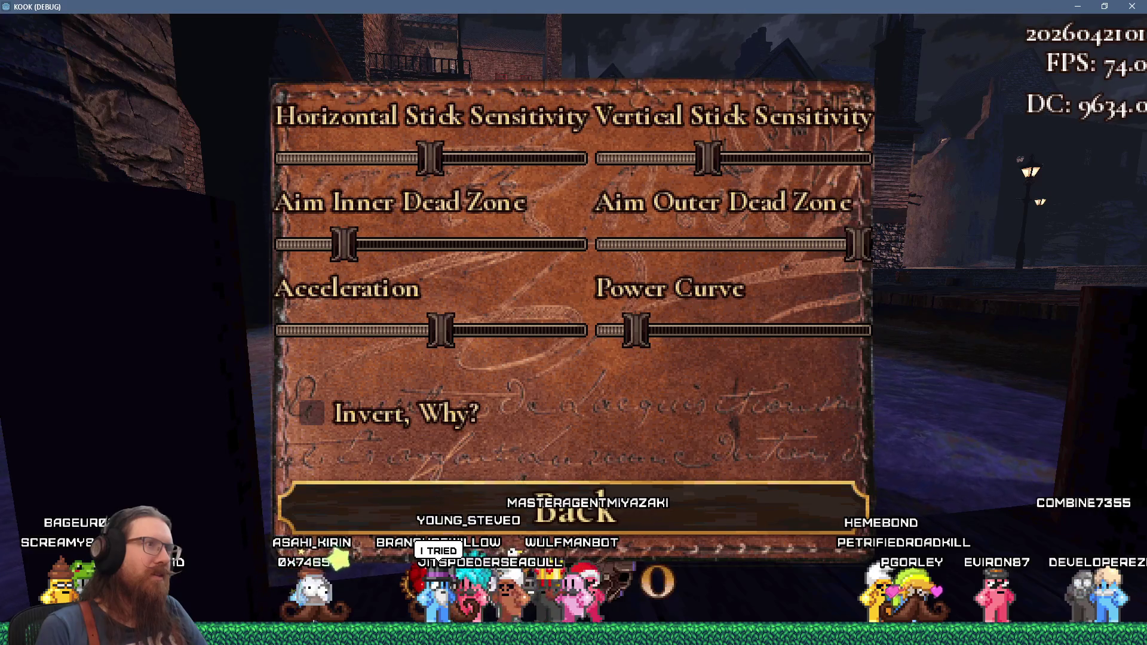
# - Nudge horizontal sensitivity up, raise the aim inner dead zone, and drag the outer dead zone down toward it
pyautogui.press('Right')
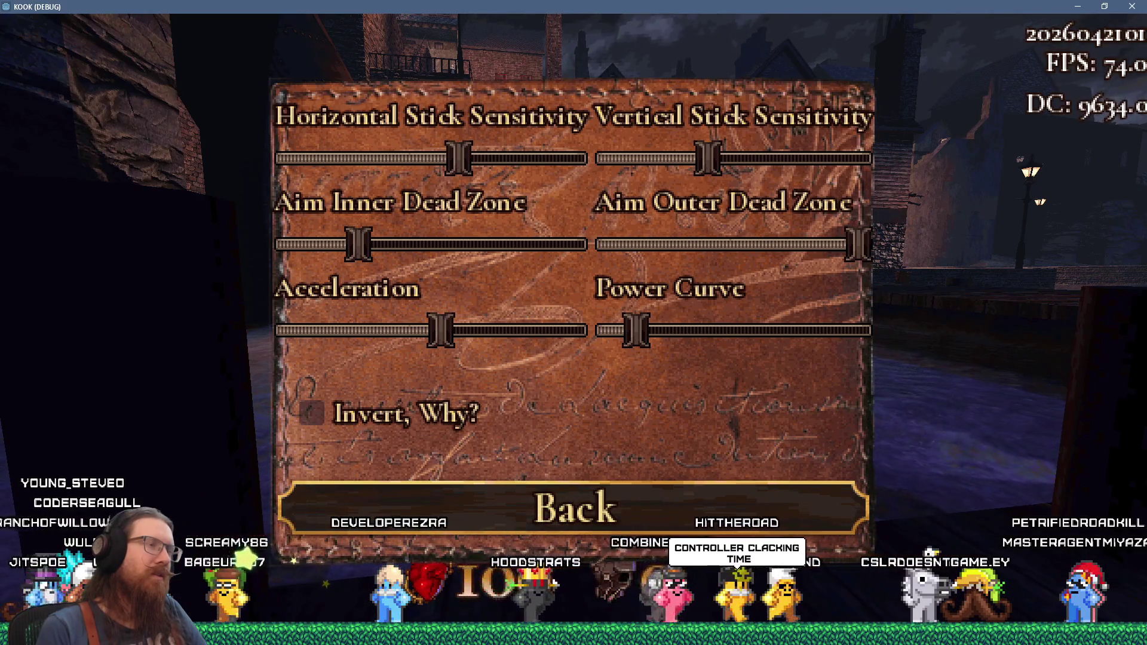
pyautogui.press('Left')
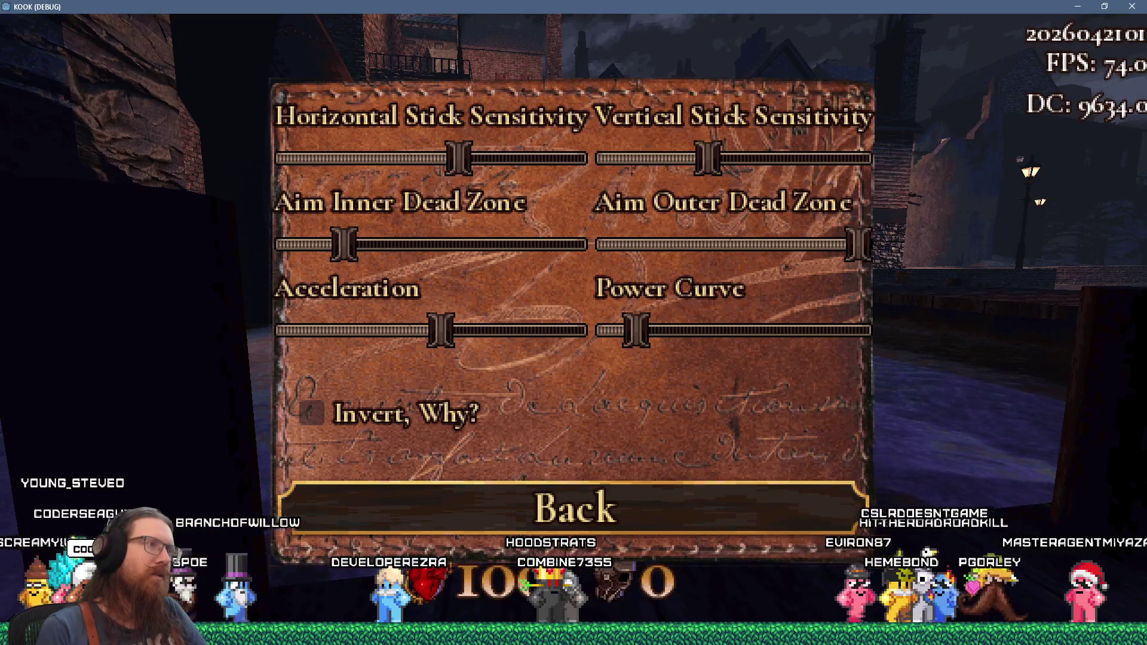
pyautogui.press('Left')
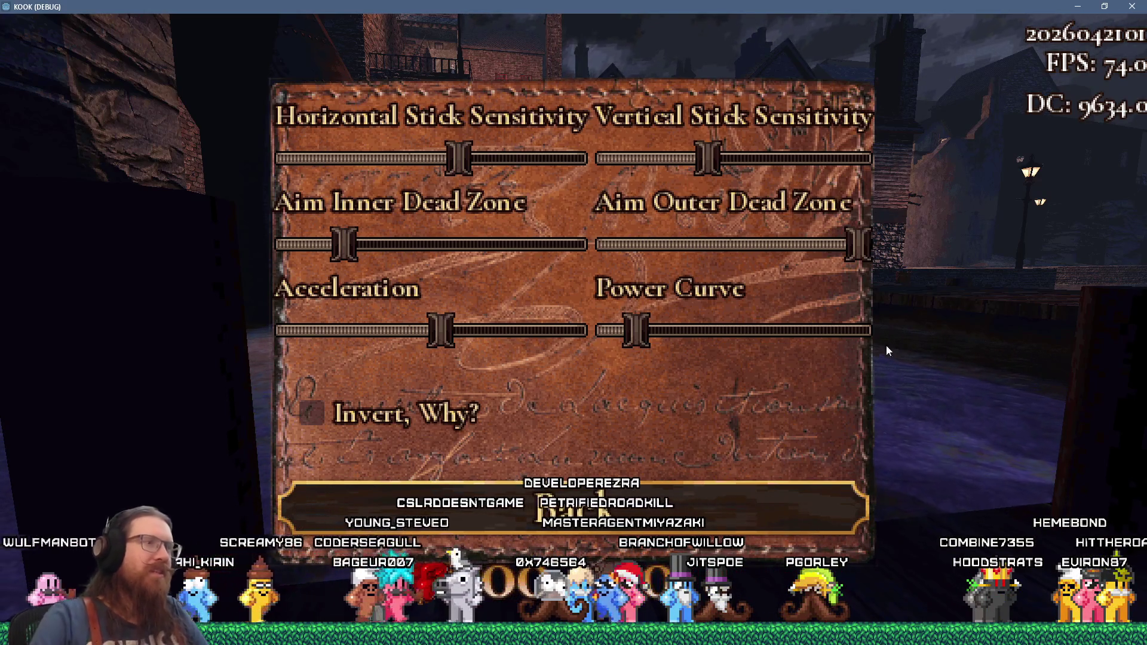
pyautogui.click(402, 245)
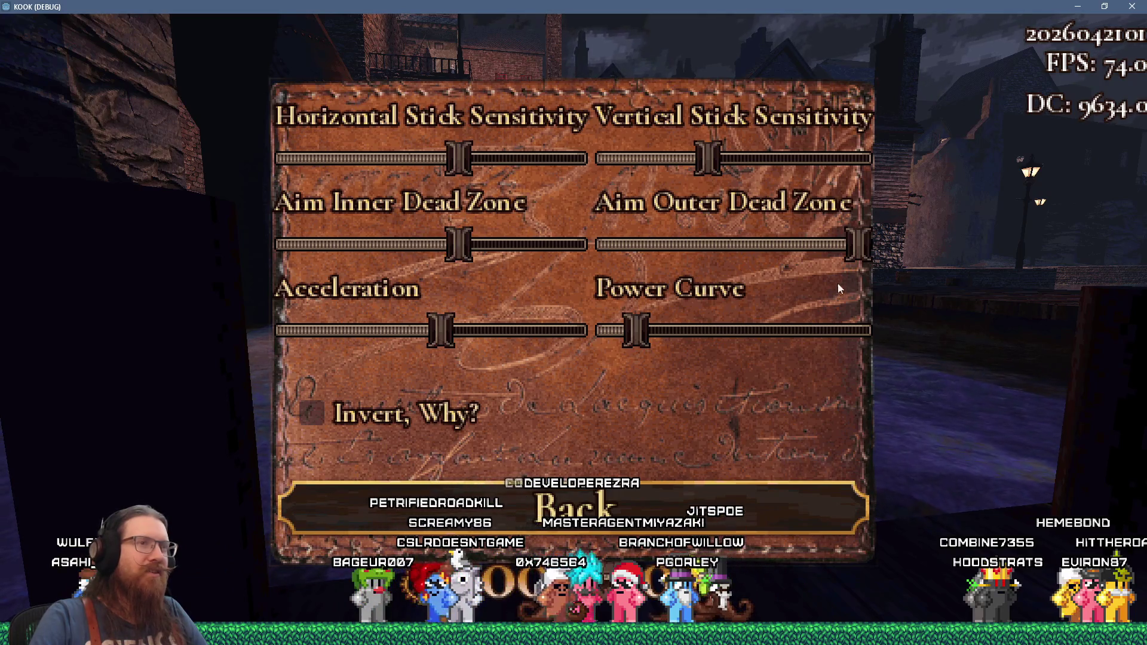
pyautogui.moveTo(836, 263); pyautogui.dragTo(675, 262)
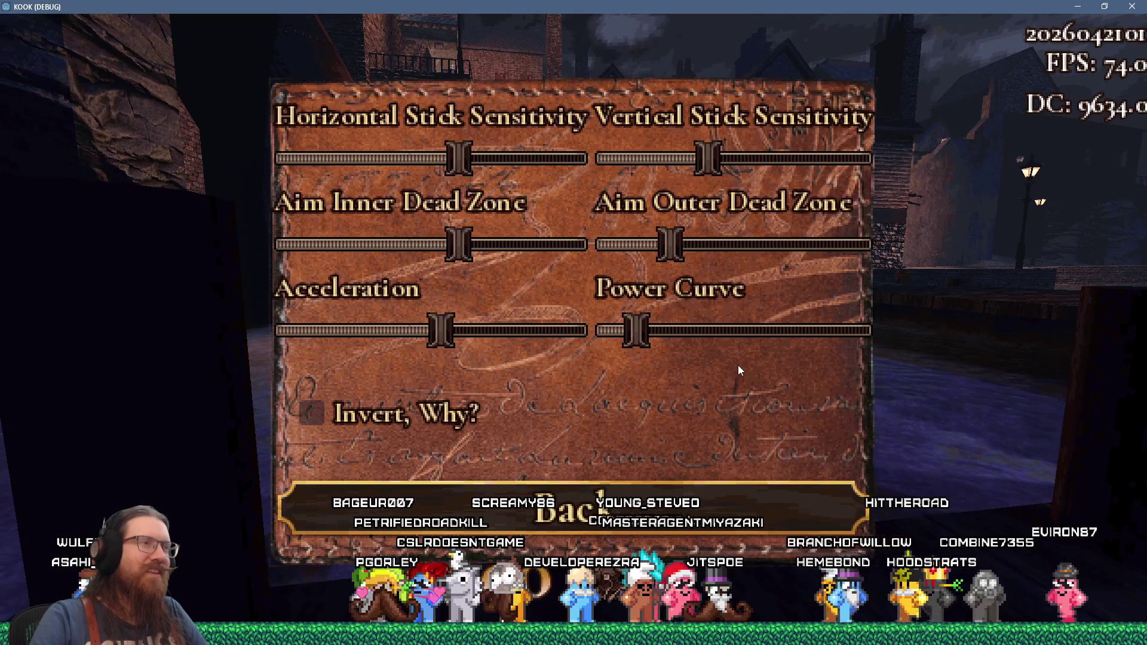
pyautogui.press('Escape')
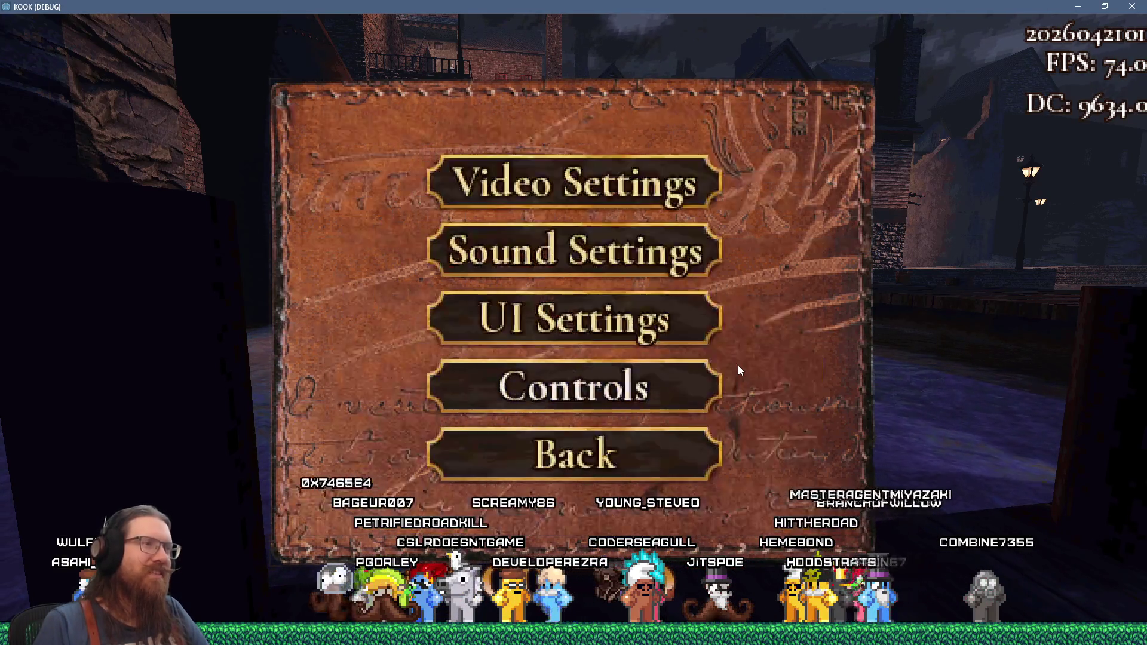
# - Close the menus to resume KOOK, toggle the console, and switch back to the Godot editor
pyautogui.press('Escape')
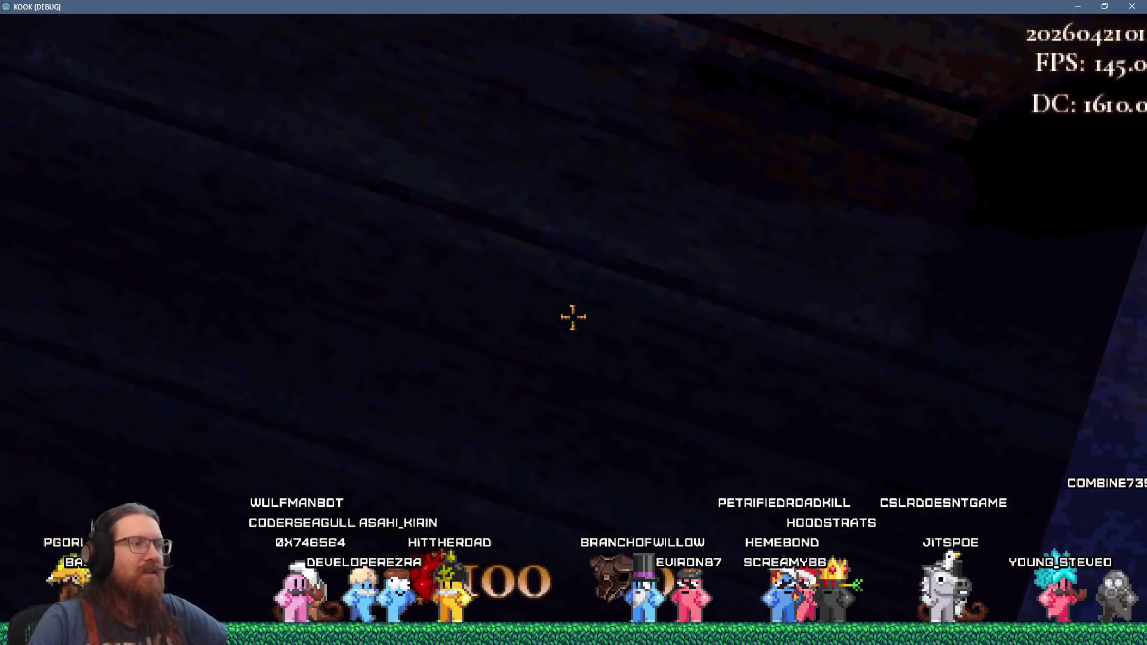
pyautogui.press('`')
pyautogui.hotkey('alt', 'Tab')
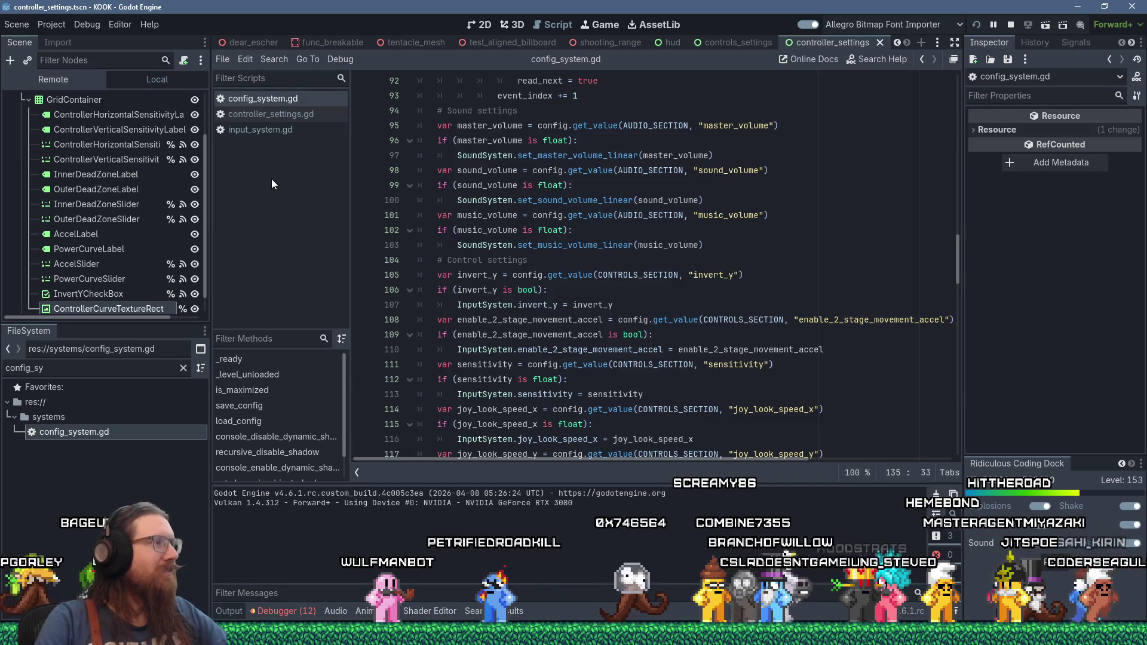
# - Clear the FileSystem filter, refresh res://, and open controller_settings.gd via ControllerSettingsMenu
pyautogui.click(184, 369)
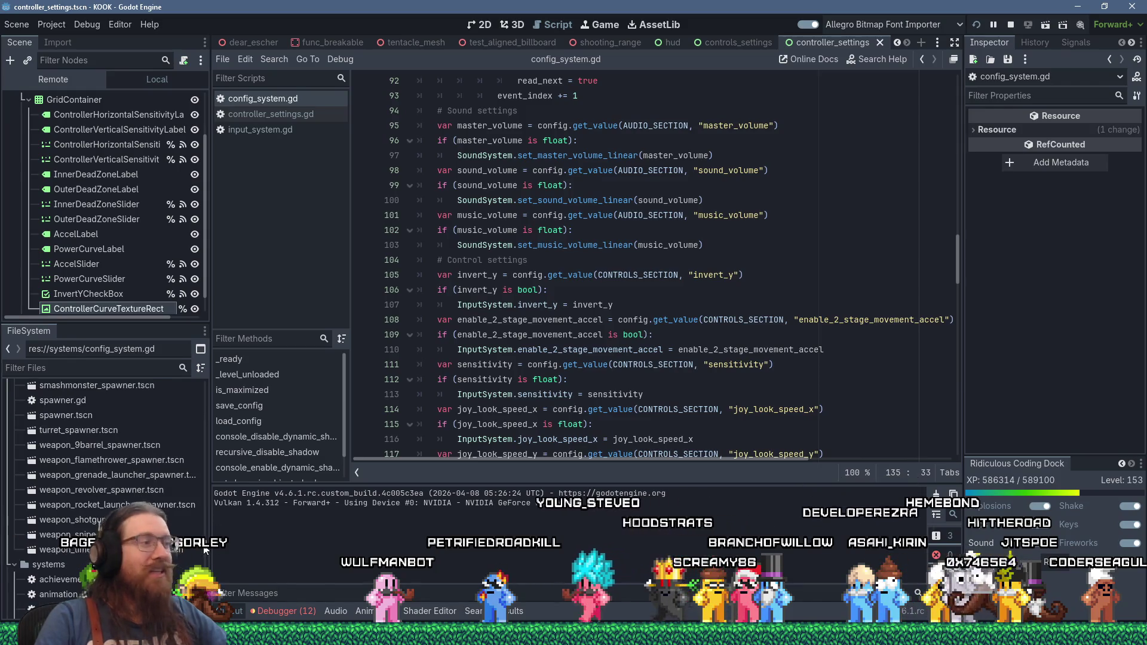
pyautogui.scroll(1, 205, 551)
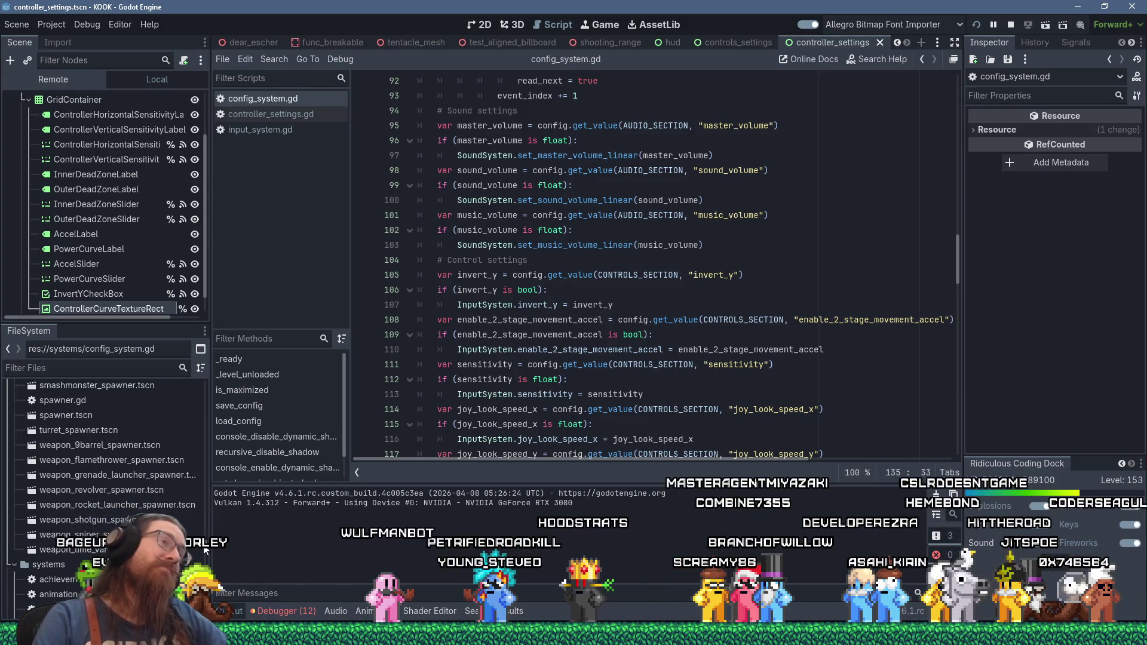
pyautogui.scroll(-10, 205, 551)
pyautogui.scroll(-5, 197, 555)
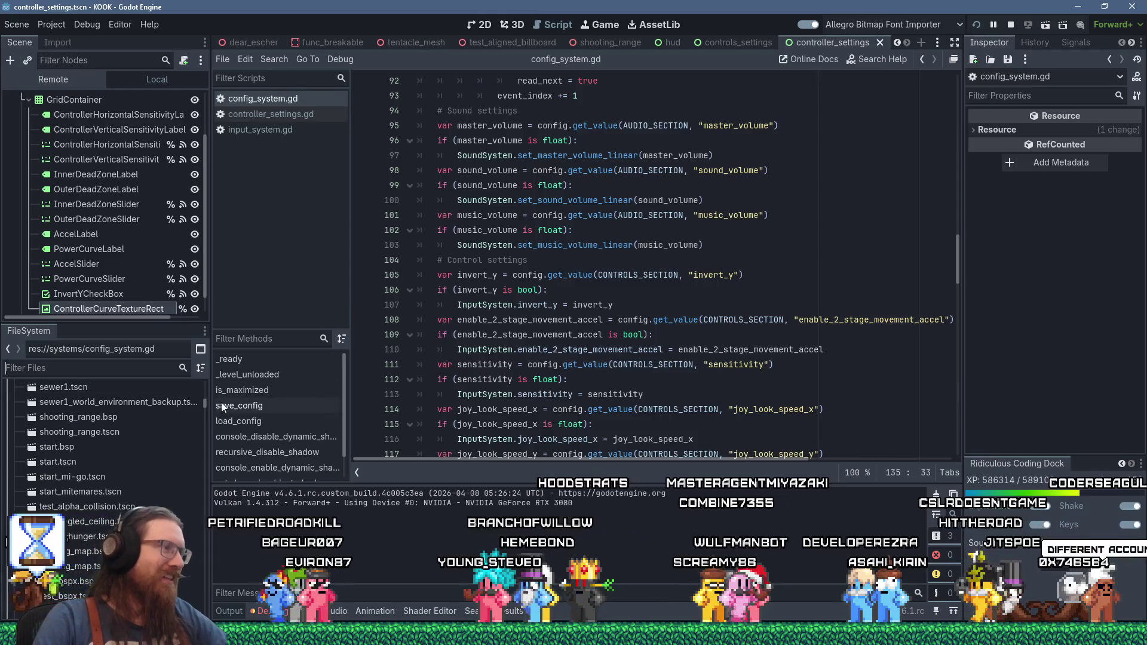
pyautogui.moveTo(206, 404); pyautogui.dragTo(209, 378)
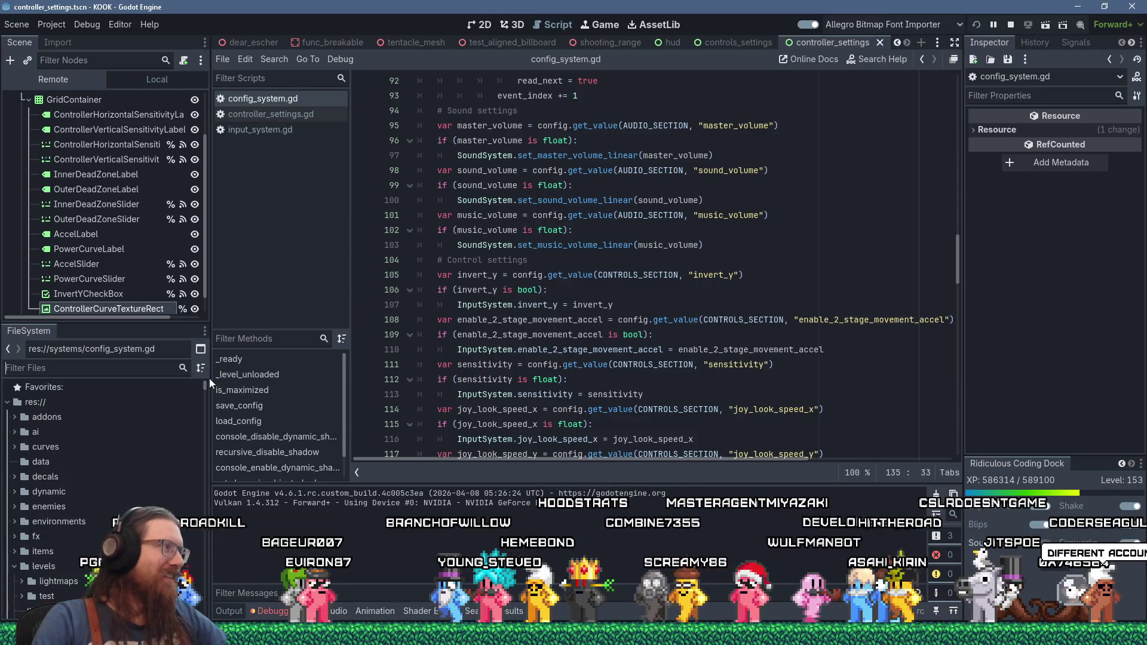
pyautogui.click(6, 404)
pyautogui.click(6, 404)
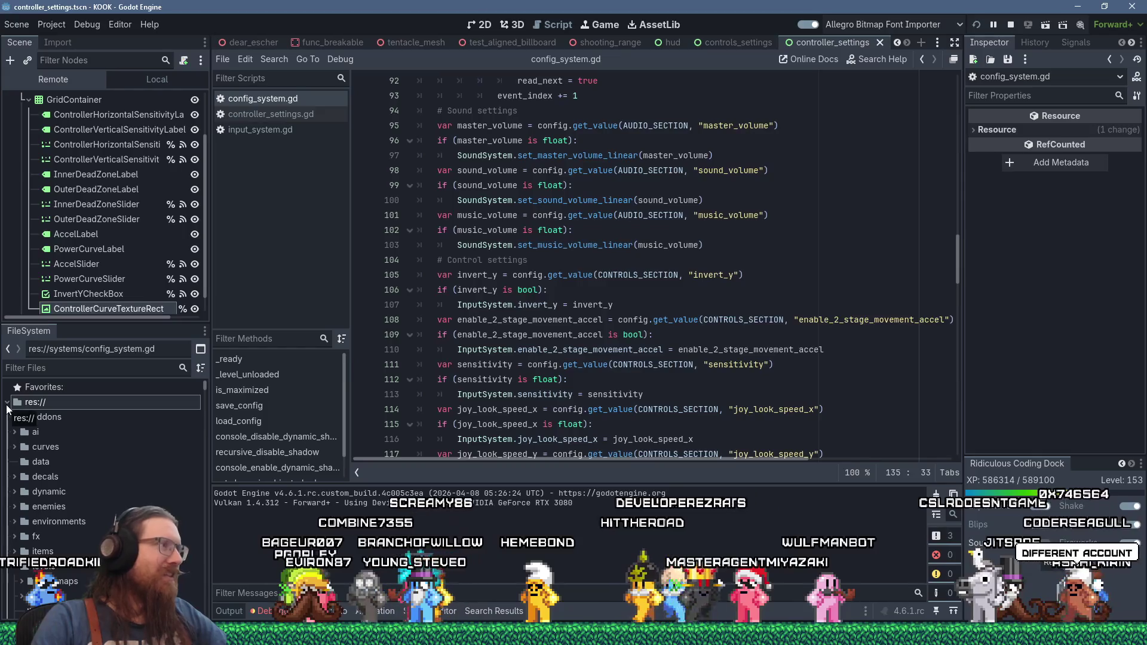
pyautogui.scroll(3, 107, 232)
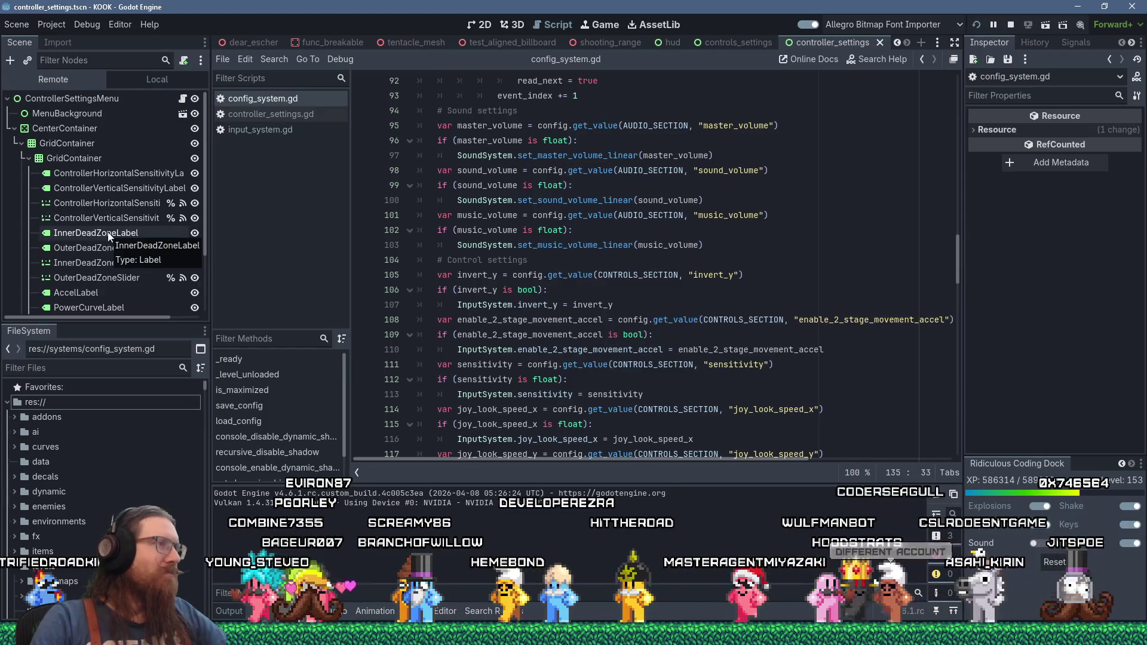
pyautogui.scroll(-3, 108, 232)
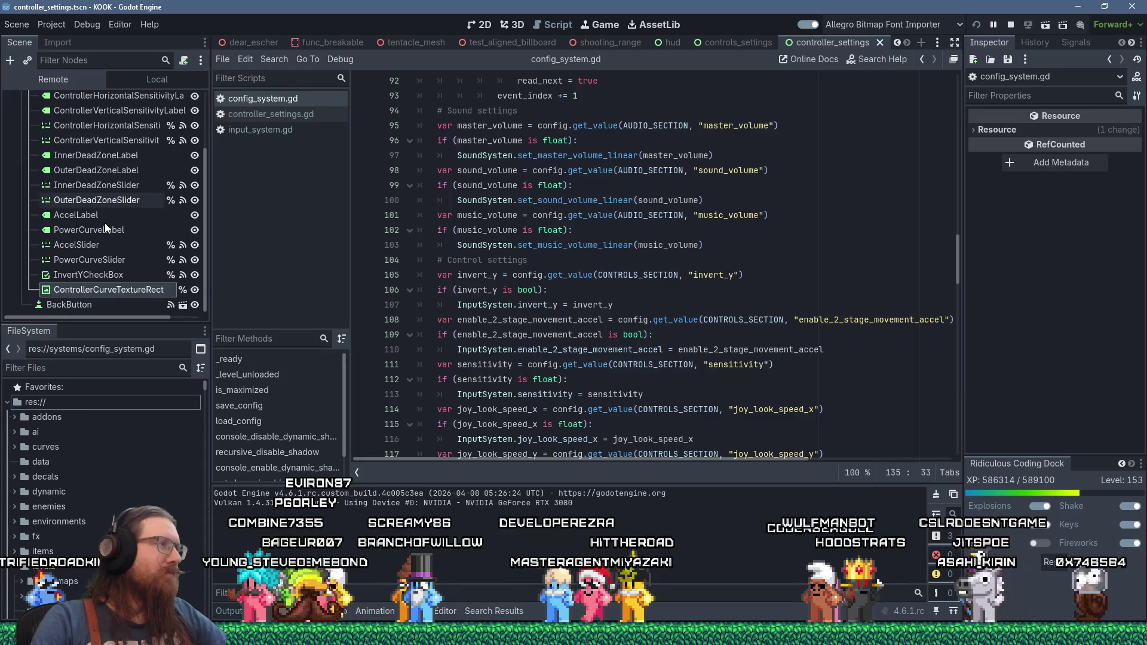
pyautogui.scroll(3, 105, 223)
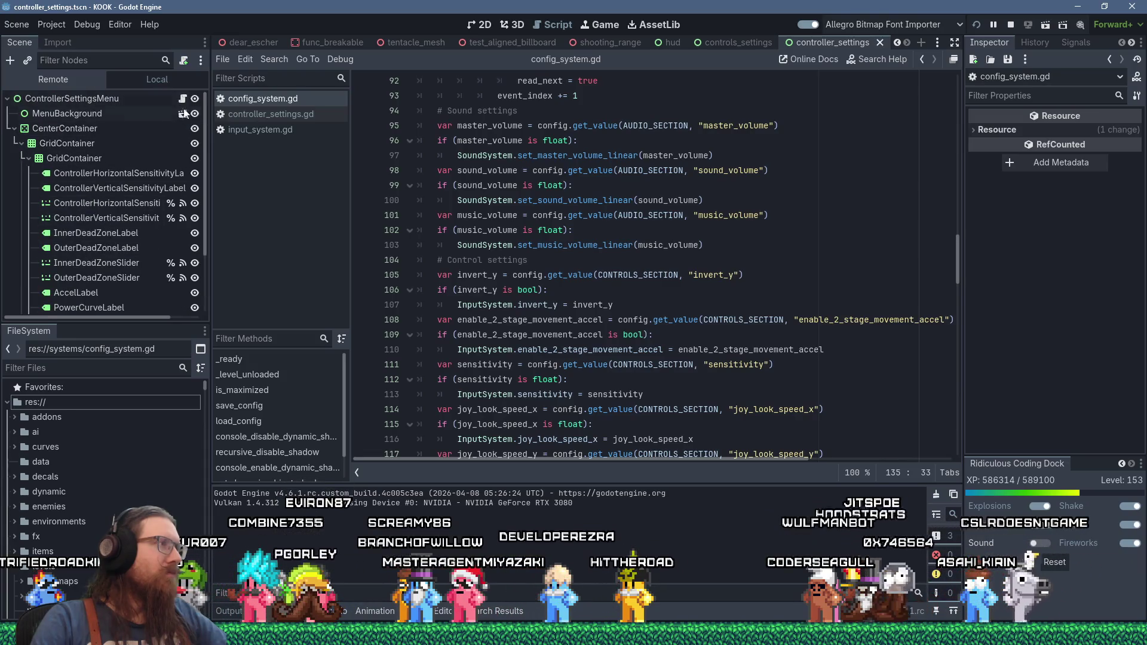
pyautogui.click(148, 99)
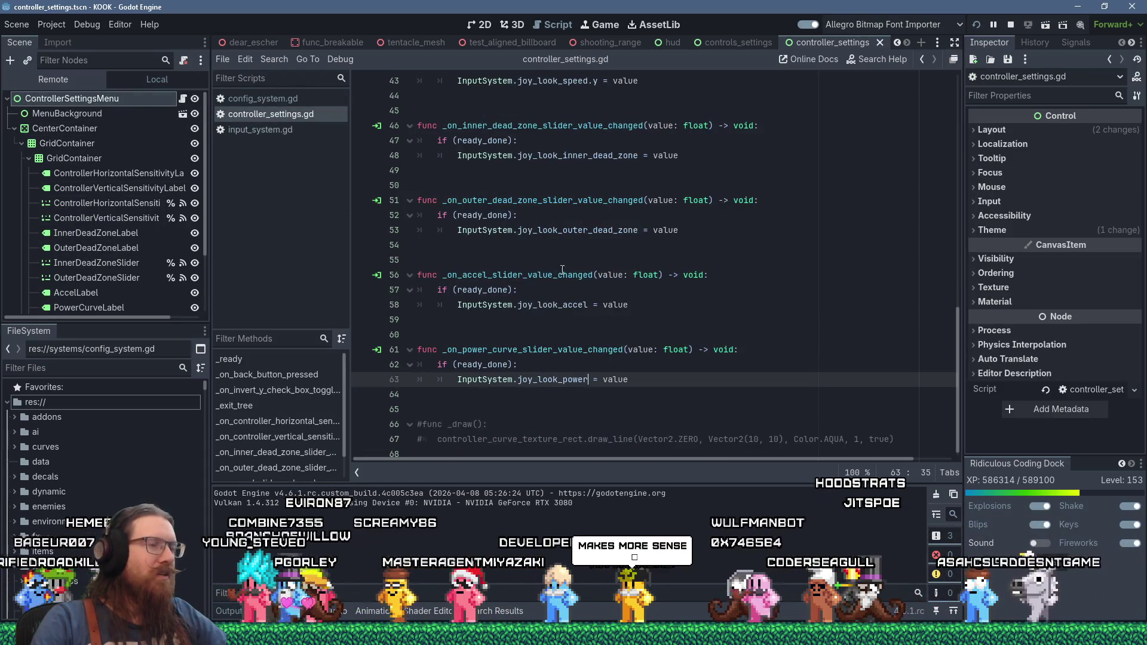
pyautogui.scroll(1, 638, 335)
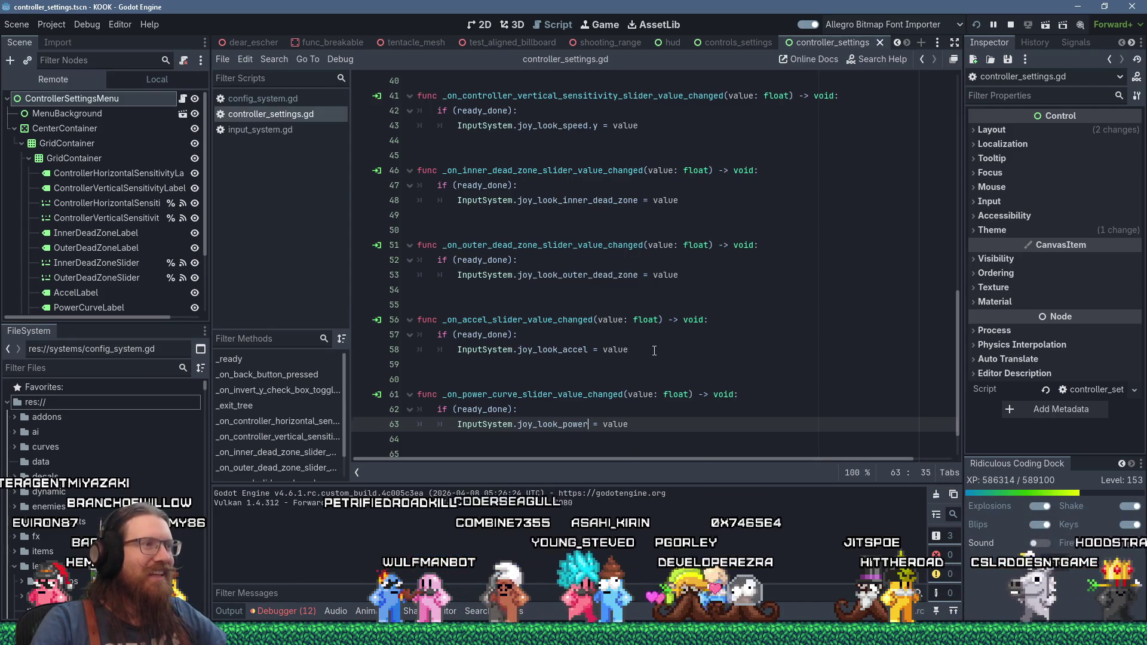
pyautogui.scroll(9, 654, 351)
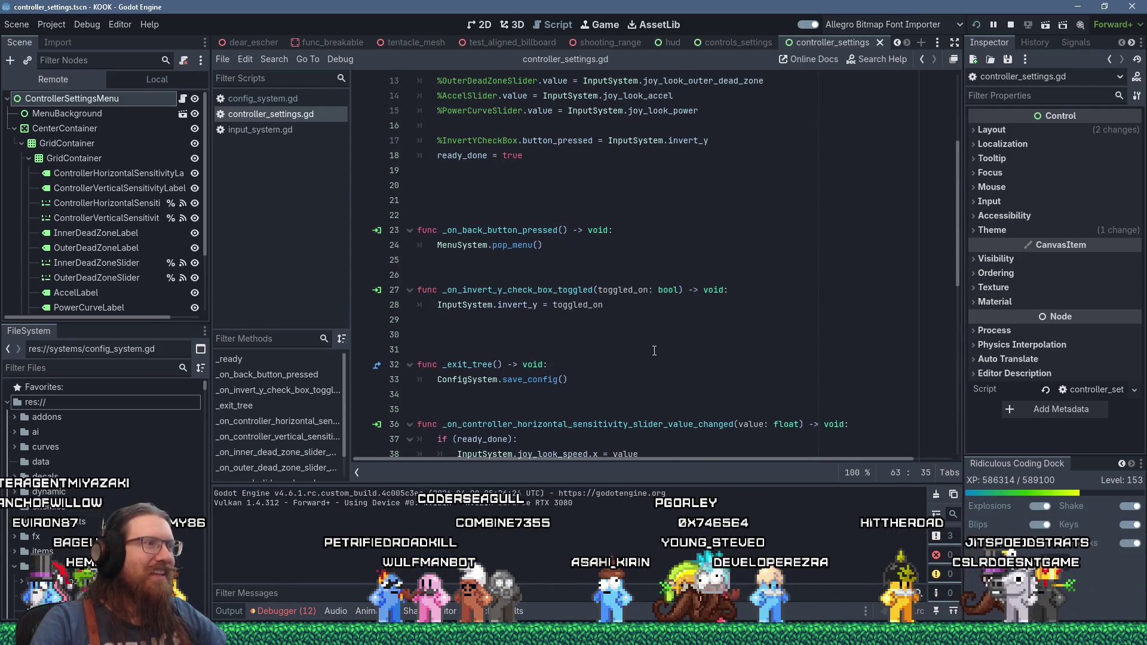
pyautogui.scroll(3, 654, 350)
pyautogui.scroll(-3, 654, 351)
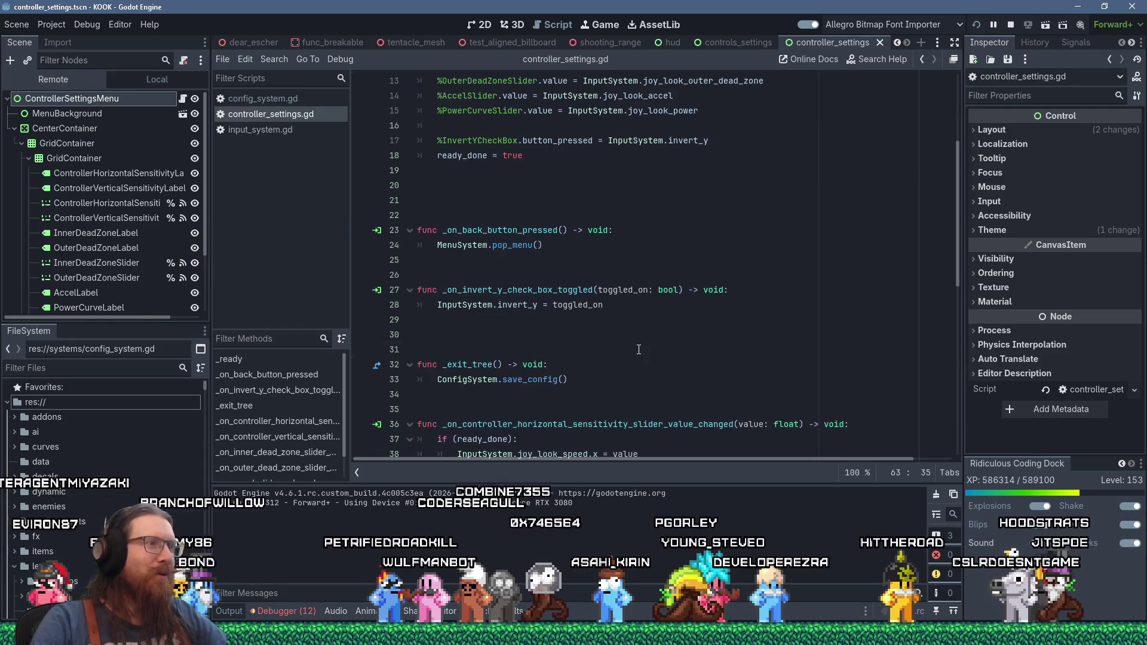
pyautogui.click(639, 349)
pyautogui.press('Delete')
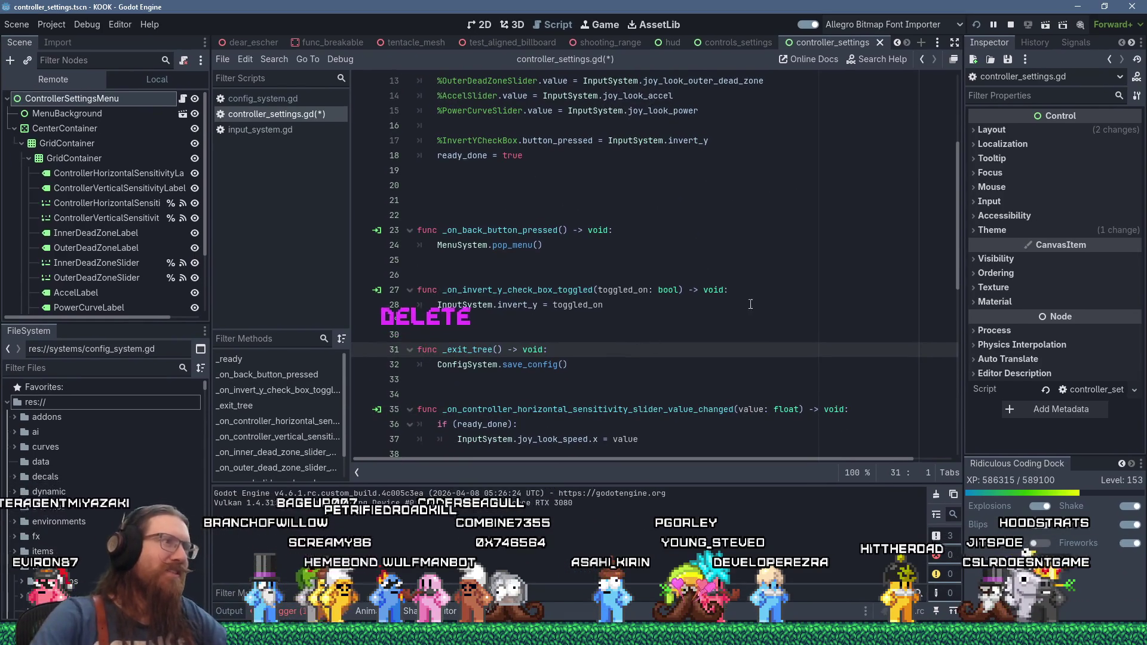
pyautogui.click(669, 185)
pyautogui.scroll(2, 722, 207)
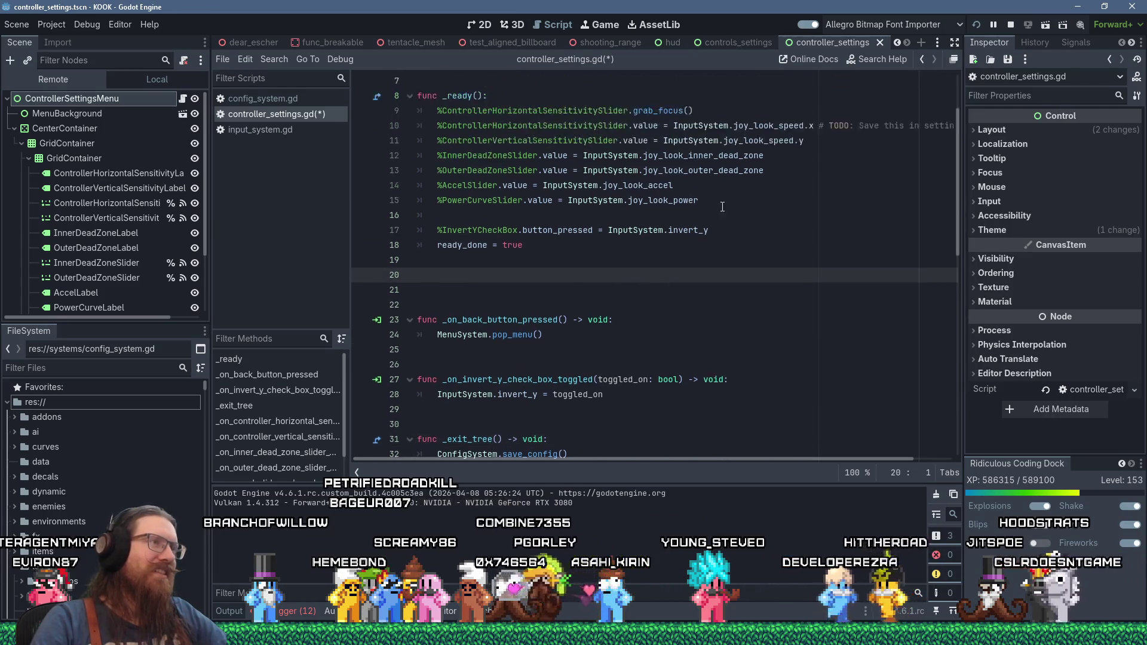
pyautogui.scroll(2, 722, 207)
pyautogui.moveTo(804, 222)
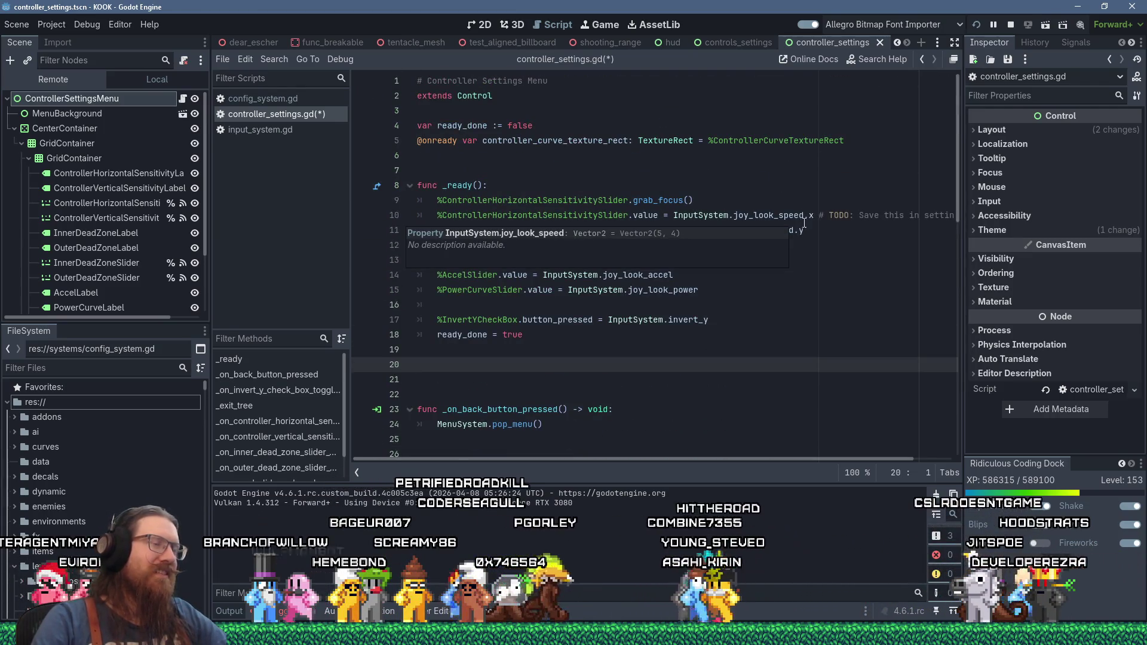
pyautogui.press('Delete')
pyautogui.press('Delete')
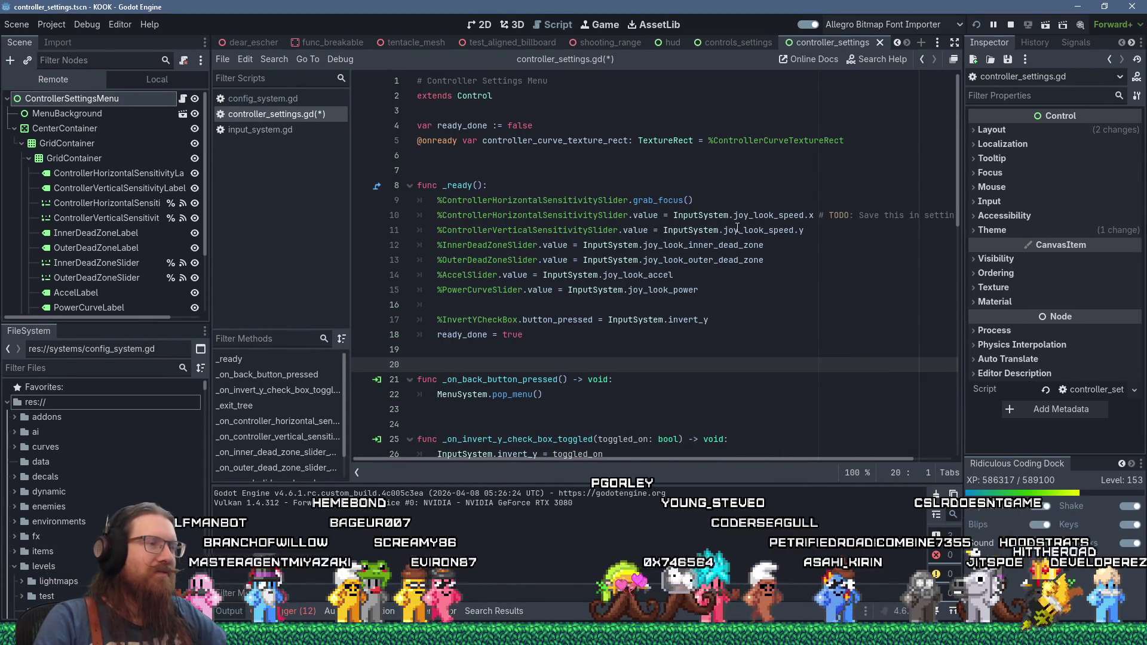
pyautogui.moveTo(767, 305); pyautogui.dragTo(767, 284)
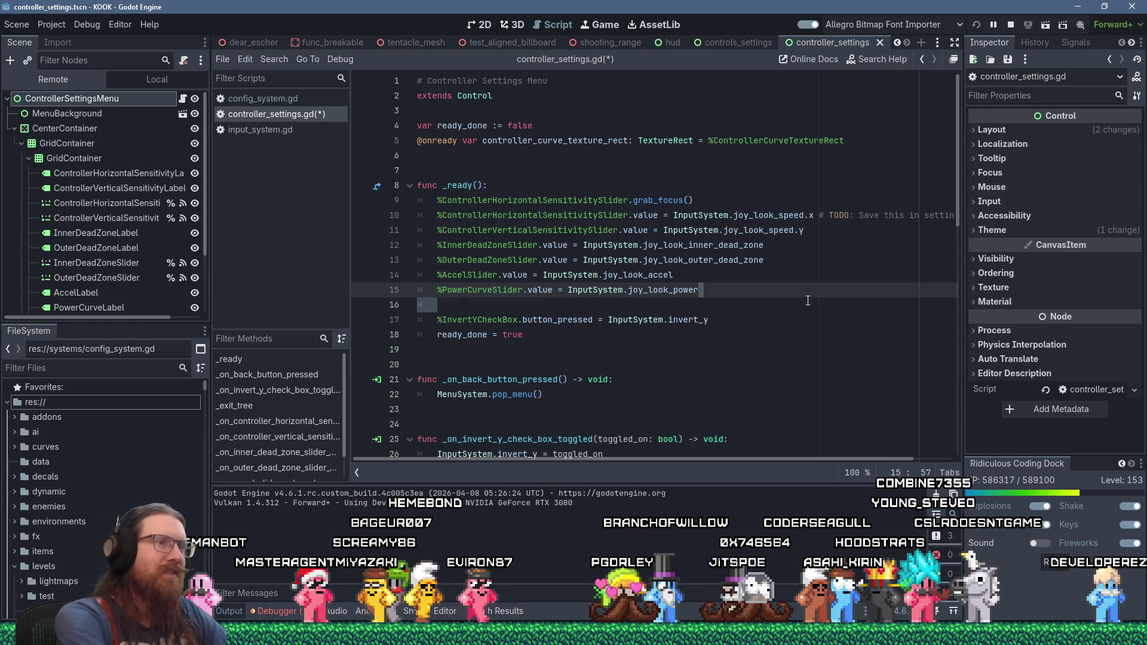
pyautogui.press('Delete')
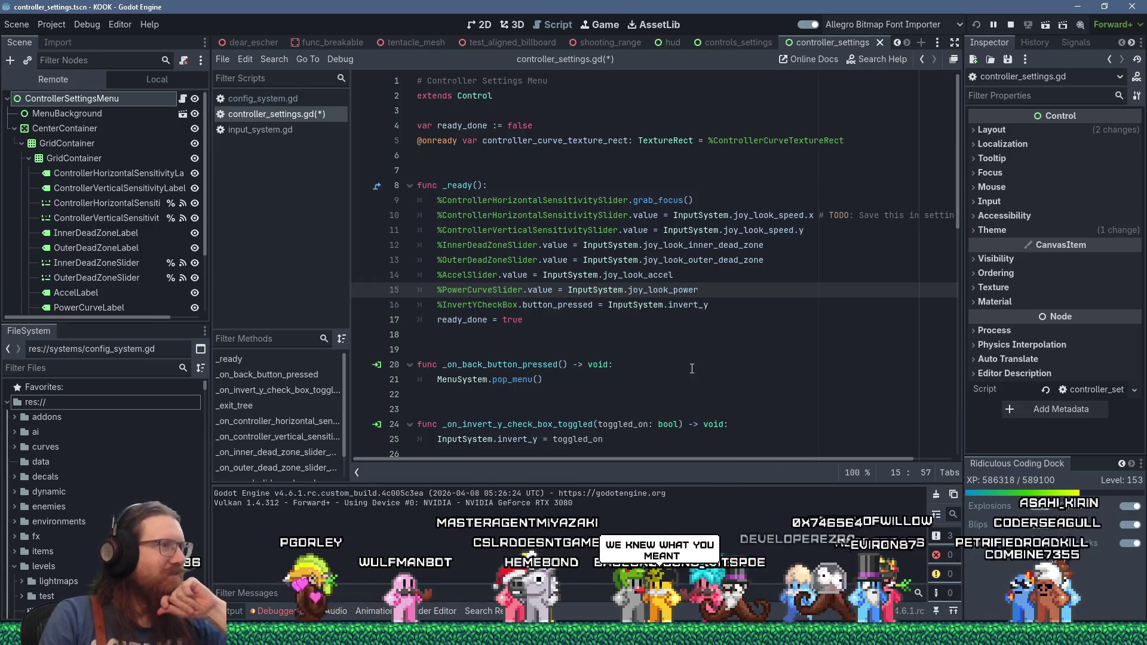
pyautogui.scroll(-2, 693, 370)
pyautogui.scroll(-5, 692, 368)
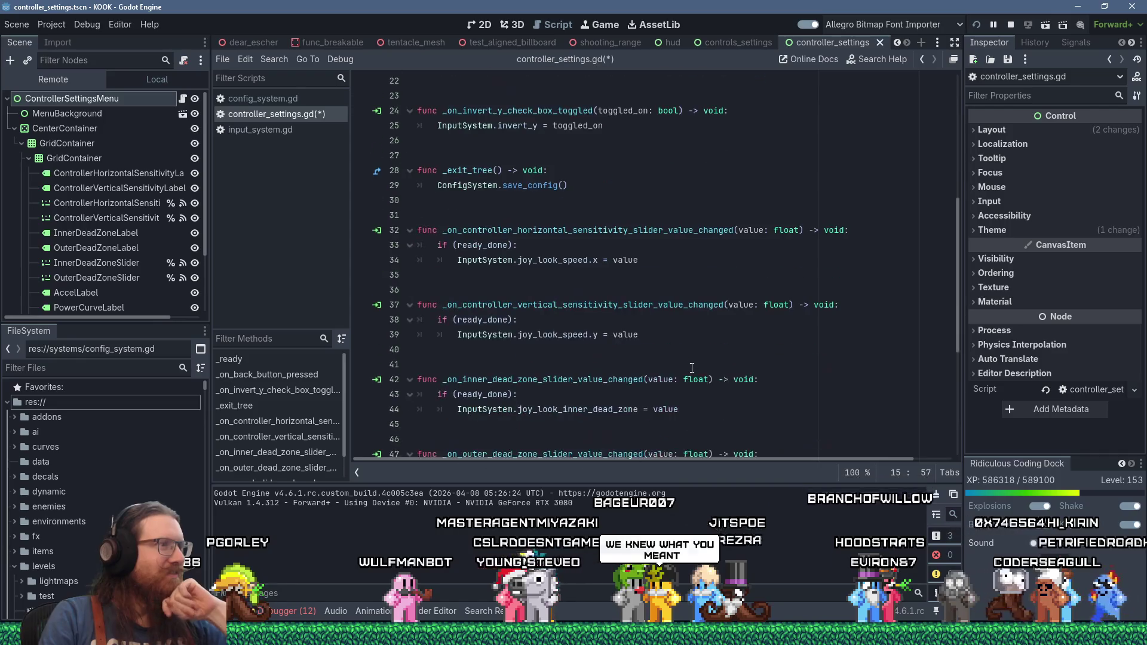
pyautogui.scroll(-5, 691, 368)
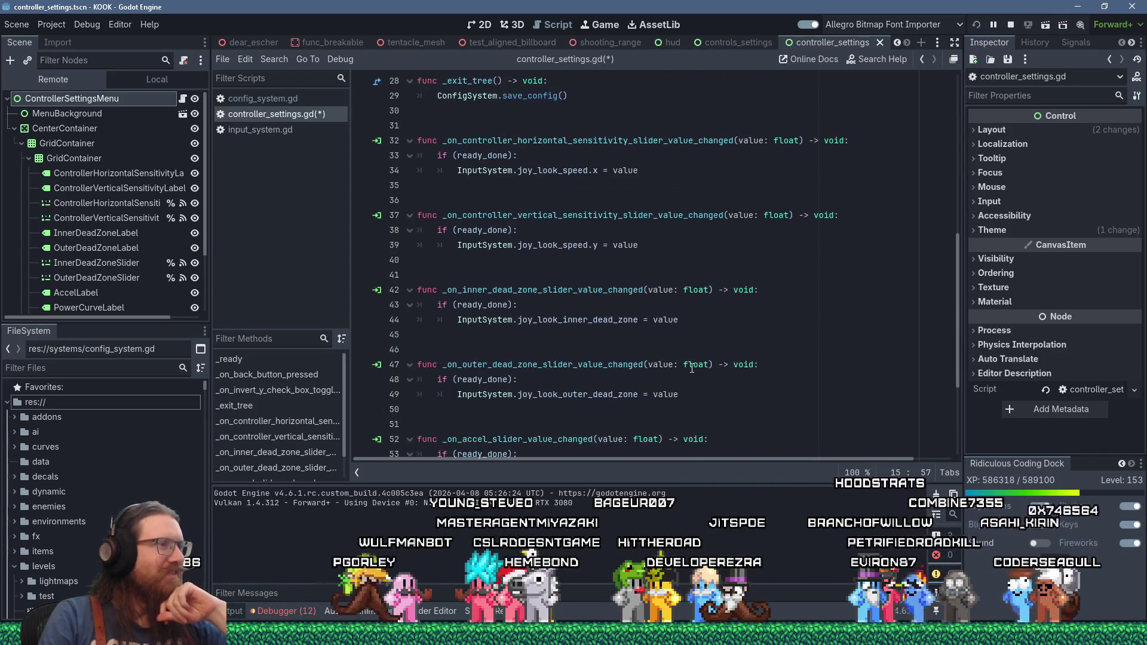
pyautogui.scroll(4, 692, 368)
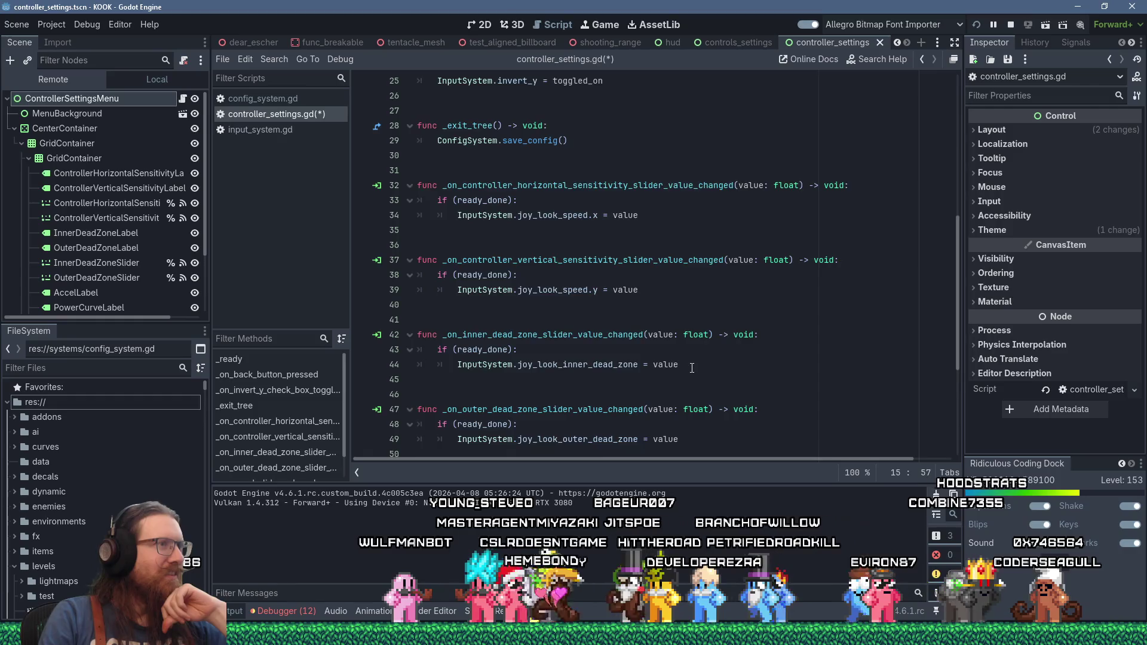
pyautogui.scroll(1, 692, 367)
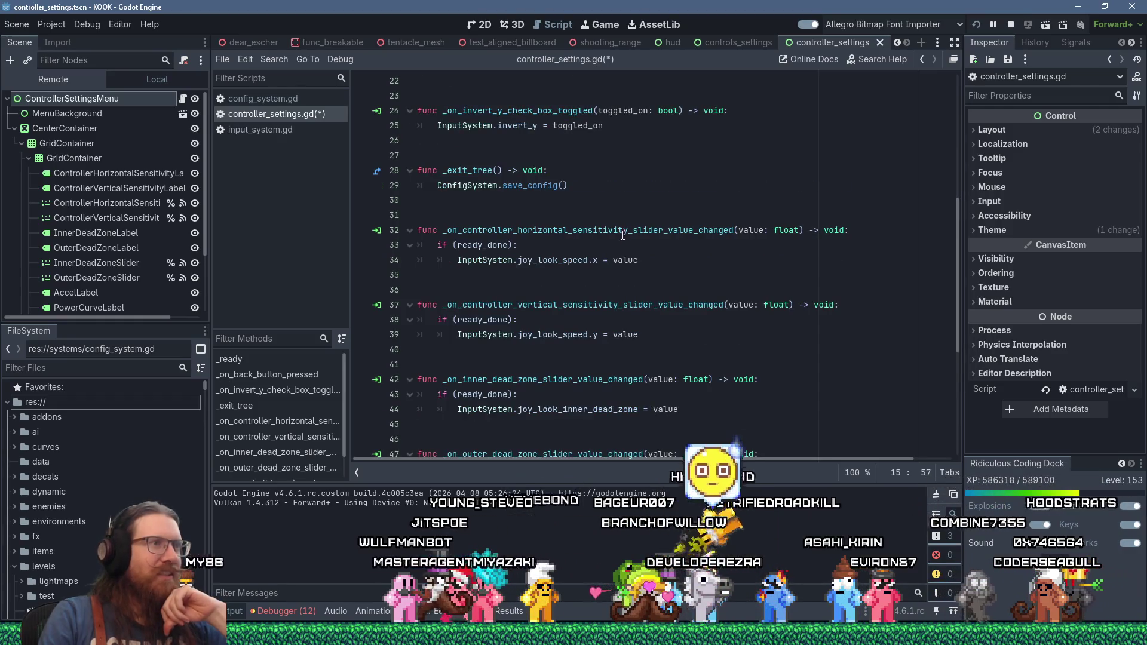
pyautogui.scroll(-5, 622, 235)
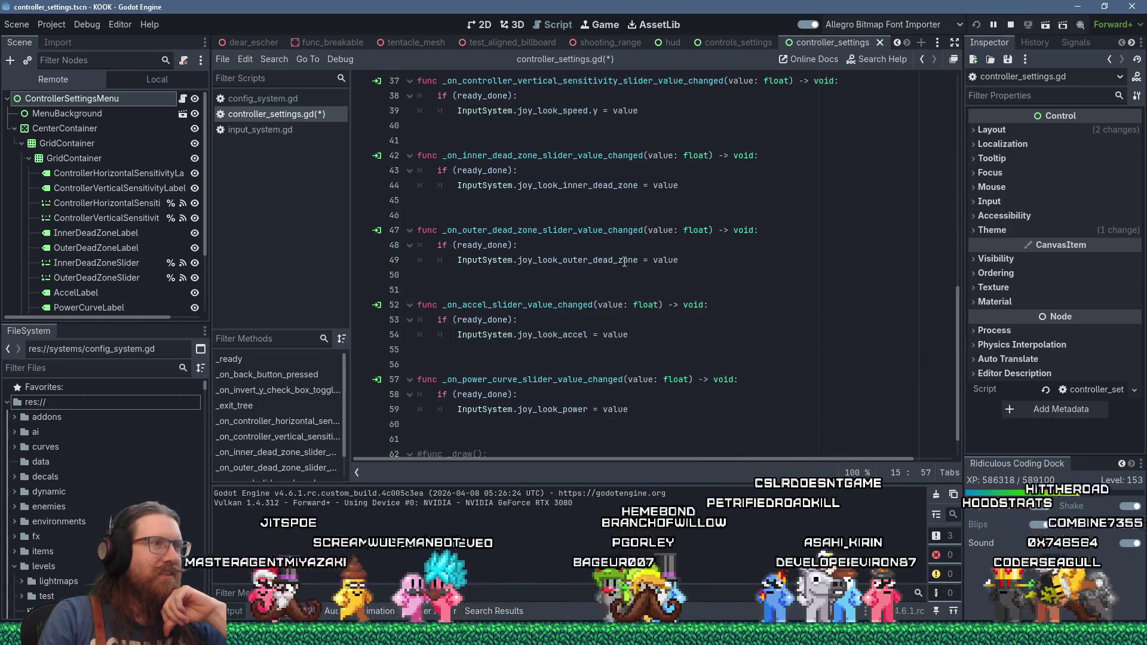
pyautogui.scroll(-1, 640, 395)
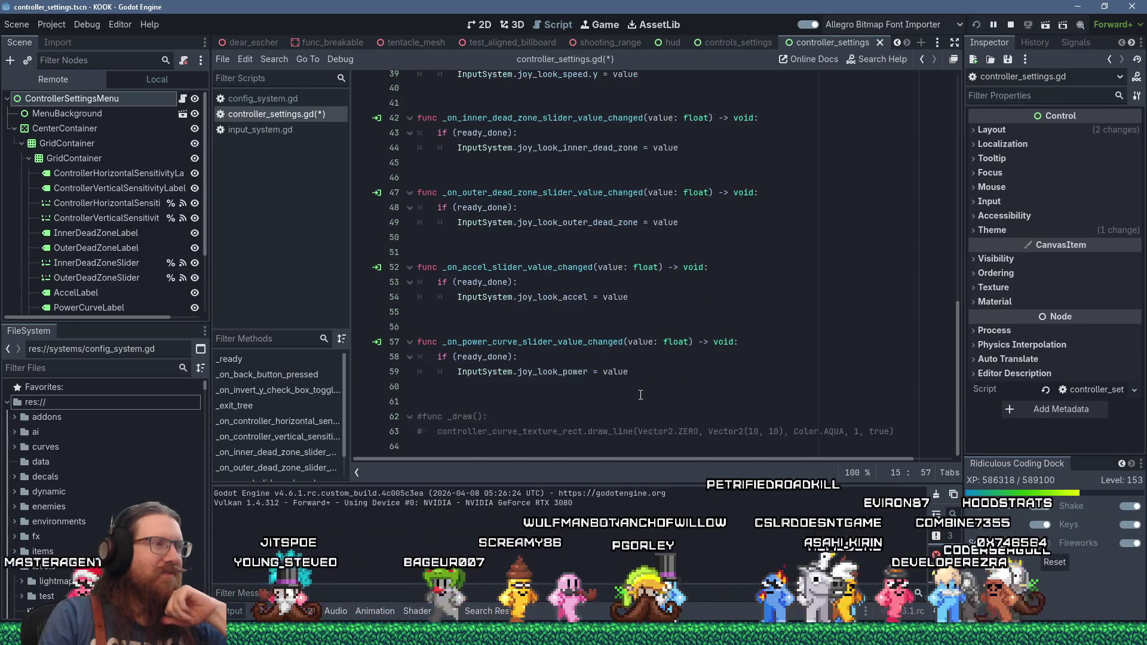
pyautogui.scroll(1, 640, 395)
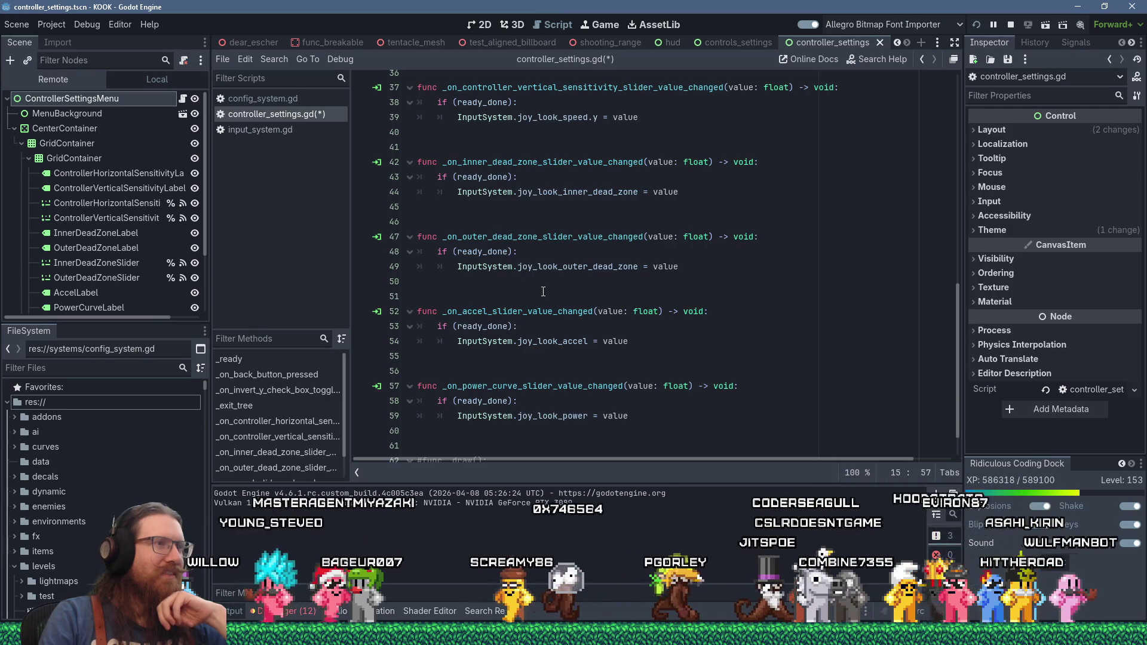
pyautogui.scroll(5, 537, 280)
pyautogui.scroll(3, 544, 286)
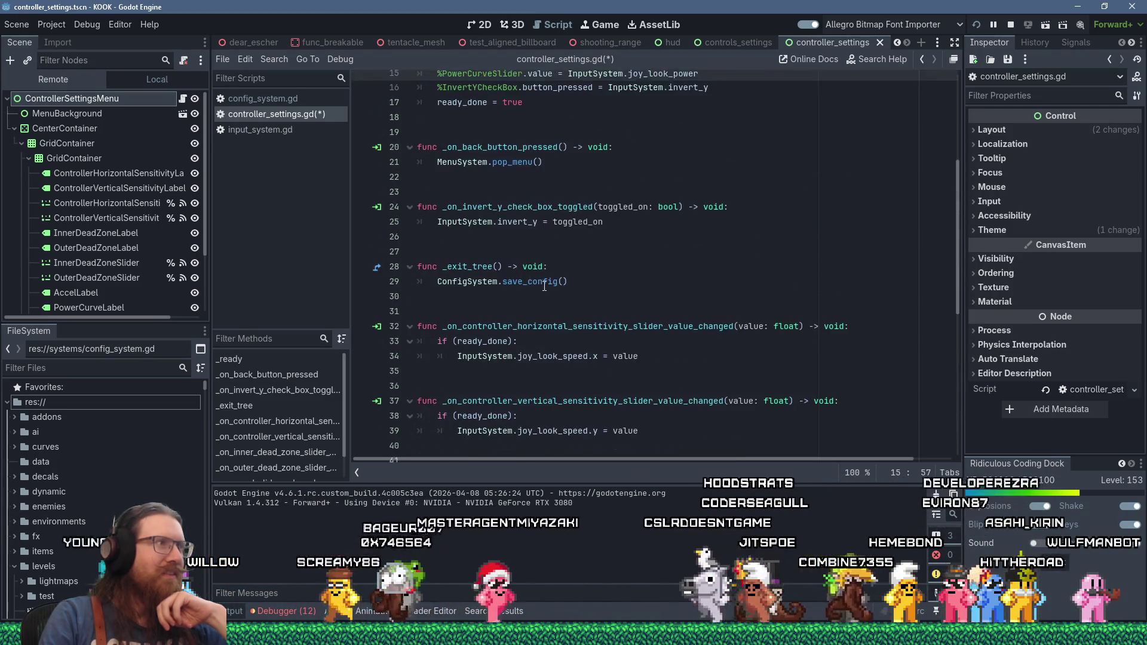
pyautogui.scroll(-2, 121, 202)
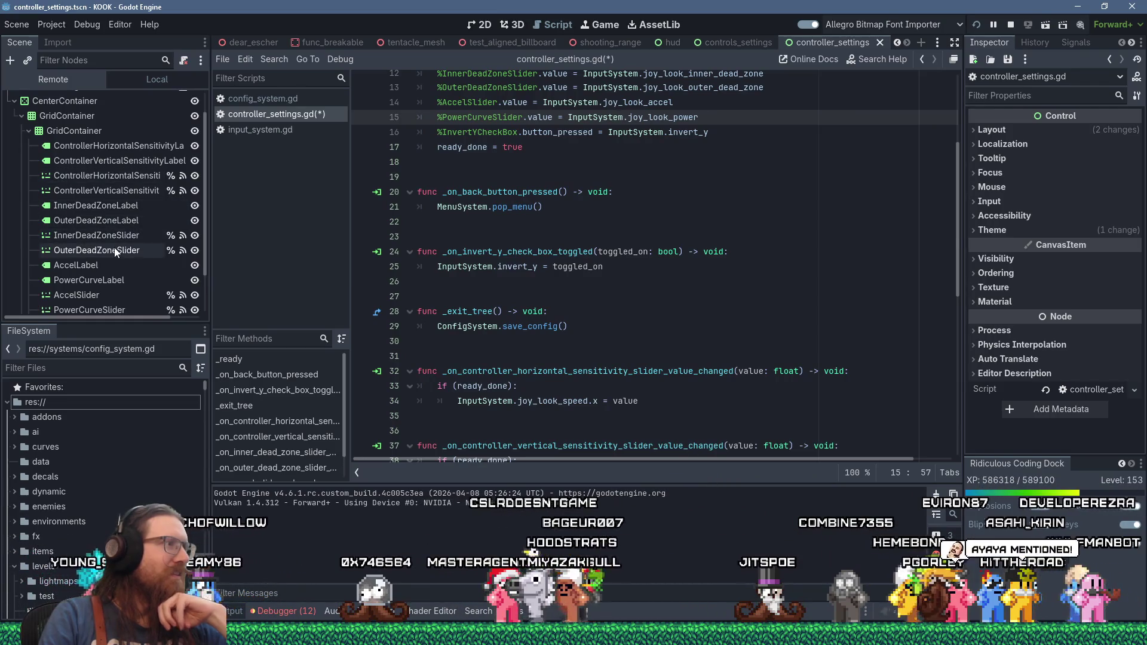
# - Change OuterDeadZoneSlider's Range Min Value from 0.0 to 0.1, then compare with InnerDeadZoneSlider
pyautogui.click(114, 249)
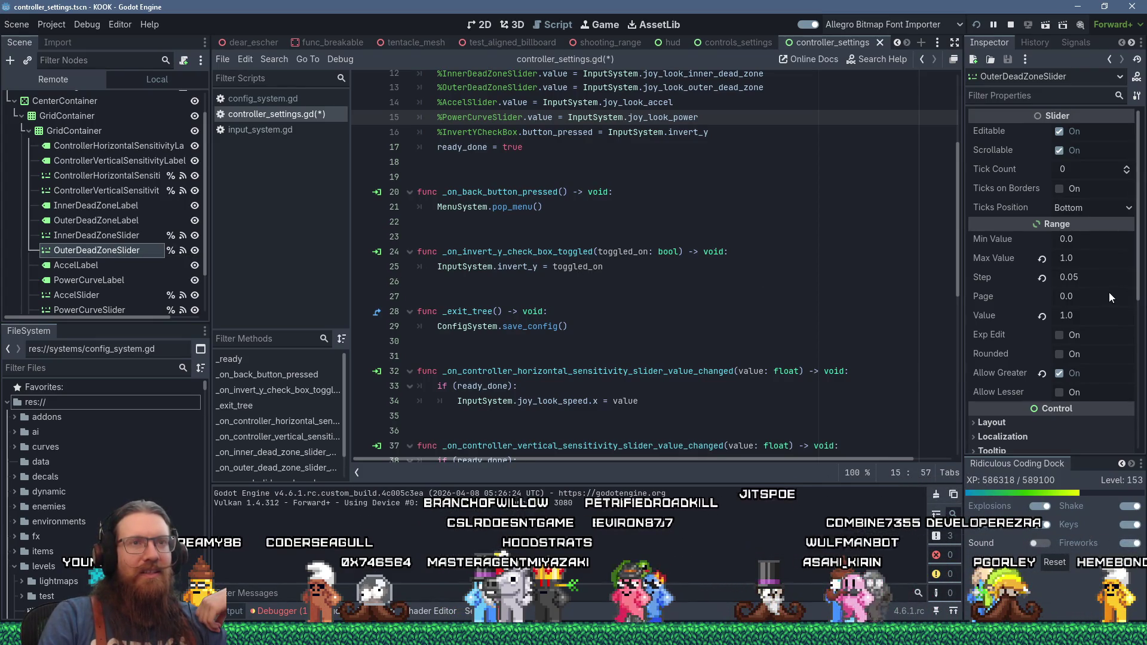
pyautogui.scroll(-3, 1109, 292)
pyautogui.scroll(3, 1108, 291)
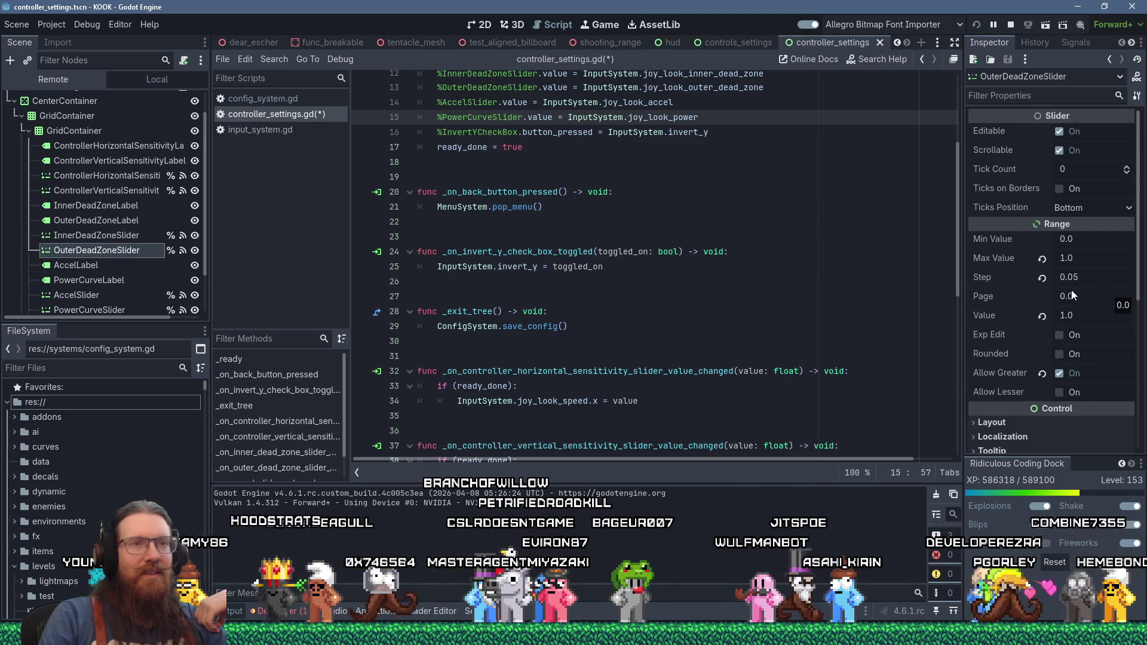
pyautogui.click(1098, 243)
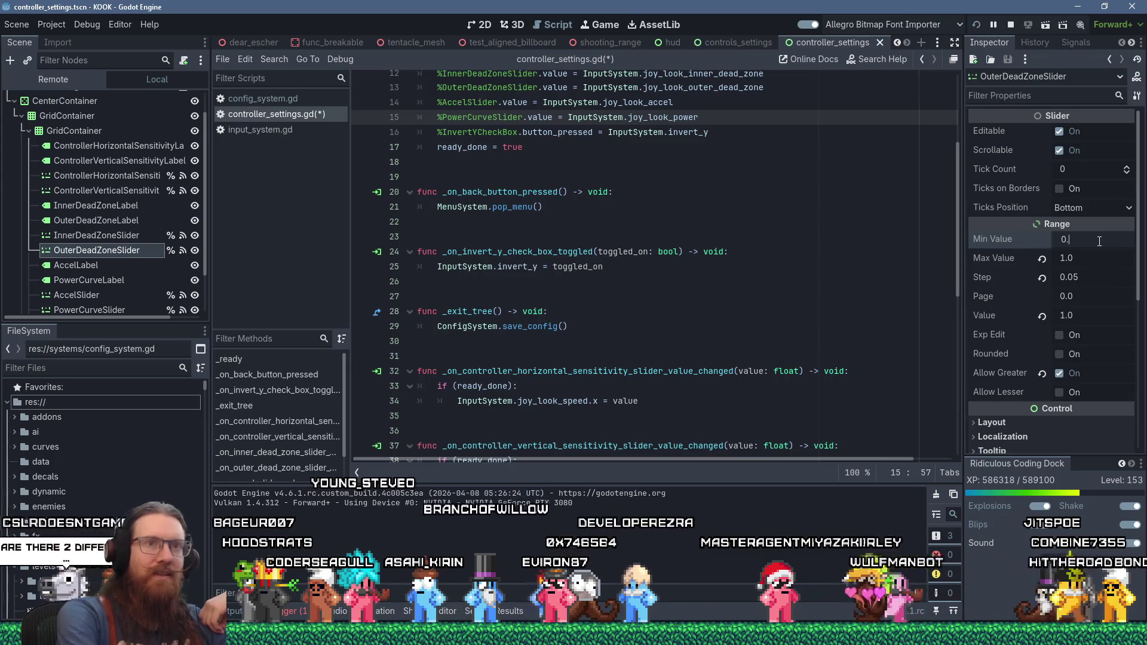
pyautogui.write('5')
pyautogui.press('BackSpace')
pyautogui.press('BackSpace')
pyautogui.press('BackSpace')
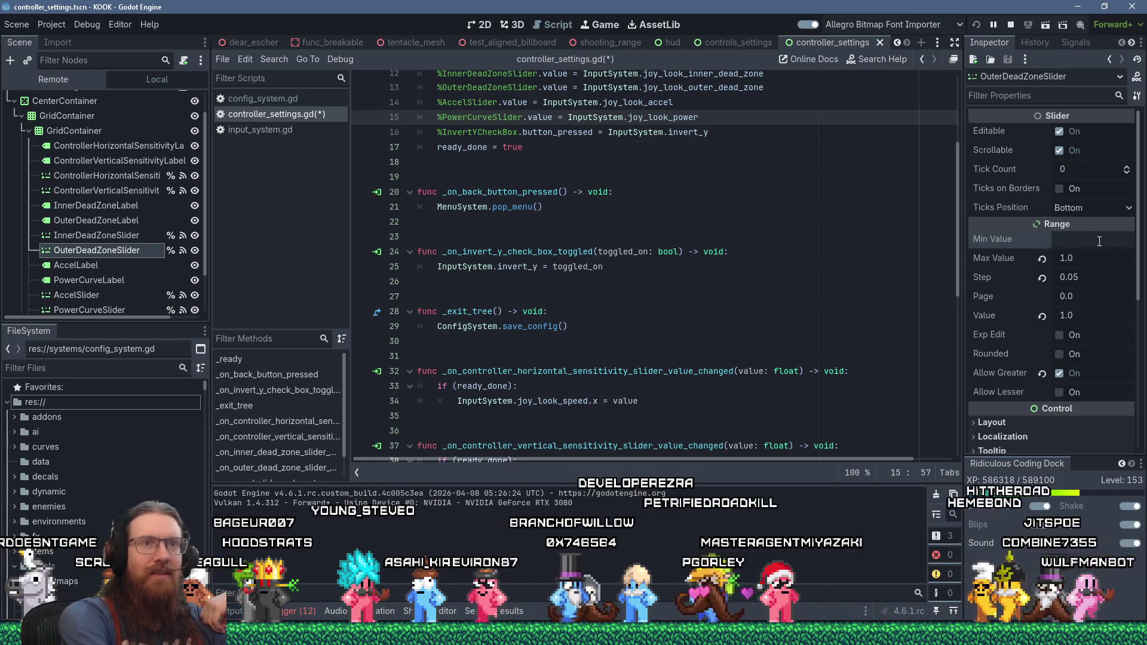
pyautogui.write('0.1')
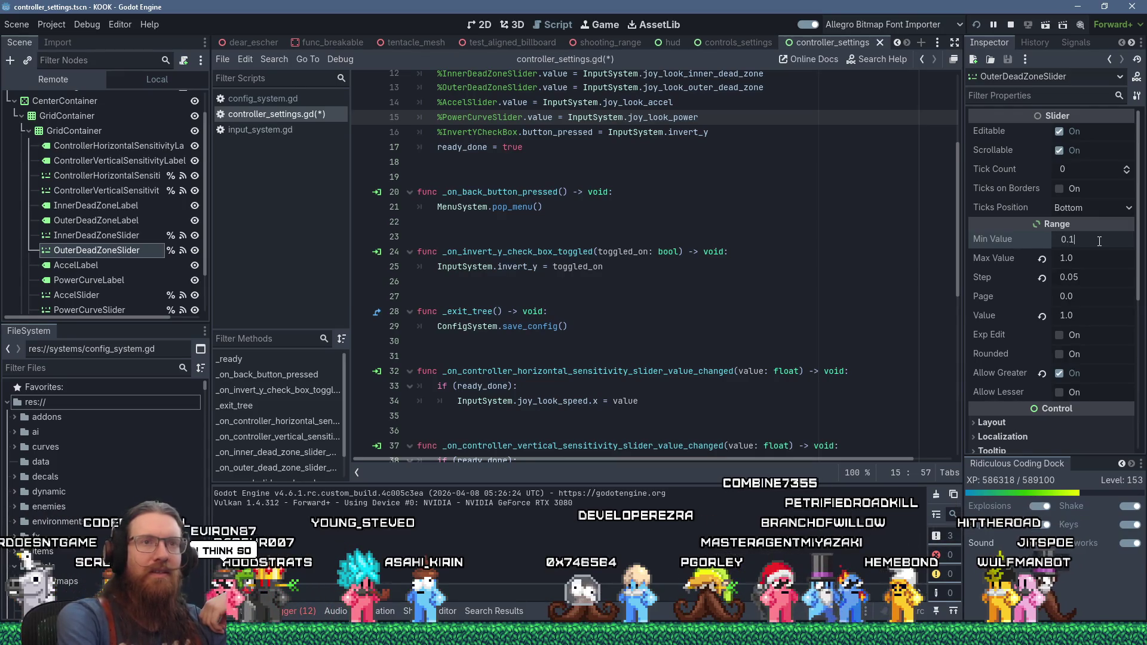
pyautogui.press('Return')
pyautogui.click(137, 236)
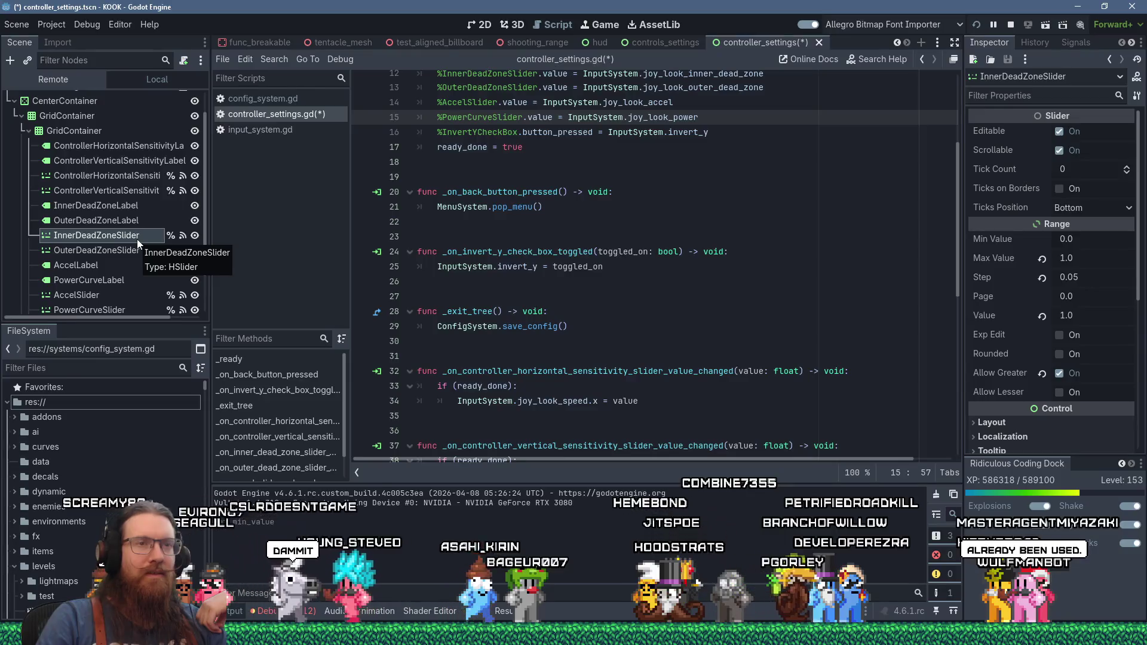
pyautogui.click(127, 251)
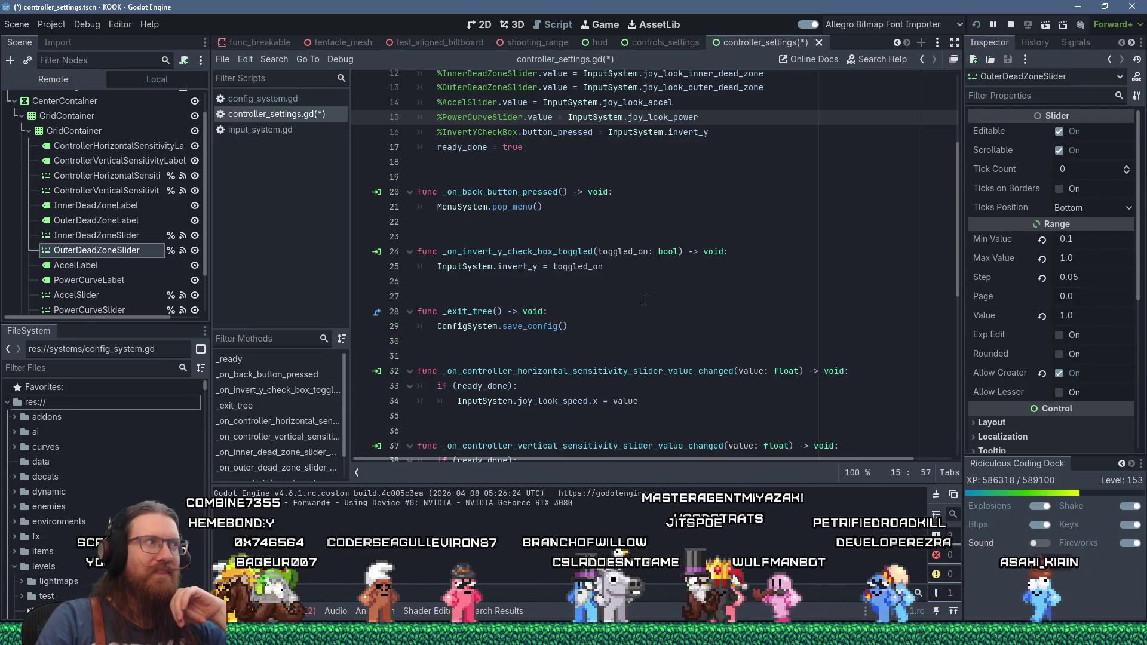
# - Scroll controller_settings.gd to _on_outer_dead_zone_slider_value_changed and place the caret there
pyautogui.scroll(-9, 645, 300)
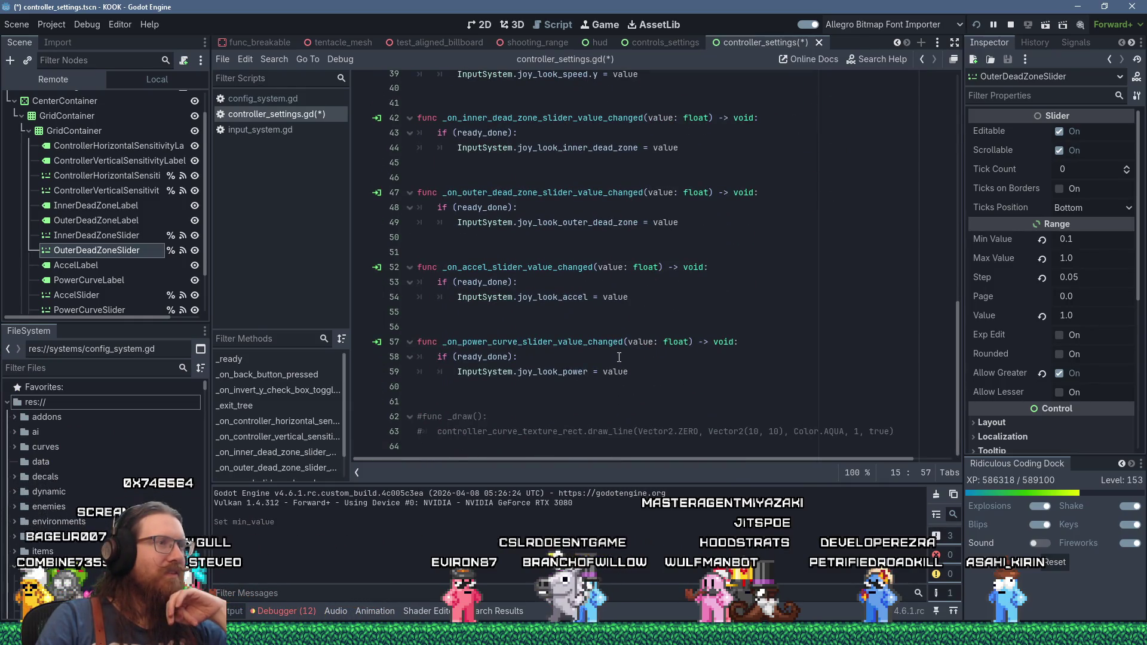
pyautogui.scroll(2, 597, 332)
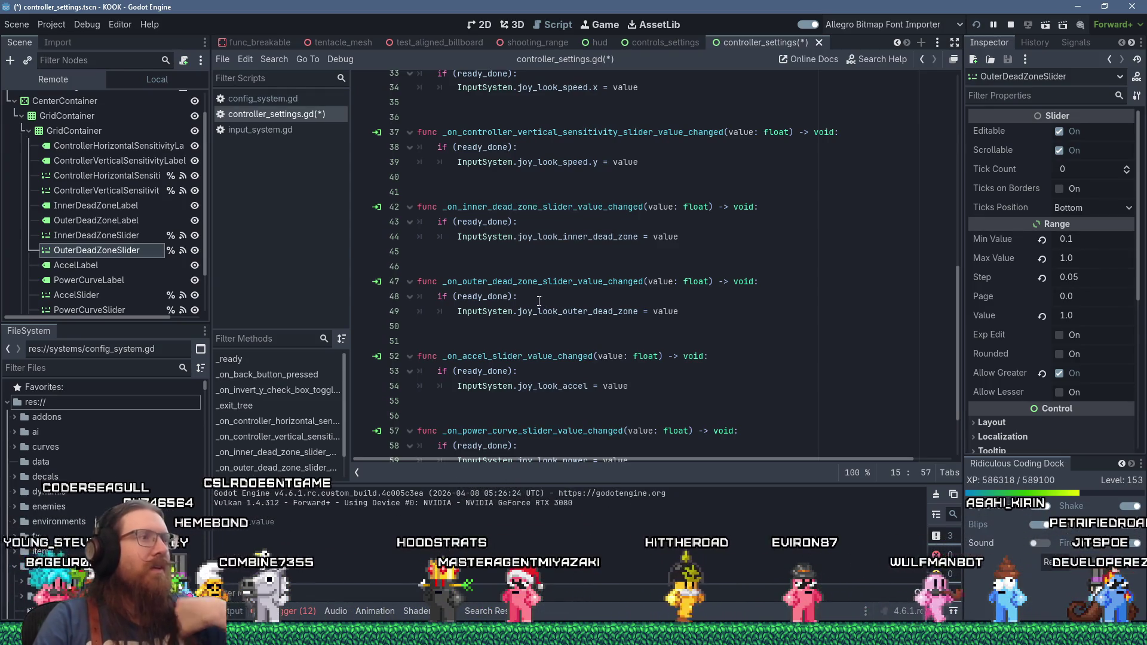
pyautogui.click(517, 281)
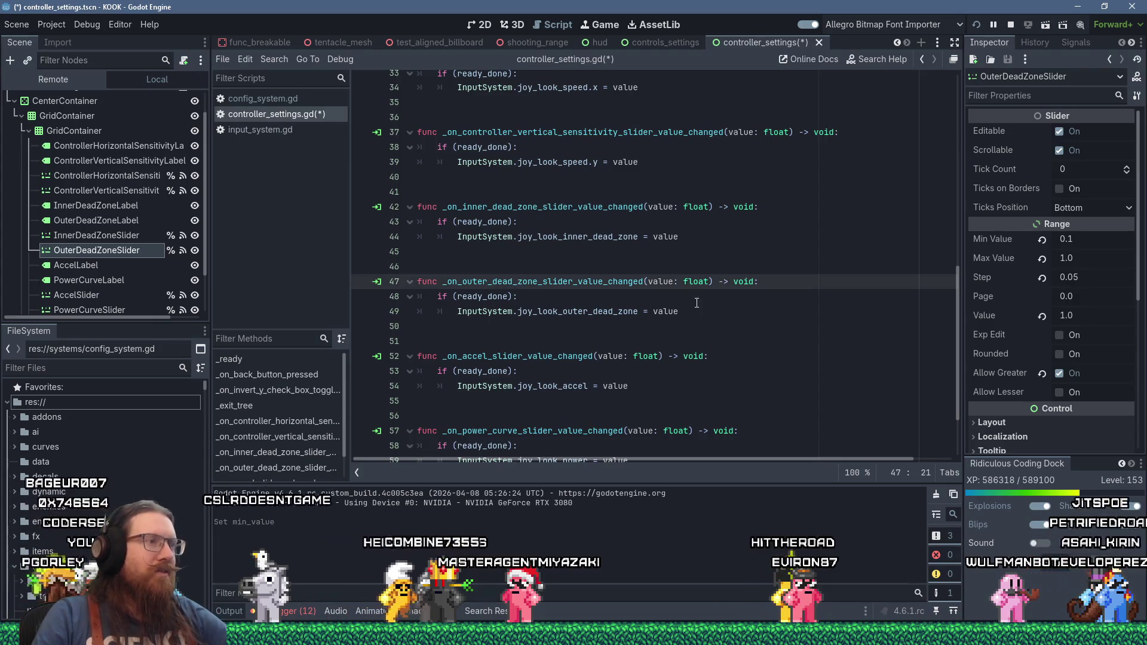
# - Insert an empty indented line 50 after the joy_look_outer_dead_zone assignment
pyautogui.click(729, 315)
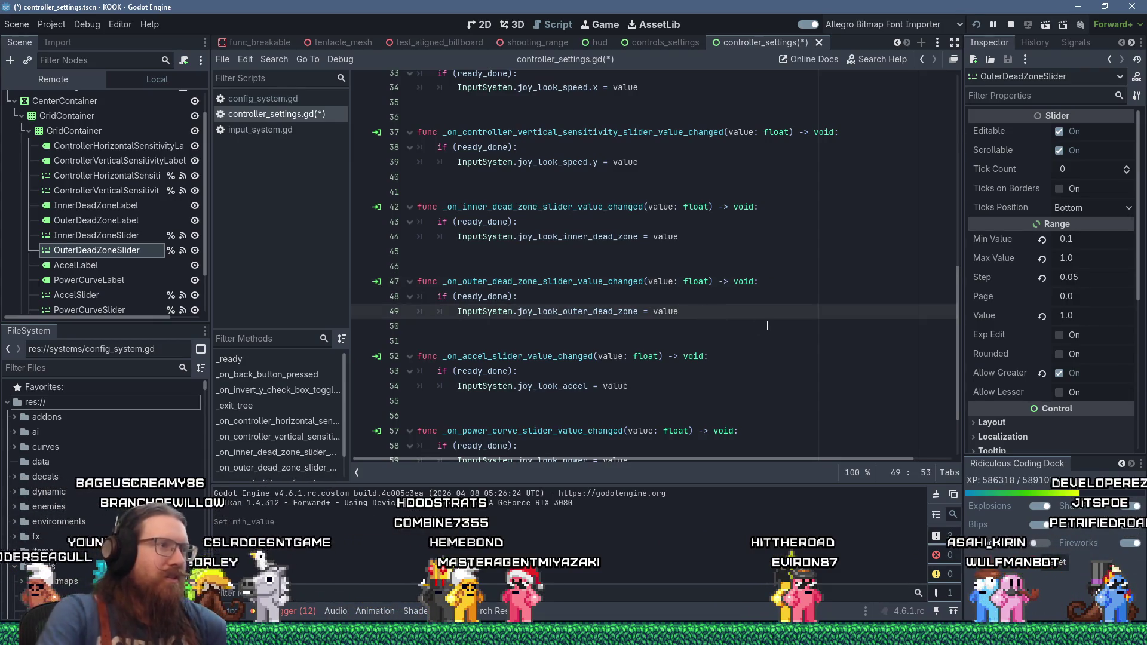
pyautogui.press('Return')
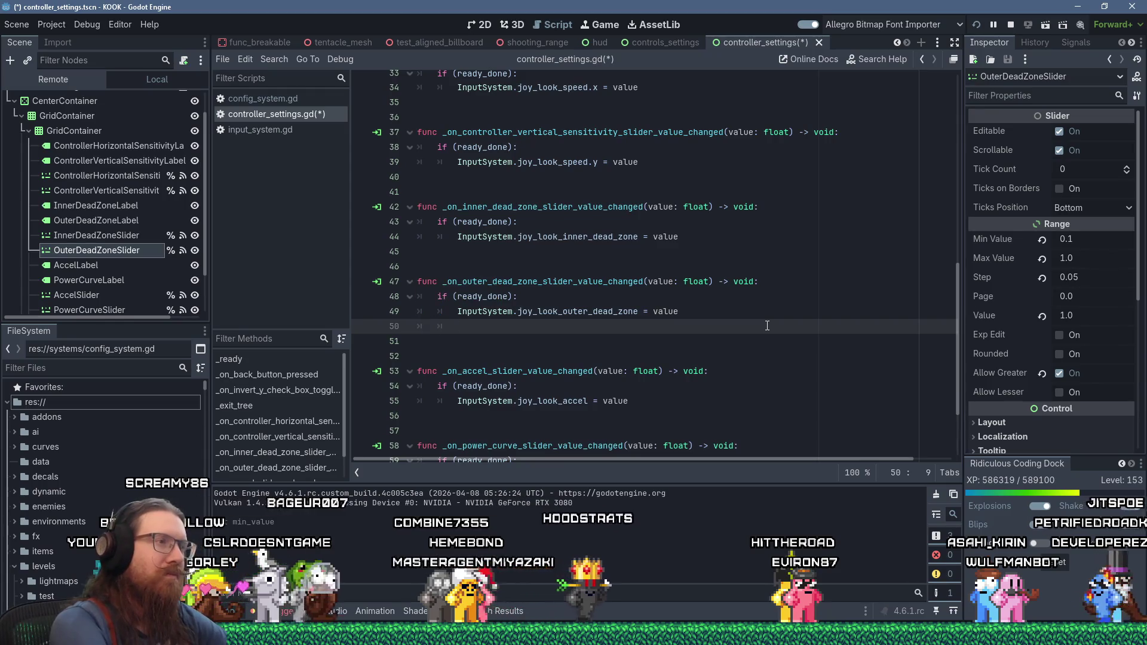
pyautogui.write('InputSystem')
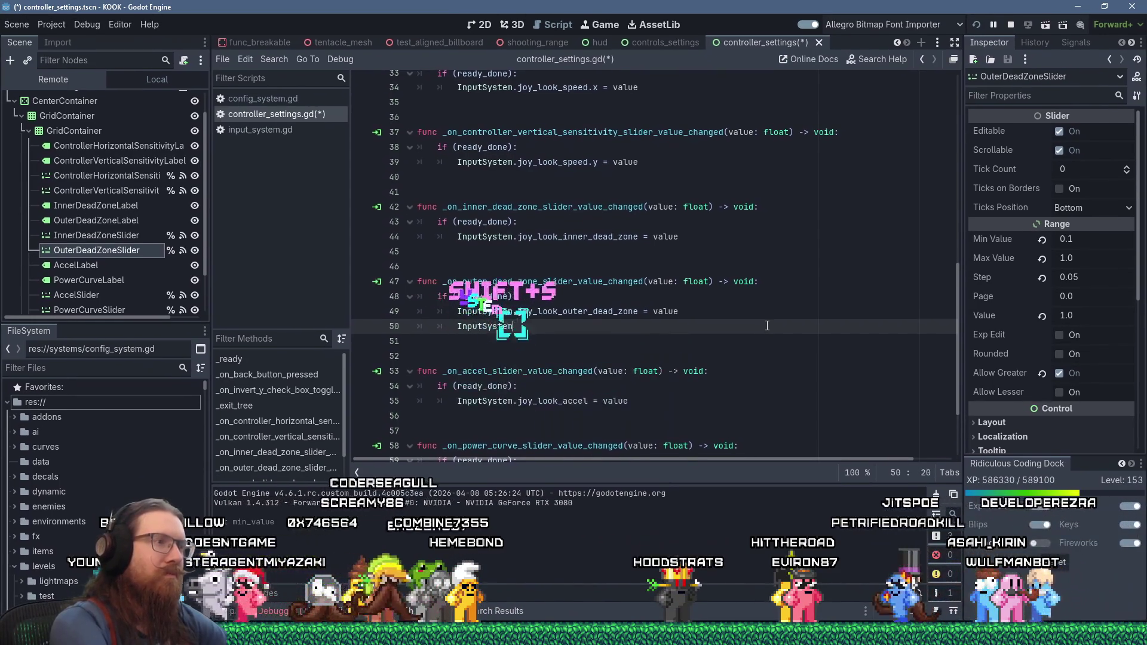
pyautogui.press('Return')
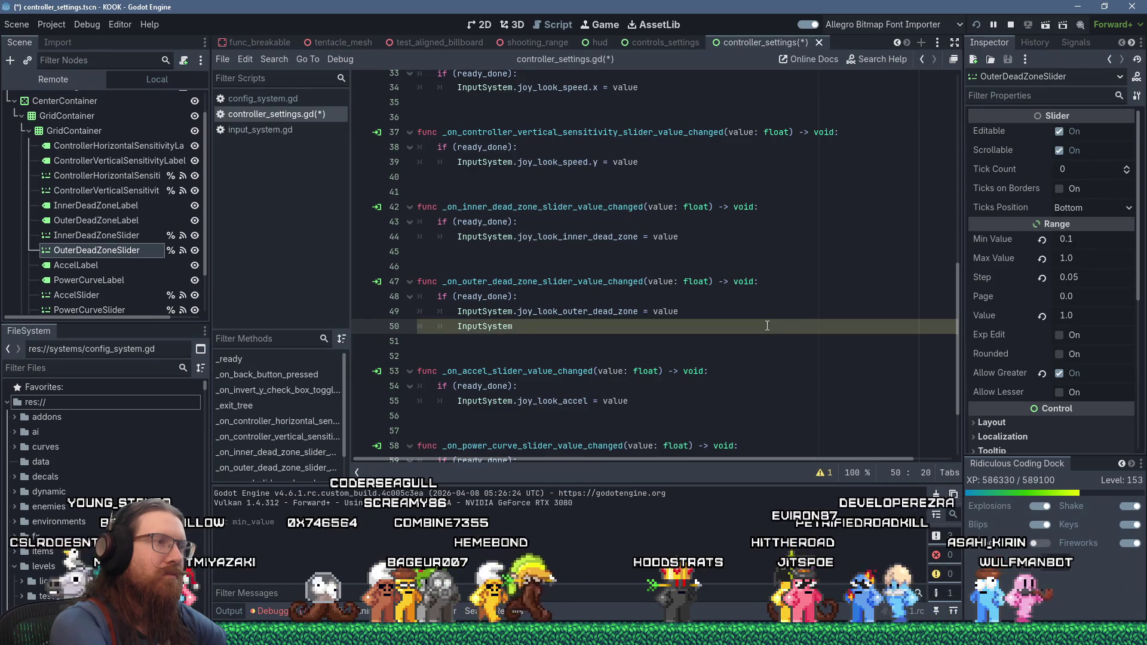
pyautogui.press('Home')
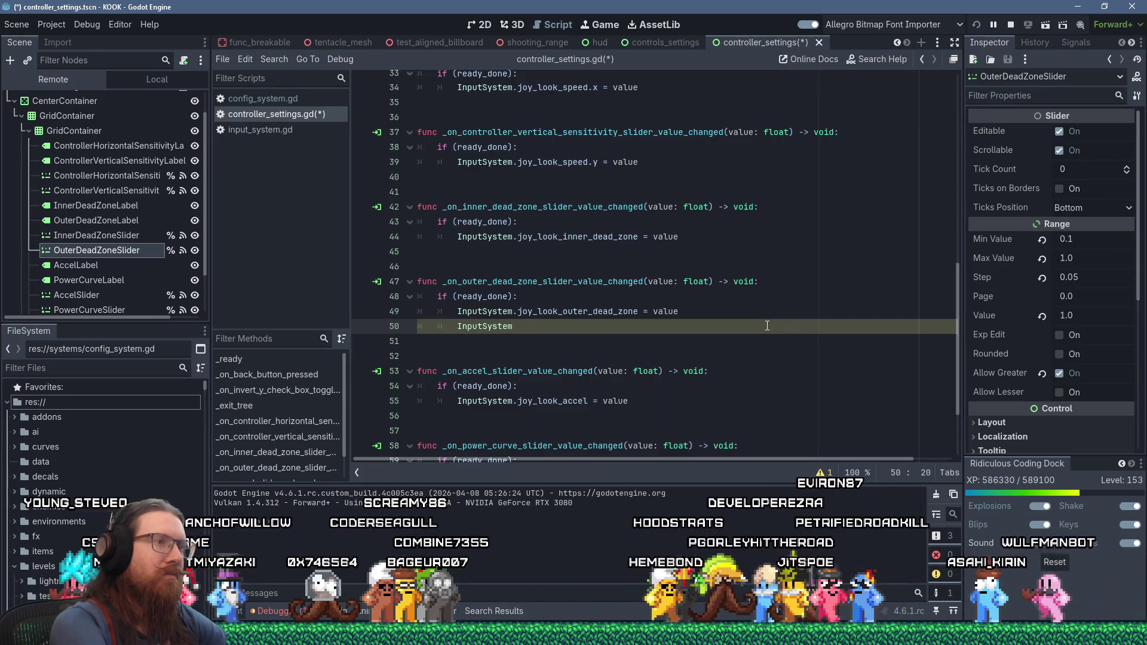
pyautogui.press('Delete')
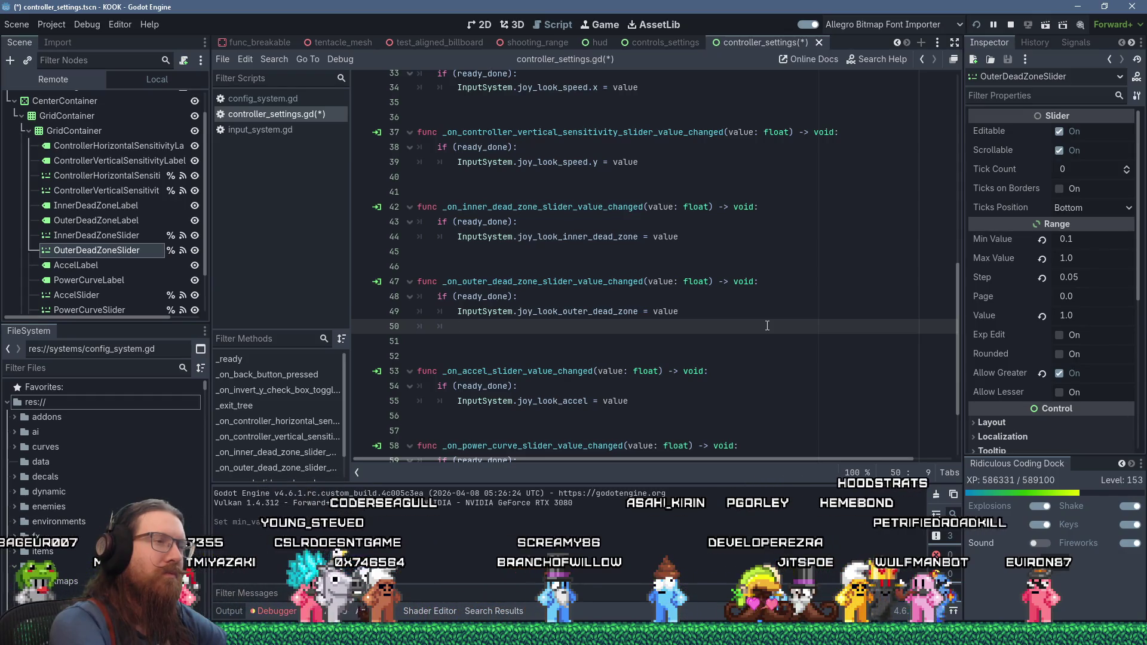
# - Copy %InnerDeadZoneSlider.value from line 12 and return to line 50
pyautogui.scroll(10, 642, 183)
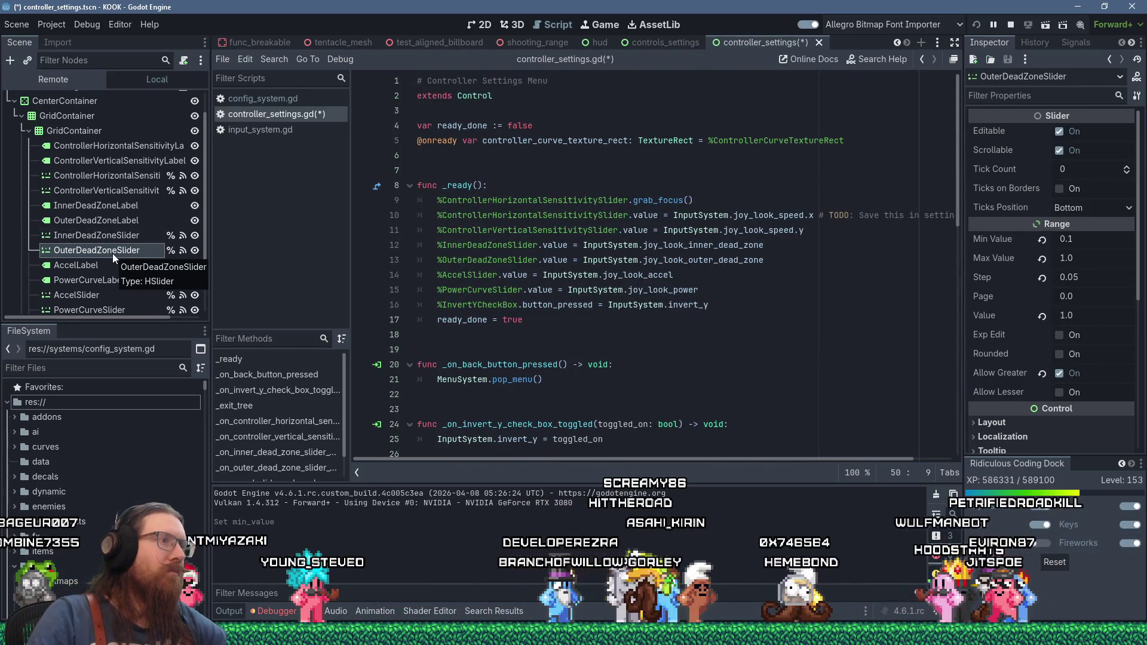
pyautogui.moveTo(437, 245); pyautogui.dragTo(569, 245)
pyautogui.rightClick(563, 246)
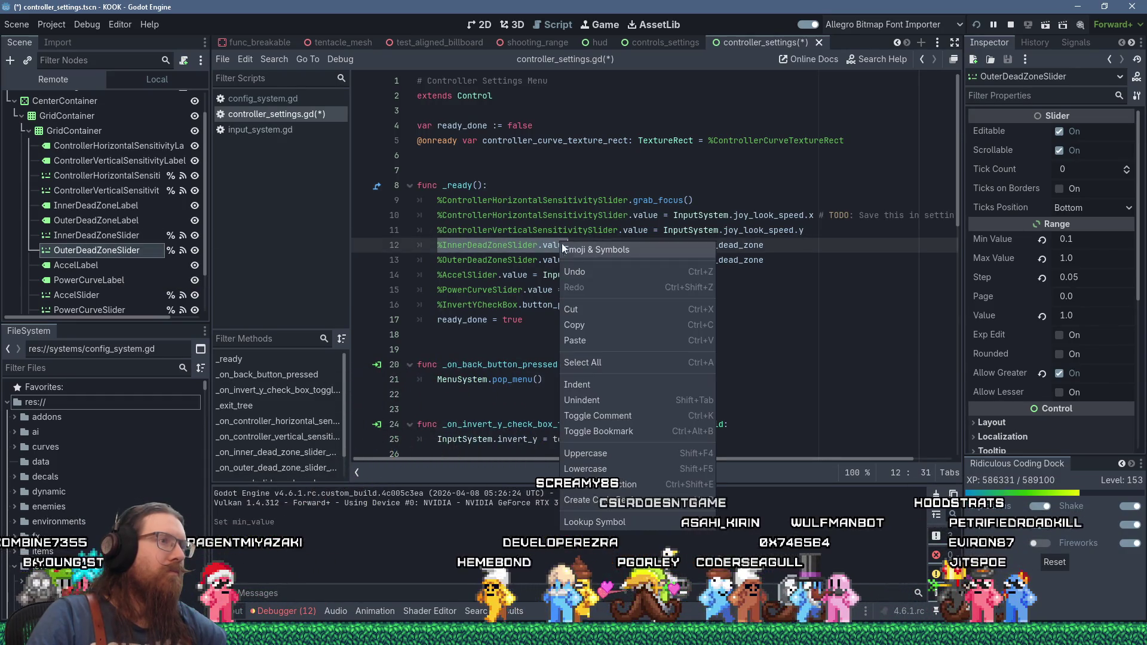
pyautogui.click(590, 324)
pyautogui.scroll(-13, 590, 323)
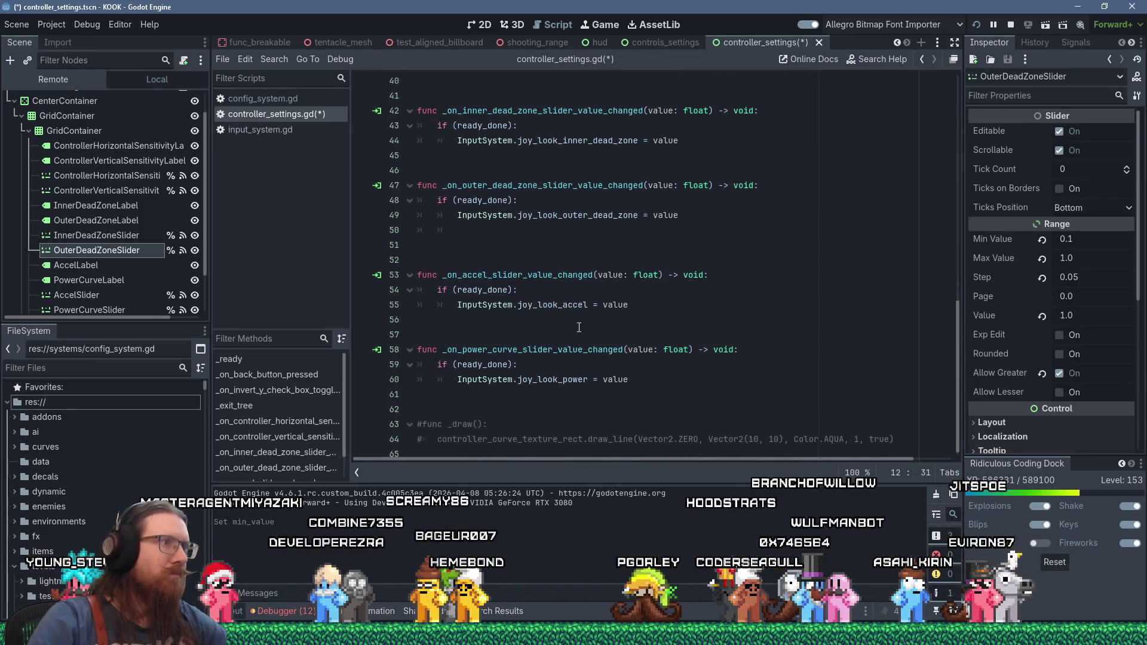
pyautogui.click(504, 232)
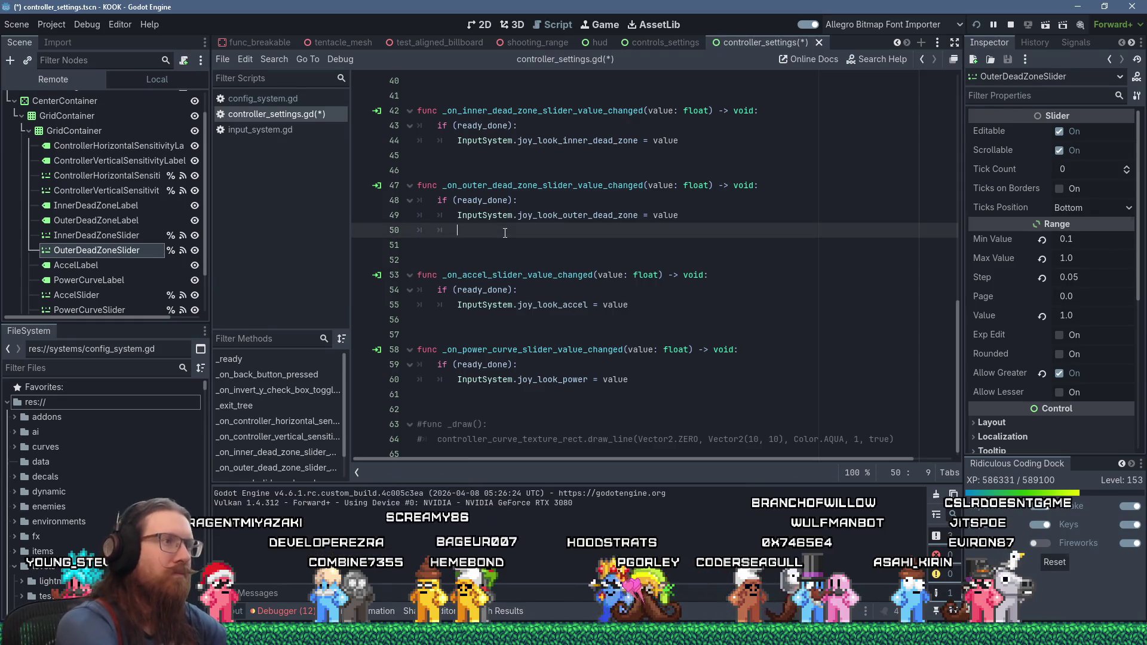
# - Add an if condition checking joy_look_inner_dead_zone >= joy_look_outer_dead_zone in the outer handler
pyautogui.write('if (rInput')
pyautogui.write('System.joy_look_i')
pyautogui.write('nner')
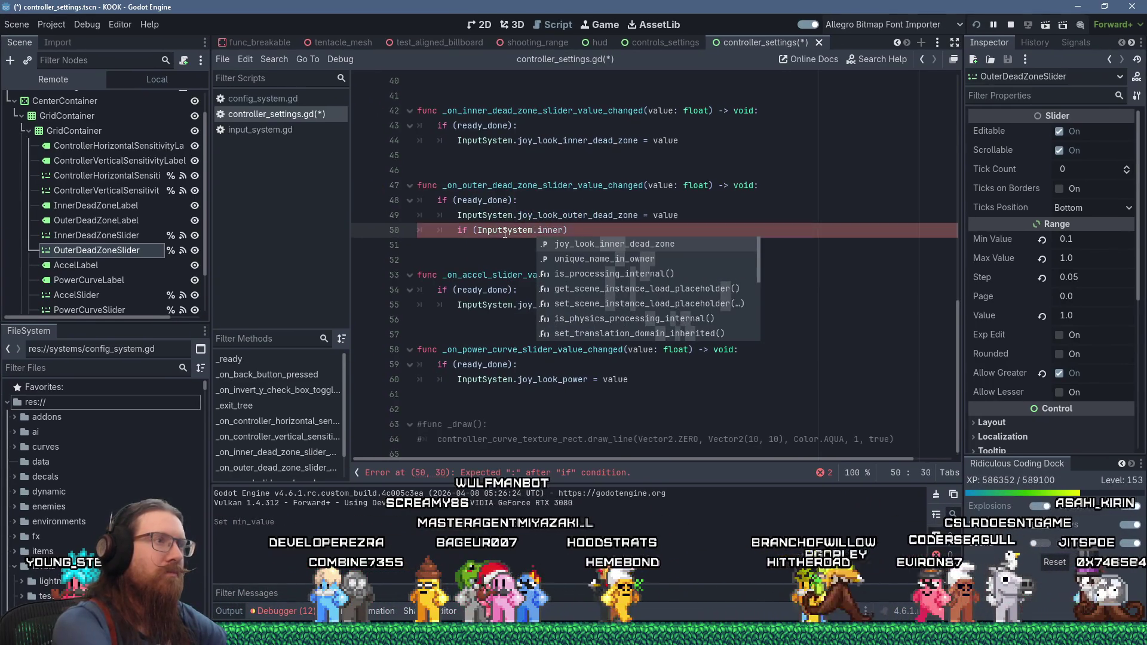
pyautogui.write('_')
pyautogui.press('Return')
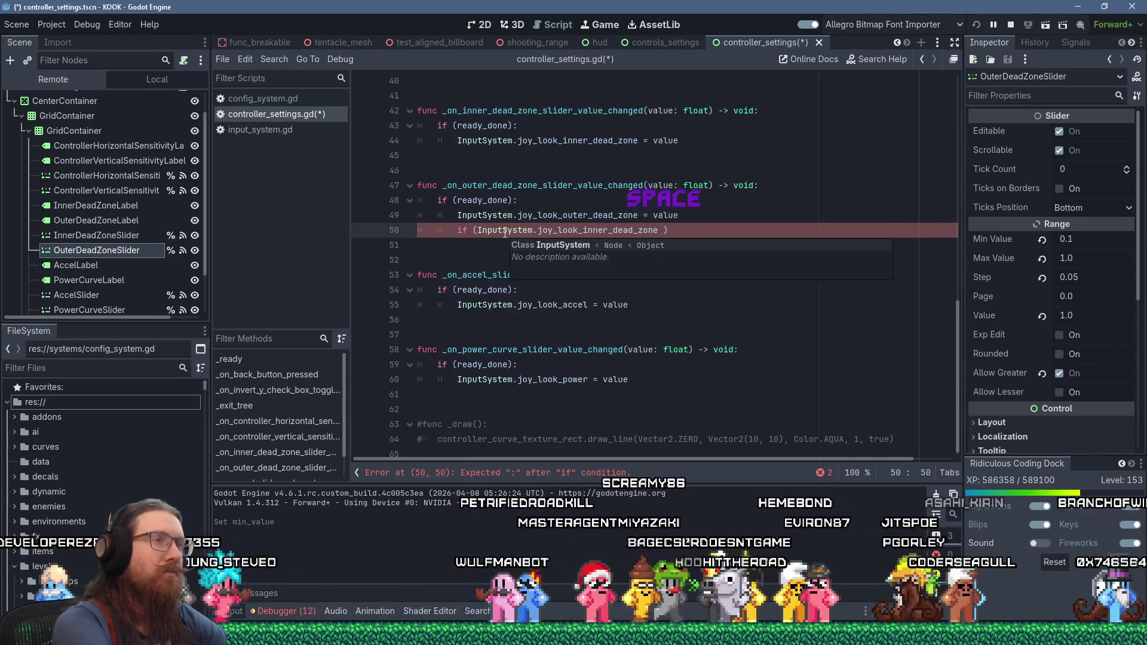
pyautogui.write('>= ')
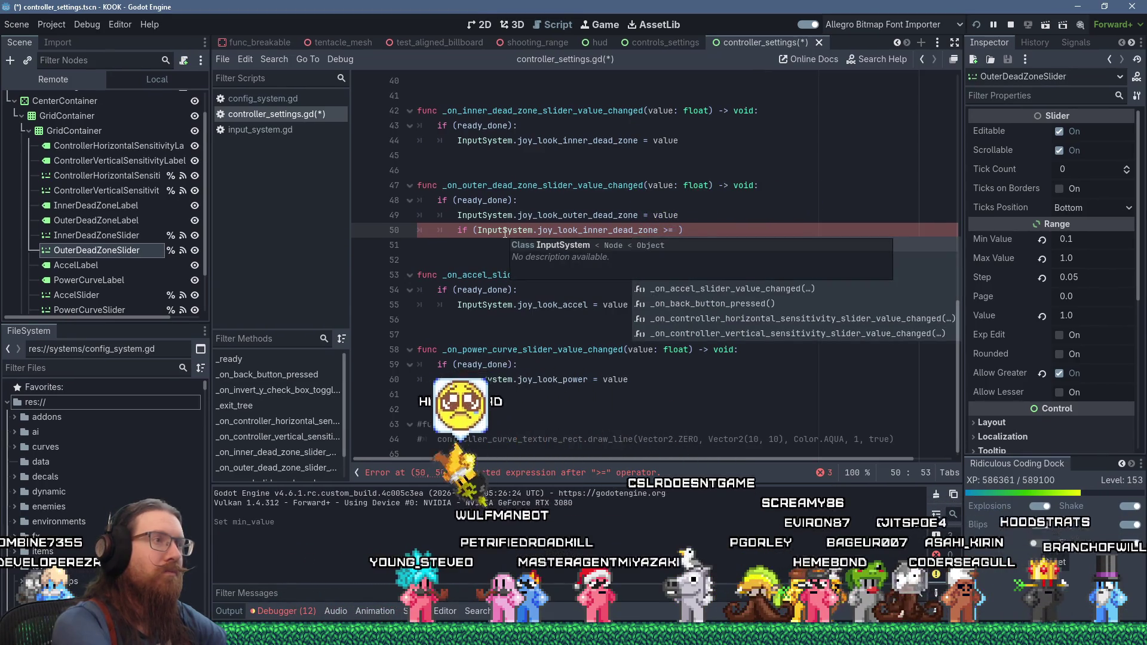
pyautogui.write('InputS')
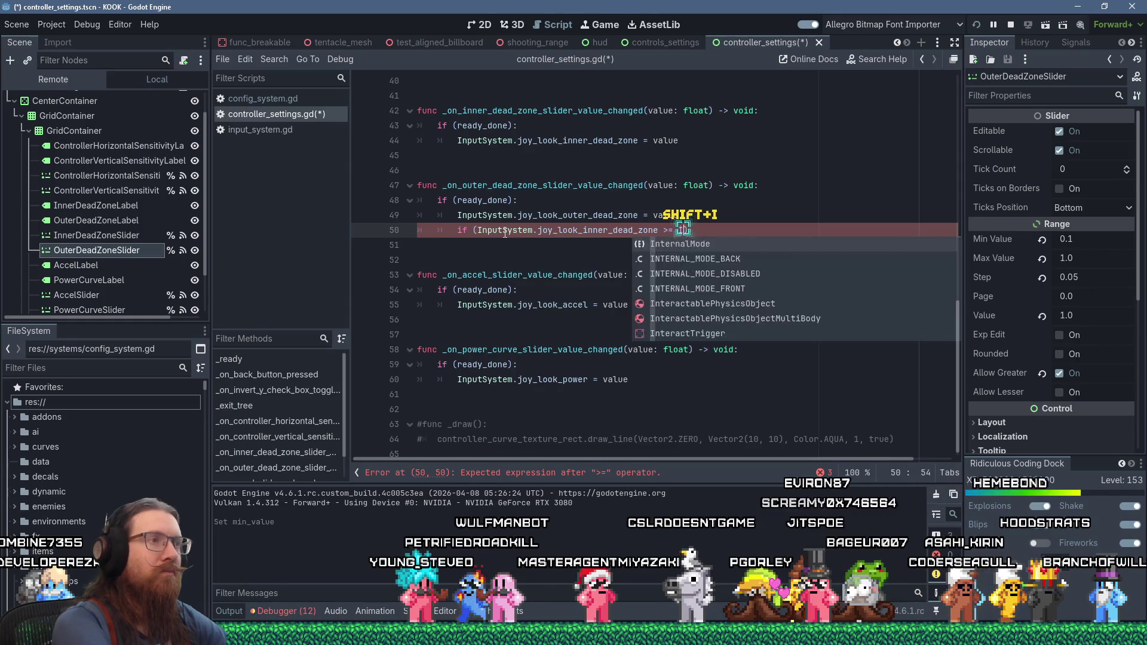
pyautogui.write('ystem.outer')
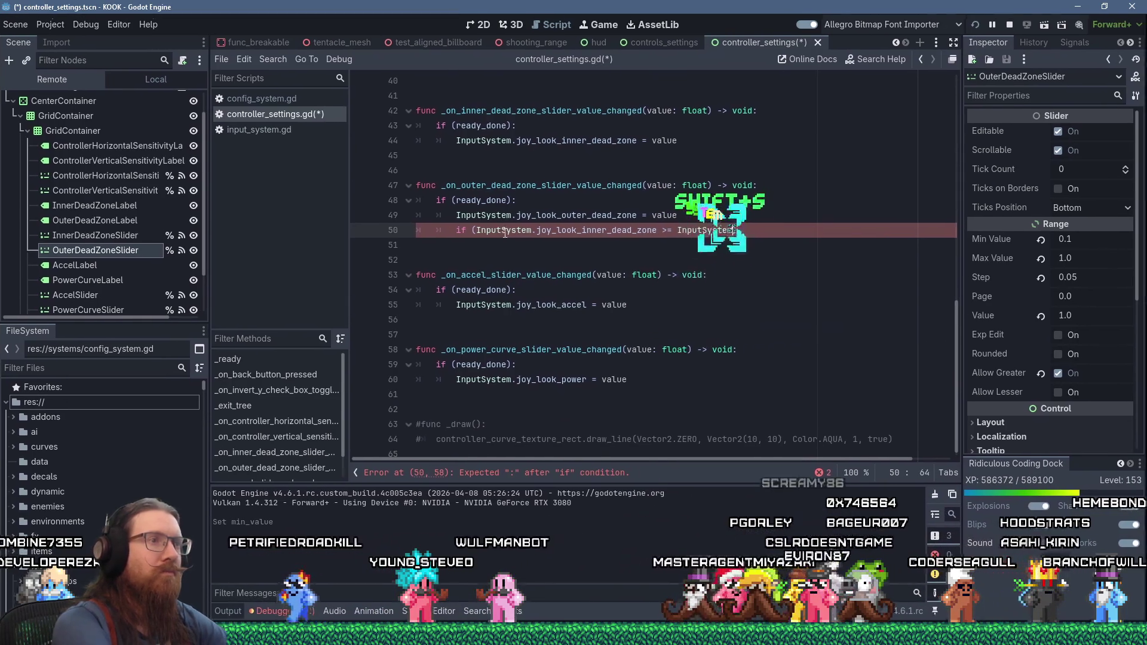
pyautogui.press('Return')
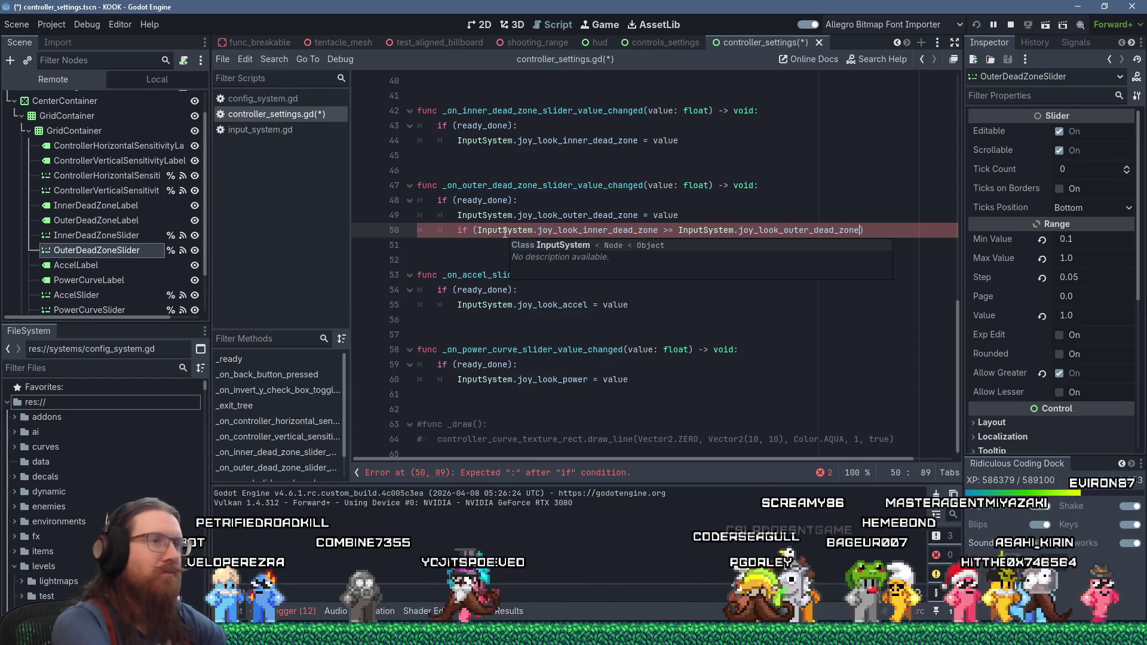
pyautogui.write(')')
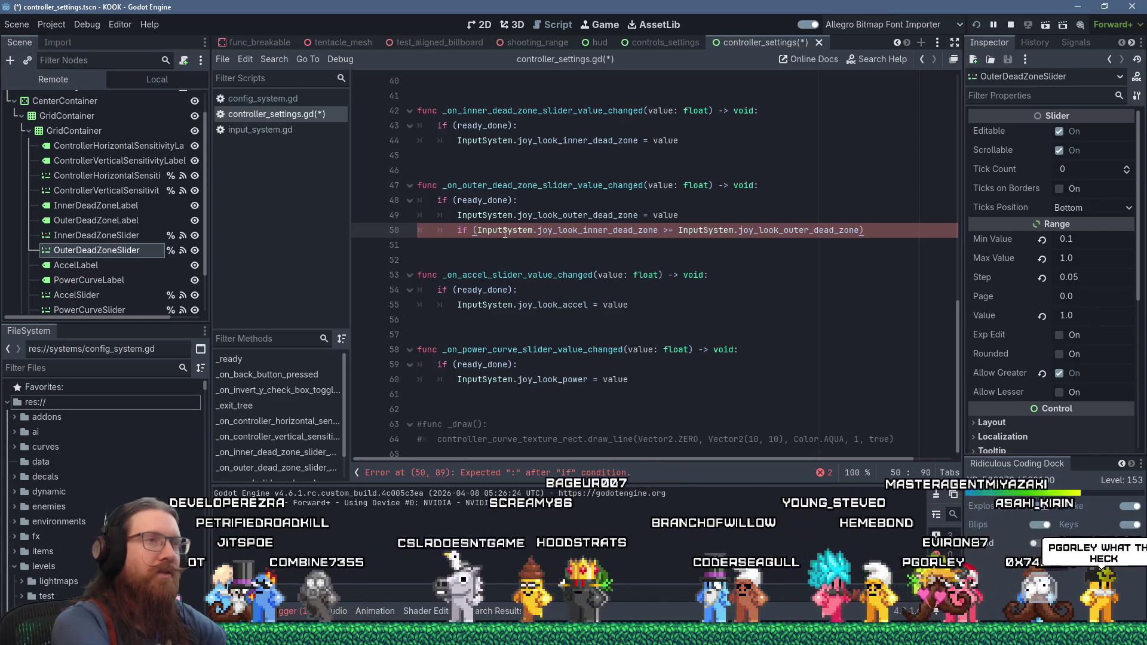
pyautogui.write(':')
pyautogui.press('Return')
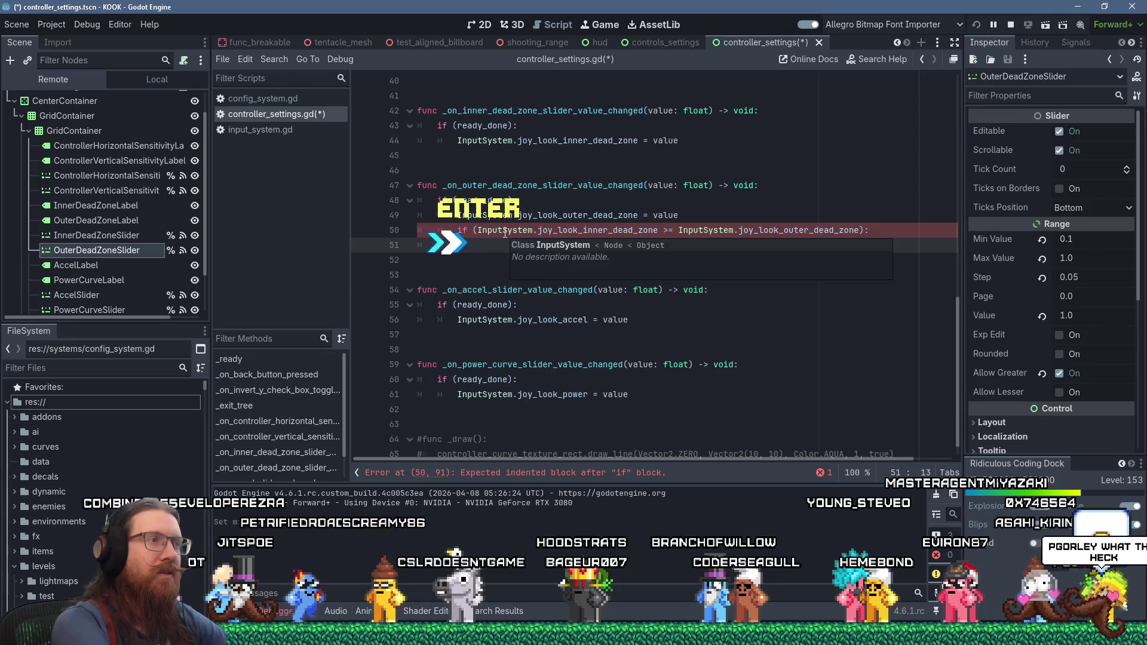
# - Inside the if, set %InnerDeadZoneSlider.value to the outer dead zone minus 0.1
pyautogui.hotkey('ctrl', 'v')
pyautogui.write('=')
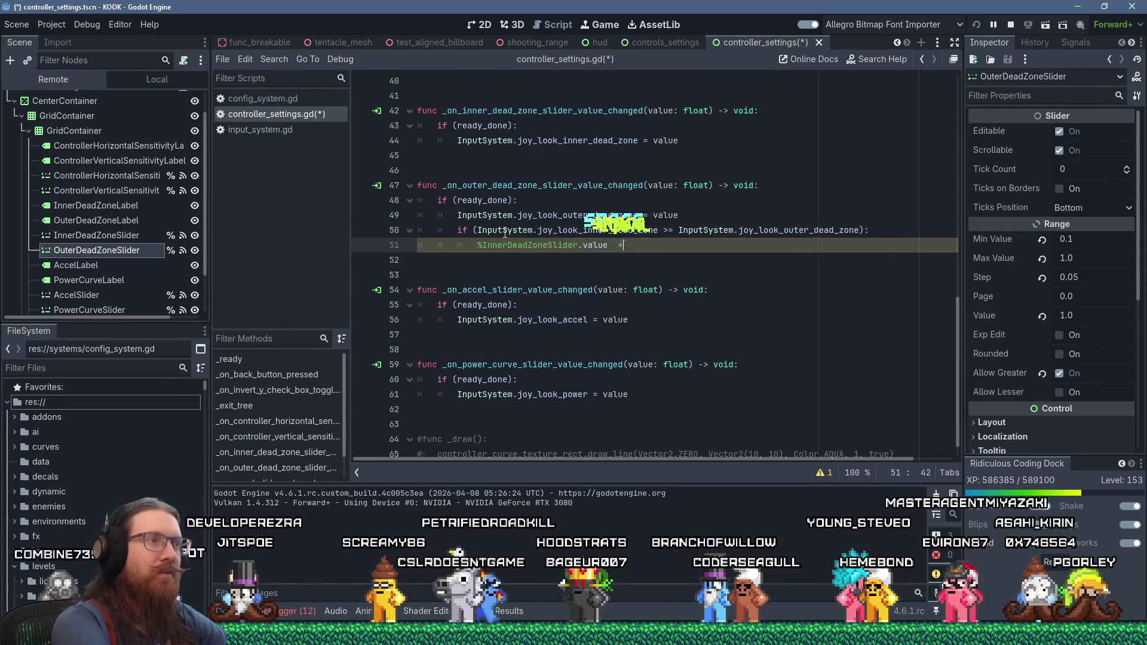
pyautogui.press('BackSpace')
pyautogui.write('= ')
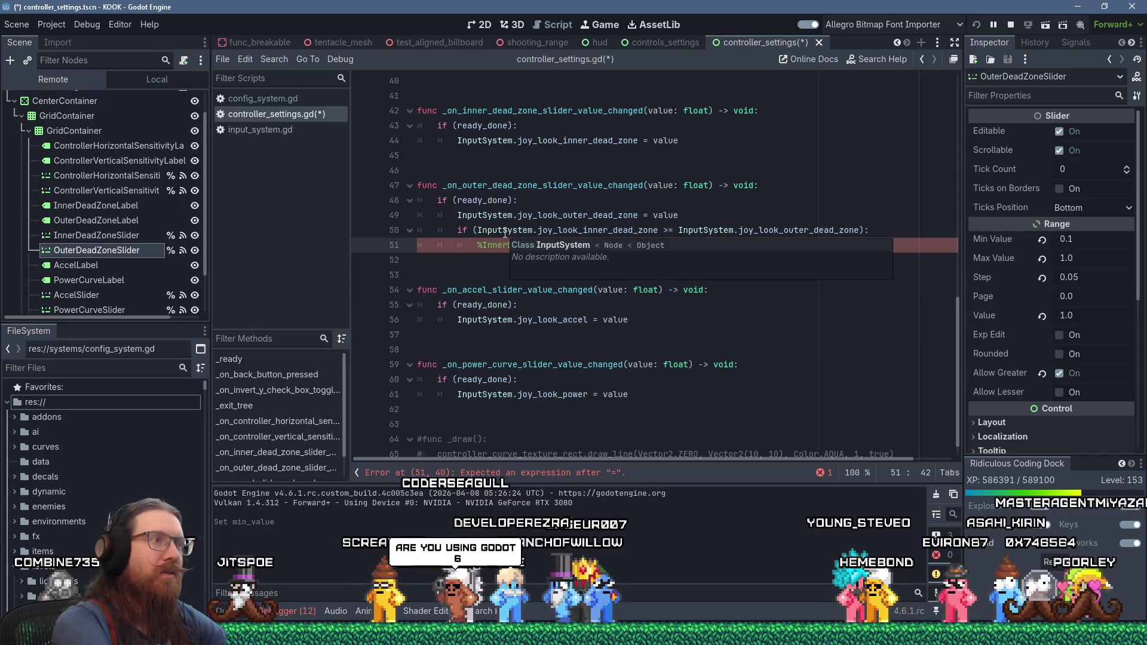
pyautogui.write('InputSyss')
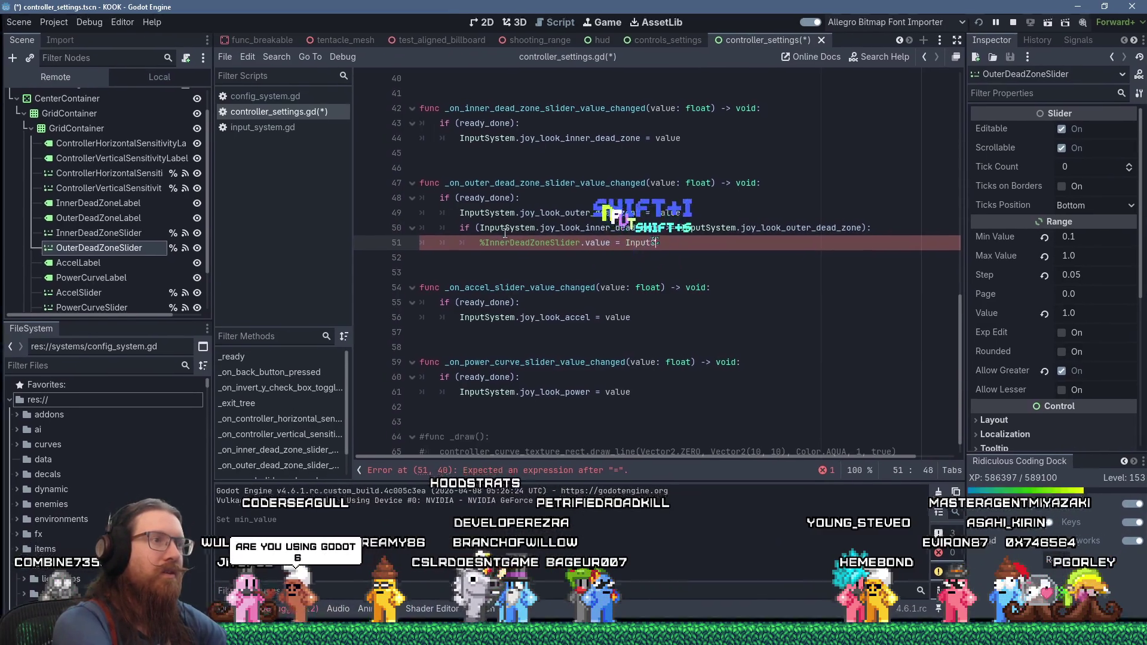
pyautogui.press('BackSpace')
pyautogui.write('tem.joy_look_')
pyautogui.write('inner')
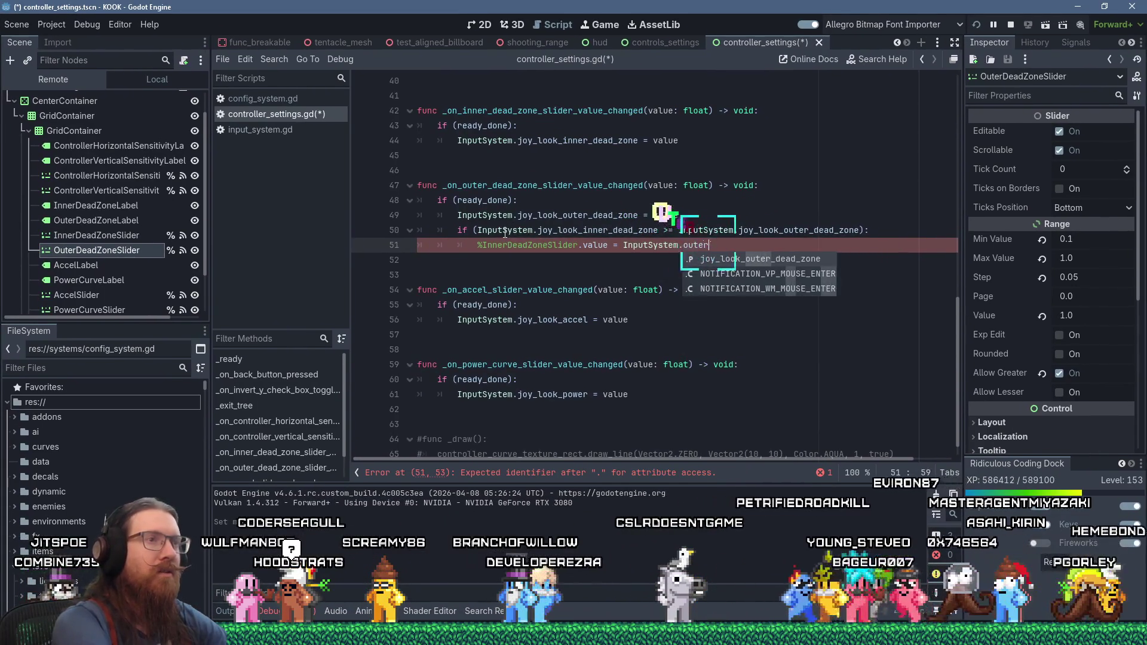
pyautogui.press('Return')
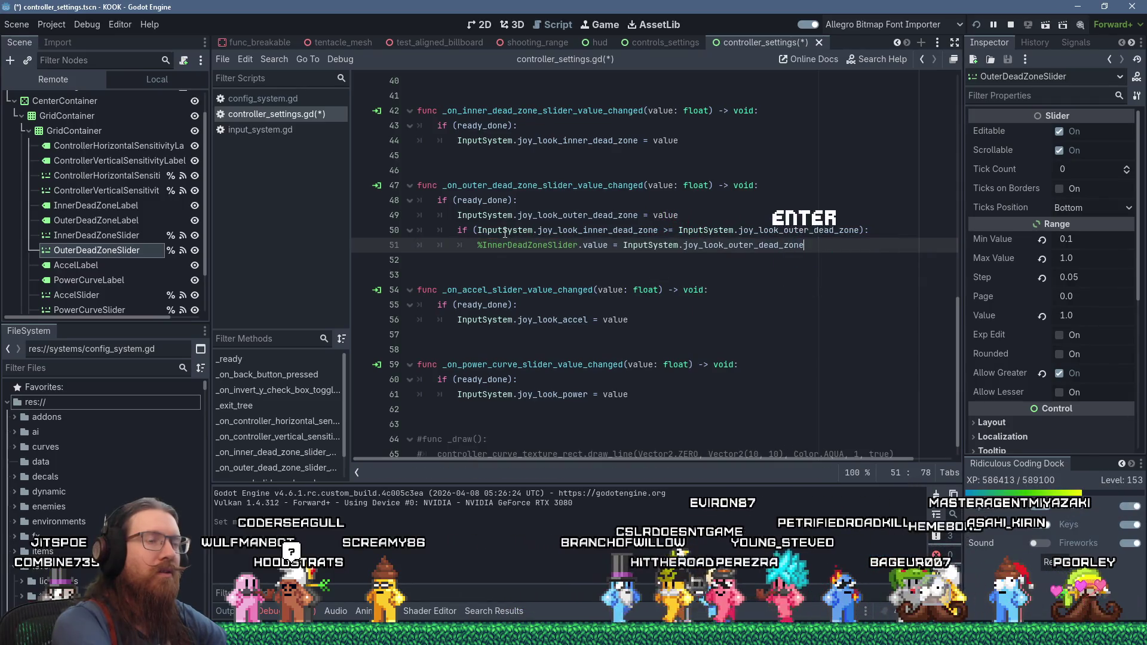
pyautogui.write(' - 0.1')
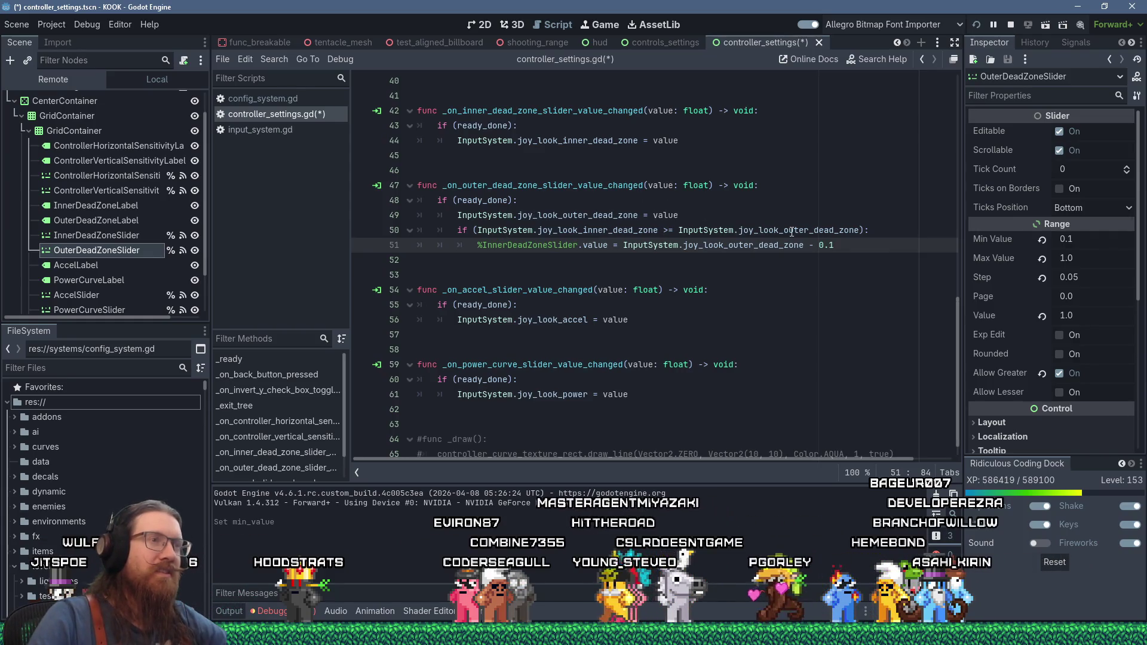
pyautogui.scroll(1, 792, 231)
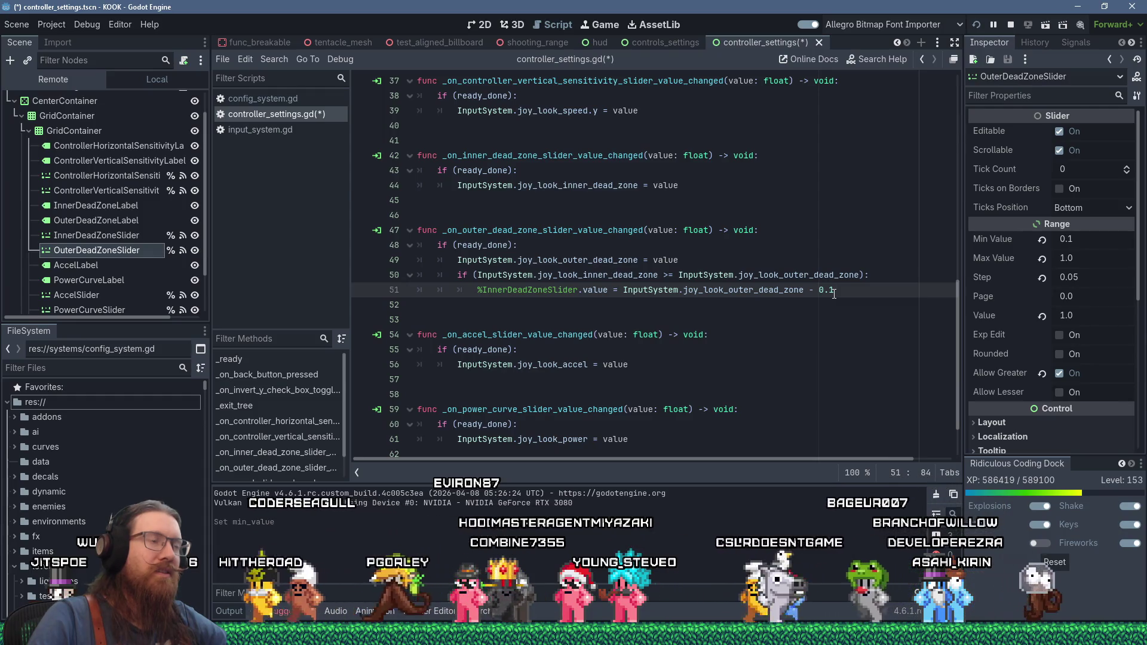
# - Copy the clamp if block into the inner dead-zone handler below its assignment
pyautogui.click(709, 182)
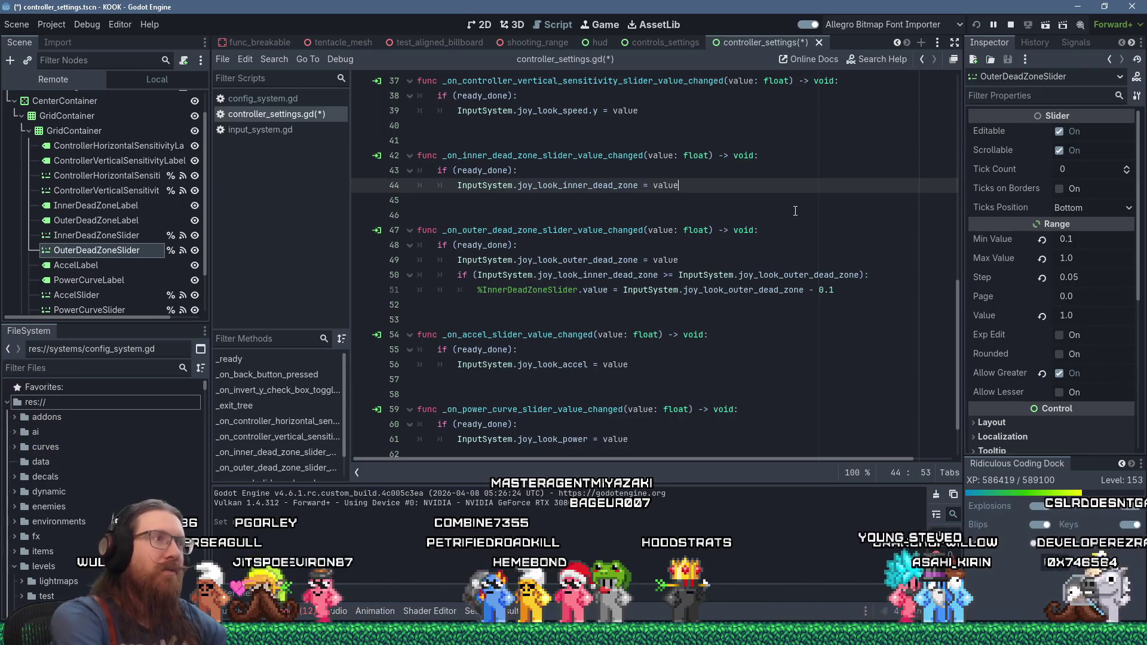
pyautogui.press('Return')
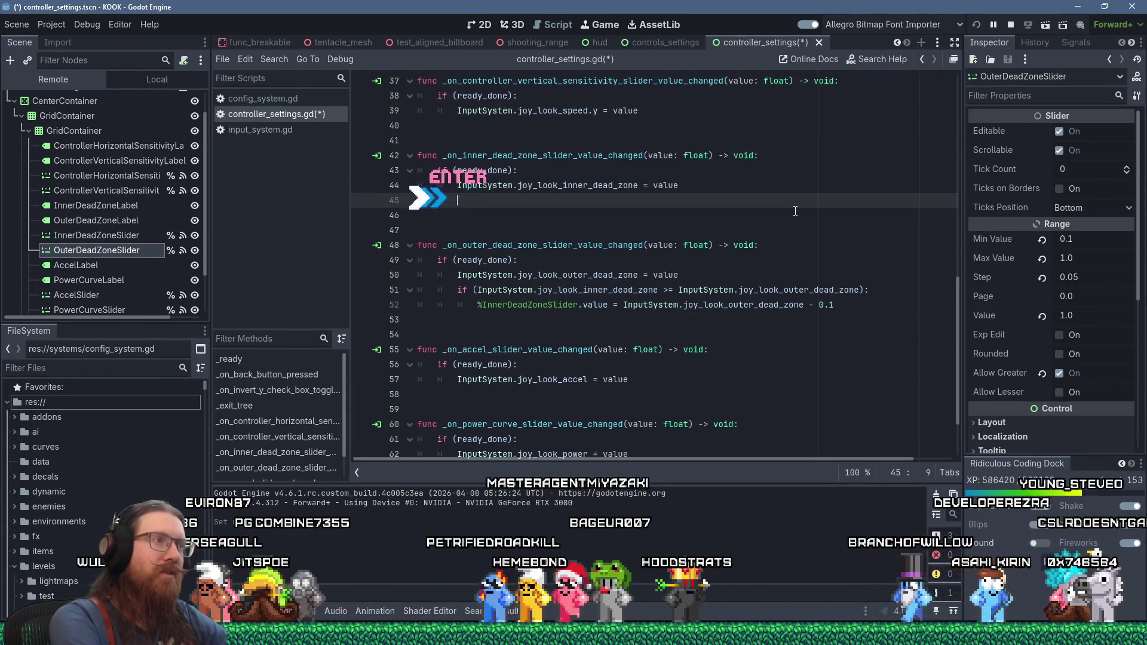
pyautogui.press('Down')
pyautogui.press('Down')
pyautogui.press('Down')
pyautogui.press('End')
pyautogui.press('Up')
pyautogui.press('Up')
pyautogui.press('Up')
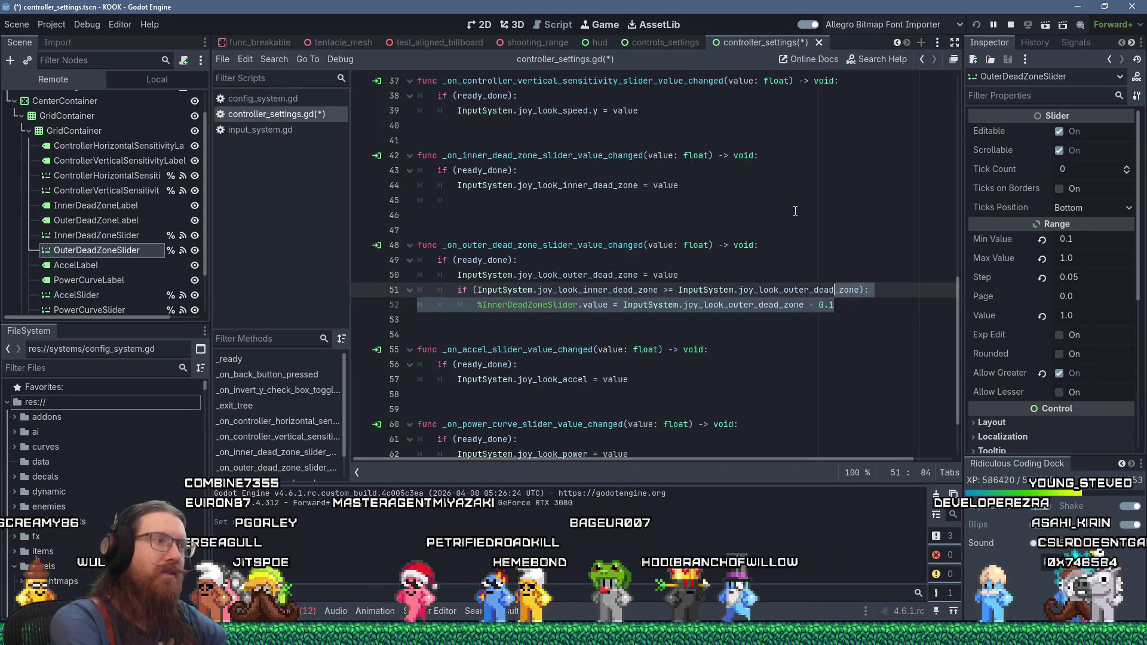
pyautogui.press('Up')
pyautogui.press('Up')
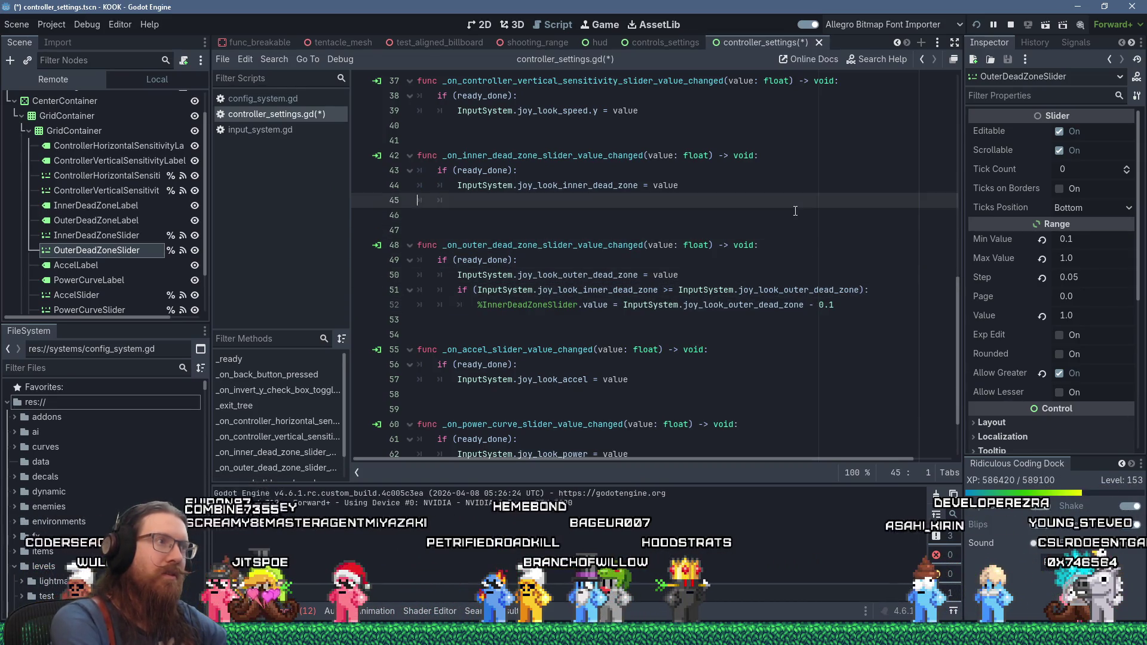
pyautogui.press('End')
pyautogui.write('if (InputSystem.joy_look_inner_dead_zone >= InputSystem.joy_look_outer_dead_zone): \t\t\t%InnerDeadZoneSlider.value = InputSystem.joy_look_outer_dead_zone - 0.1')
# - Retarget the pasted assignment from %InnerDeadZoneSlider to %OuterDeadZoneSlider
pyautogui.press('Up')
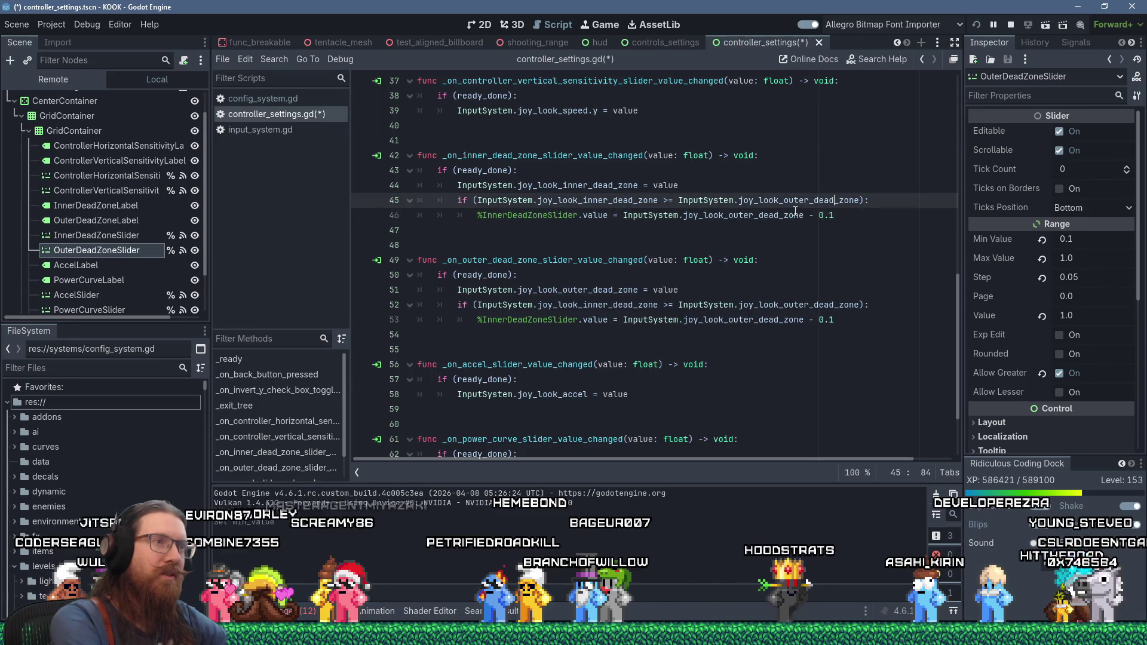
pyautogui.press('Down')
pyautogui.press('Home')
pyautogui.press('Right')
pyautogui.press('Right')
pyautogui.press('Right')
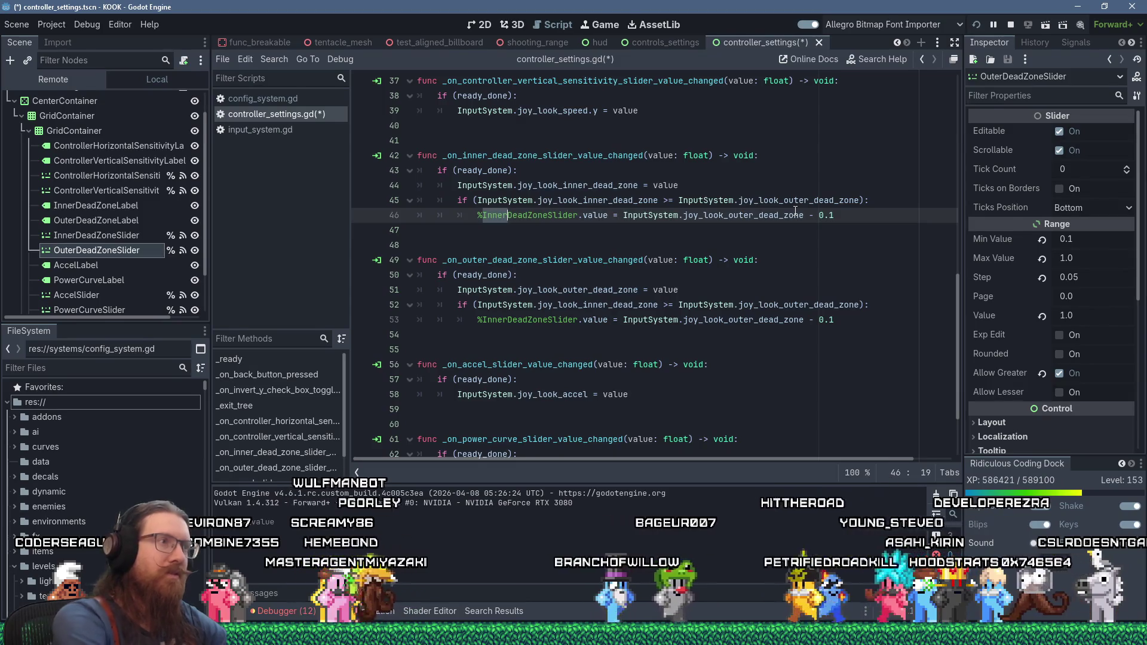
pyautogui.press('BackSpace')
pyautogui.press('BackSpace')
pyautogui.press('BackSpace')
pyautogui.press('Delete')
pyautogui.press('Delete')
pyautogui.write('Outer')
pyautogui.press('Escape')
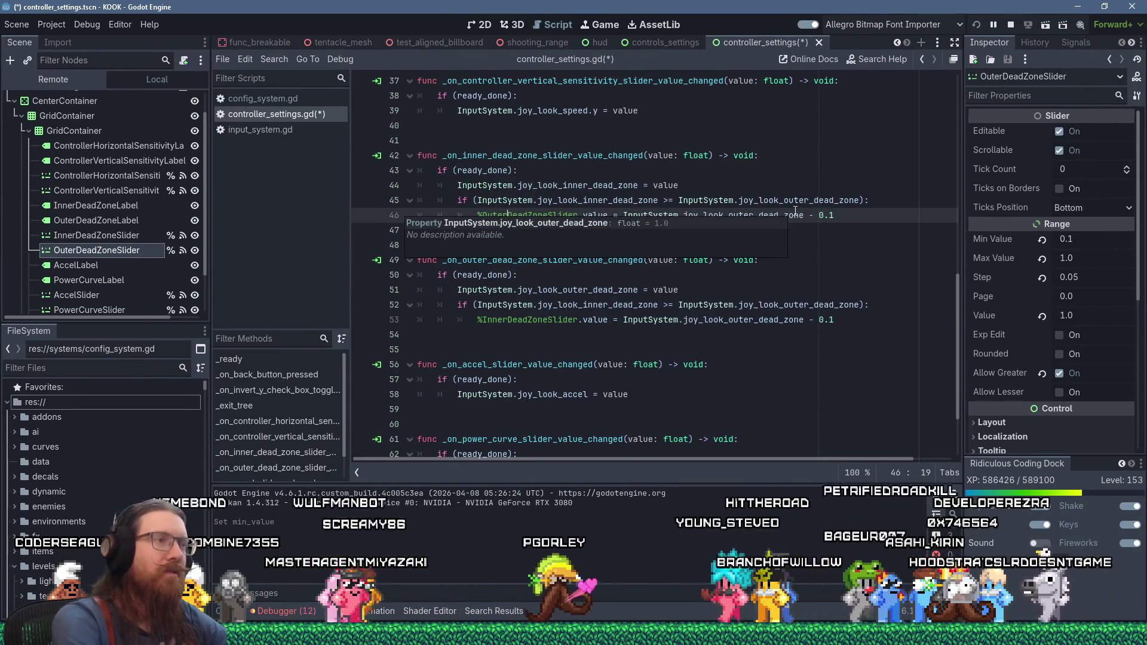
# - Change the right-hand side to joy_look_inner_dead_zone + 0.1
pyautogui.click(811, 246)
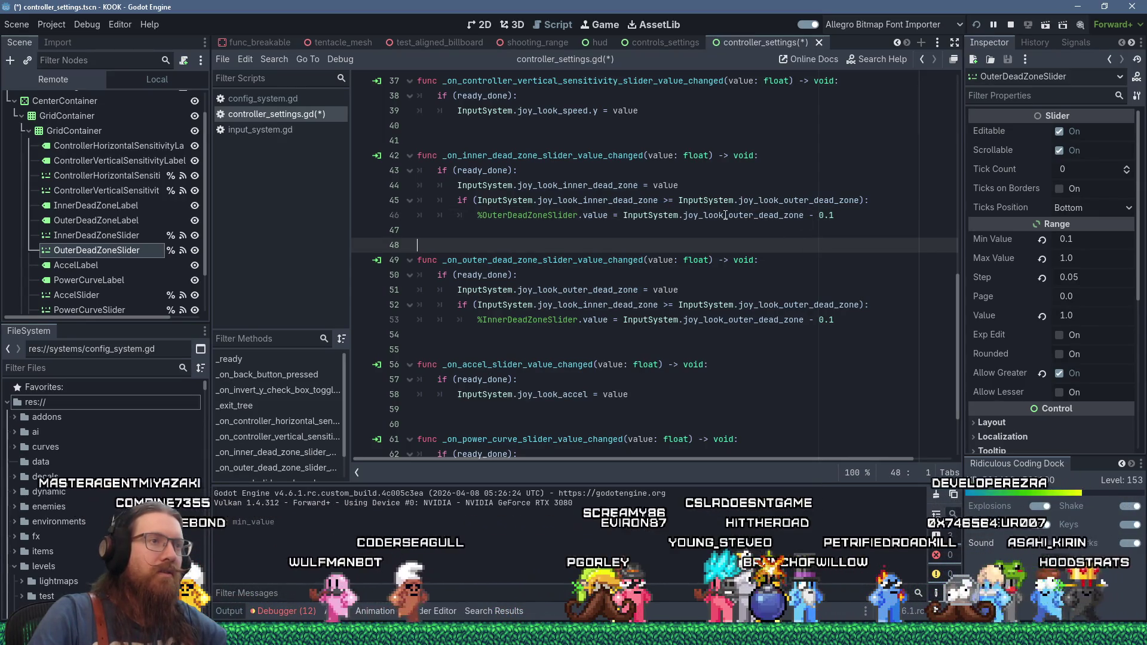
pyautogui.moveTo(732, 215); pyautogui.dragTo(749, 215)
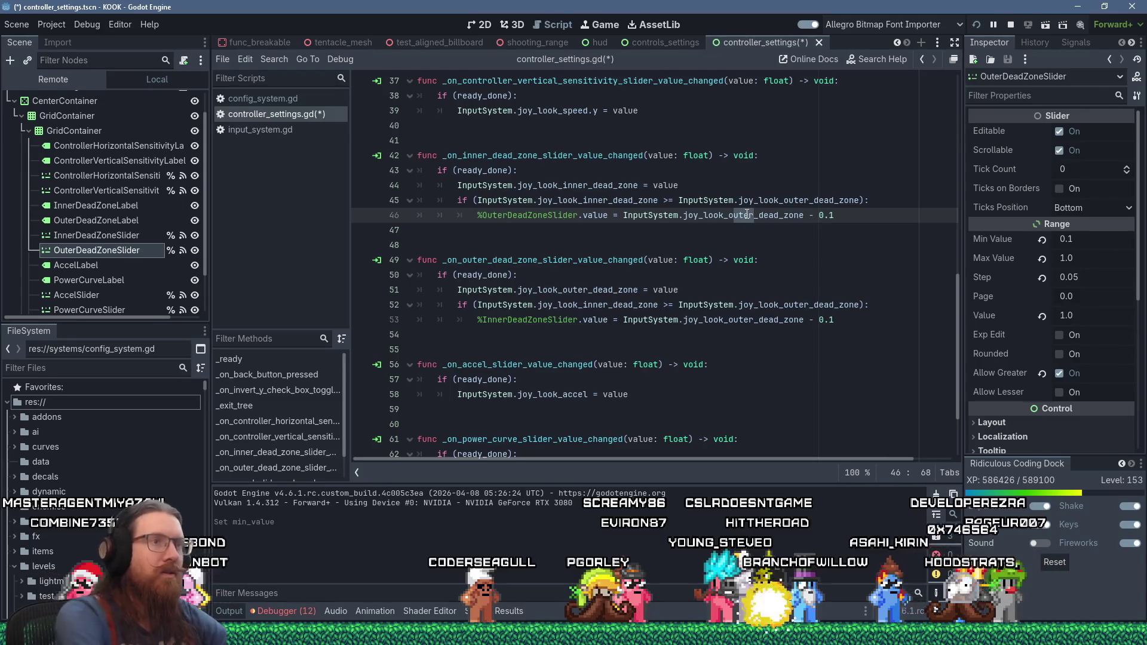
pyautogui.press('BackSpace')
pyautogui.press('BackSpace')
pyautogui.press('BackSpace')
pyautogui.write('inner')
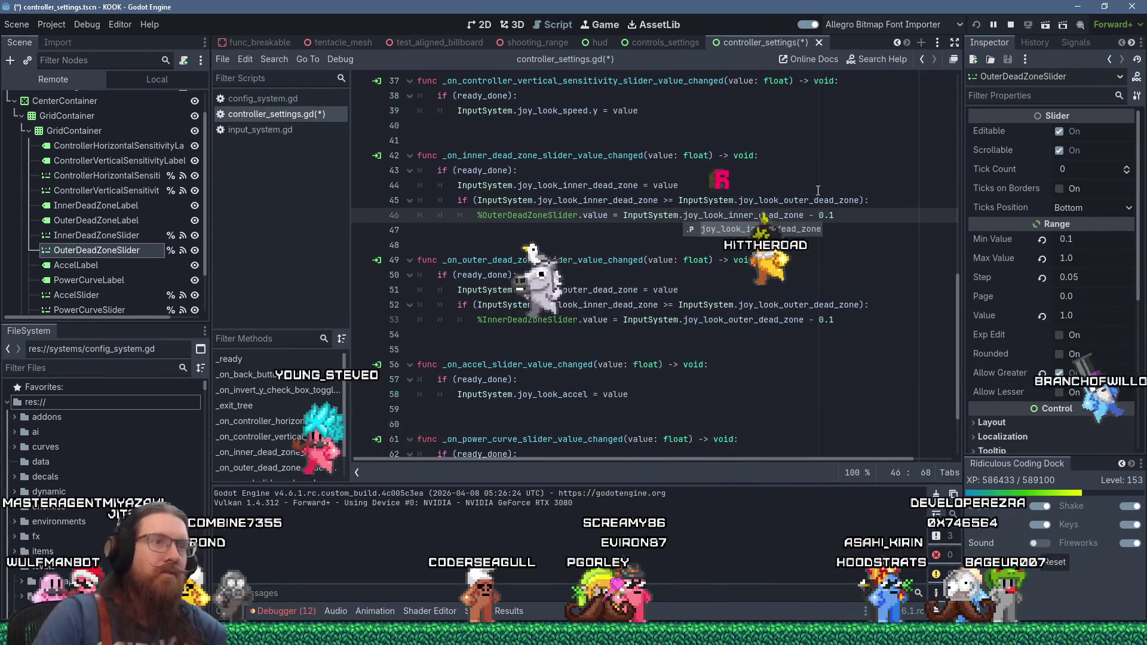
pyautogui.click(816, 217)
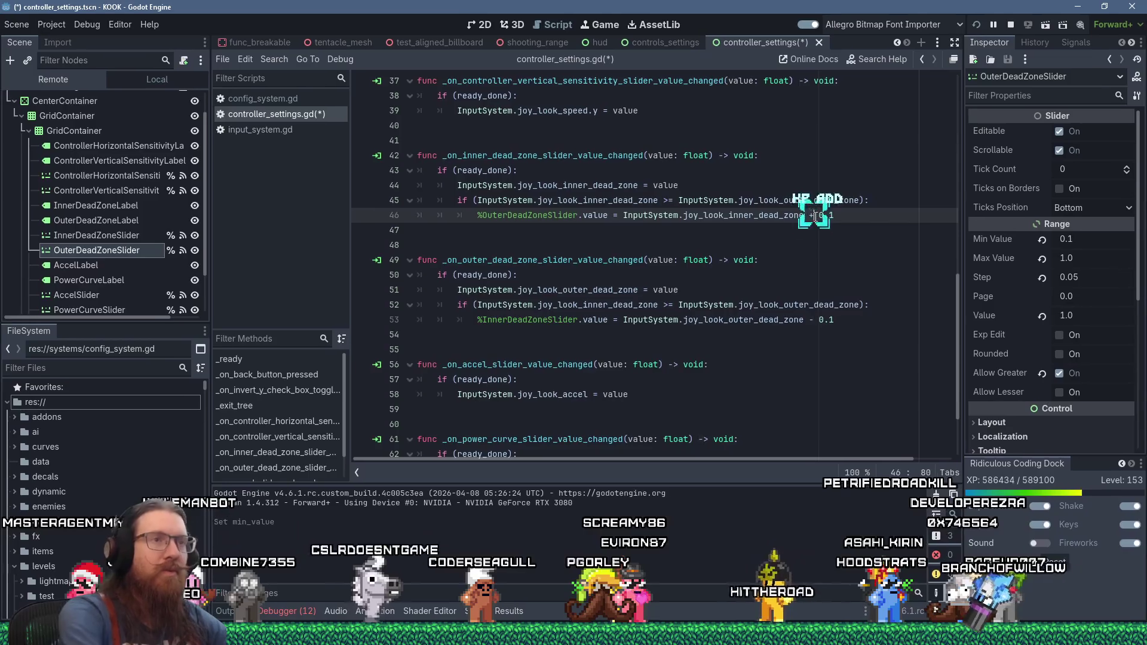
pyautogui.press('BackSpace')
pyautogui.write('+')
pyautogui.click(820, 240)
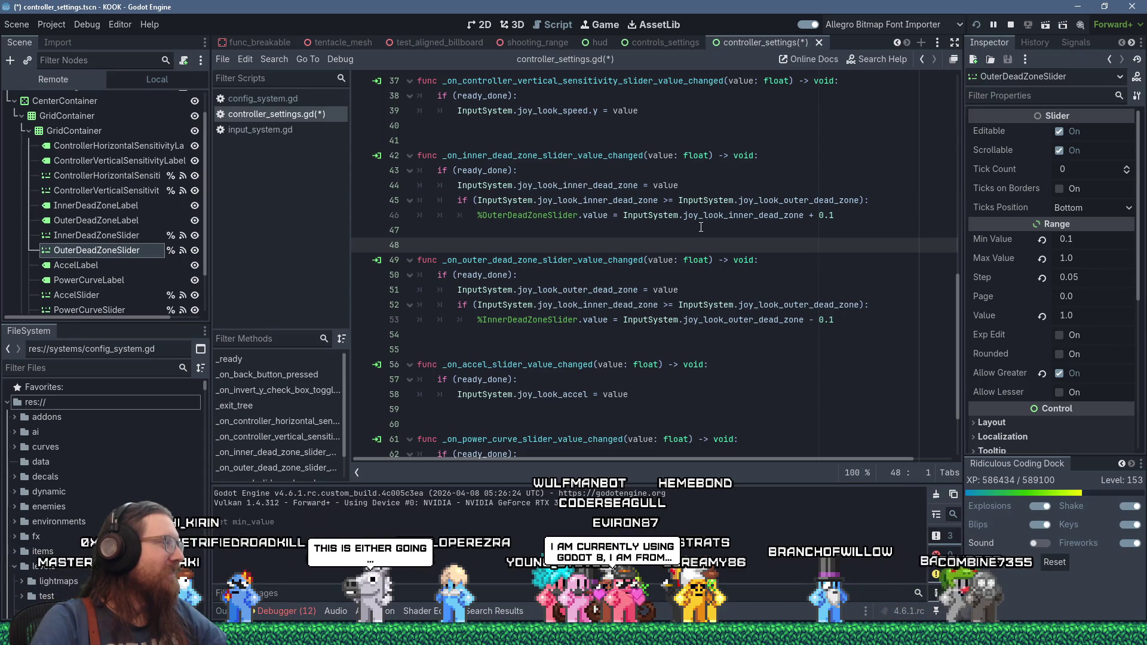
pyautogui.click(798, 152)
pyautogui.click(817, 132)
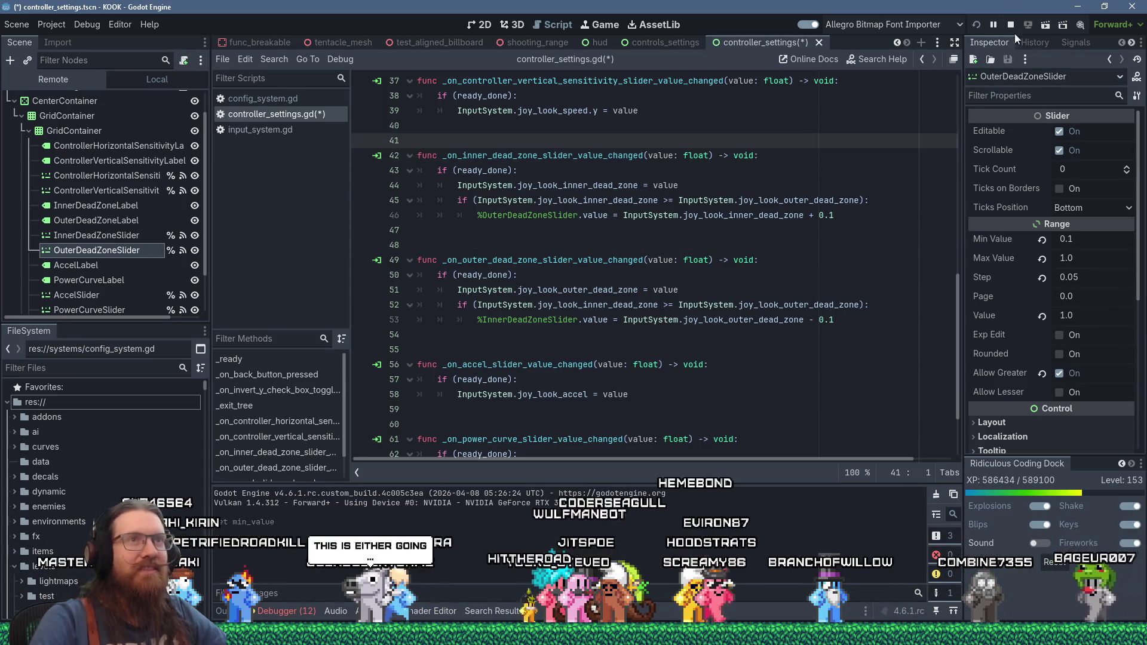
# - Run the game to test the sliders; on the look-speed error, try an edit and undo it
pyautogui.click(975, 24)
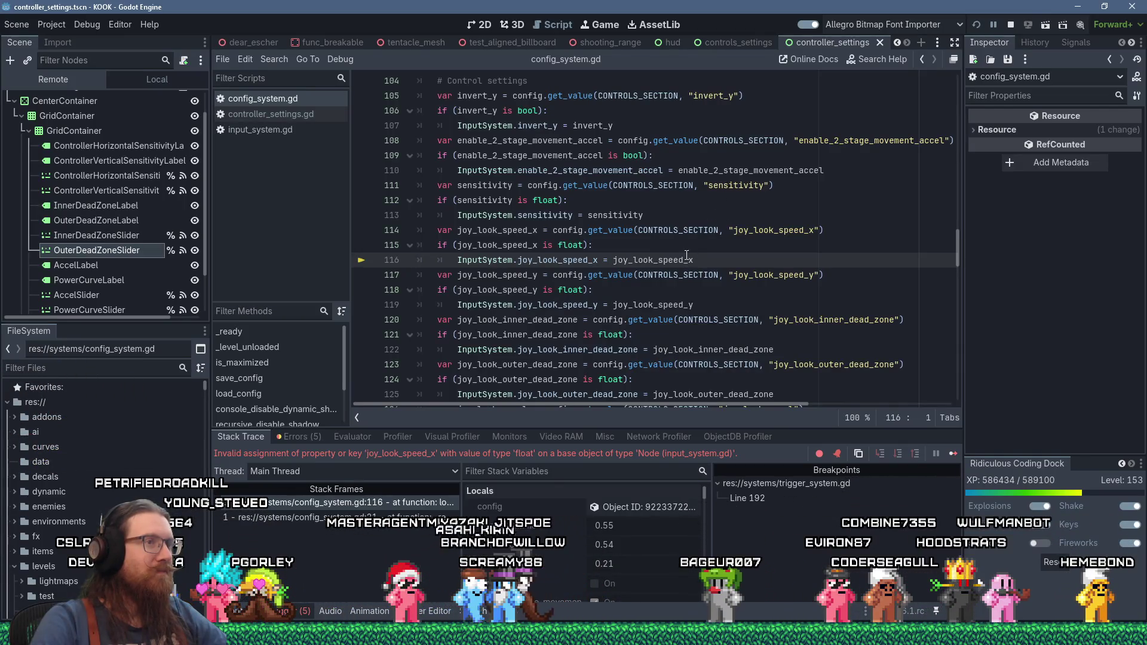
pyautogui.click(685, 305)
pyautogui.write('.')
pyautogui.scroll(-3, 760, 283)
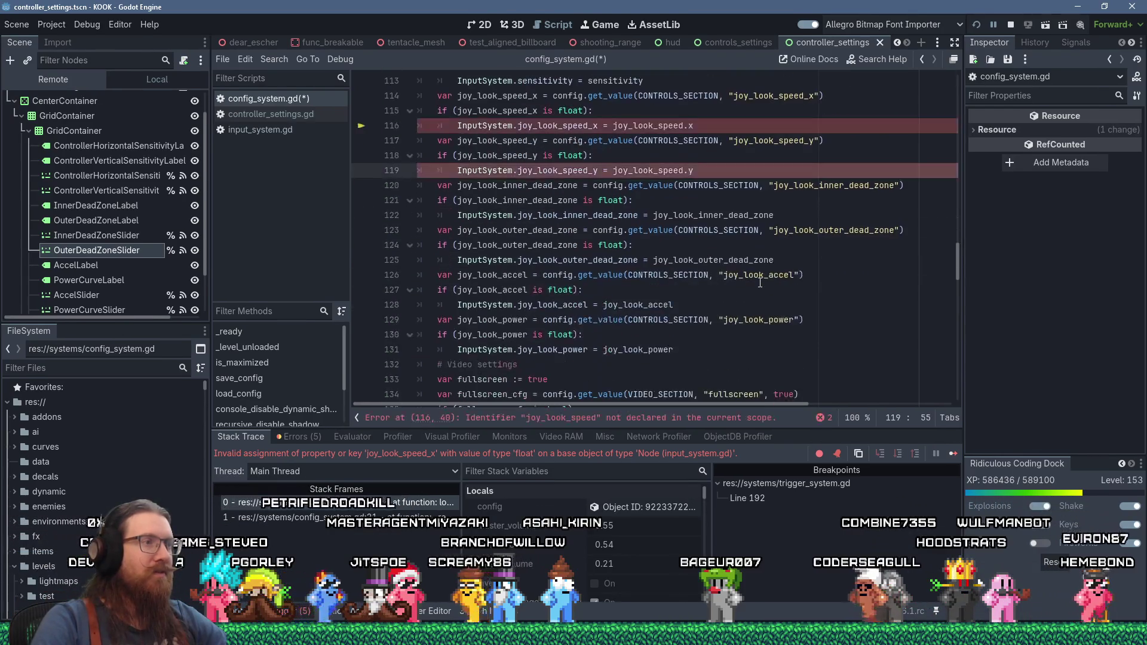
pyautogui.scroll(-3, 760, 283)
pyautogui.scroll(5, 759, 283)
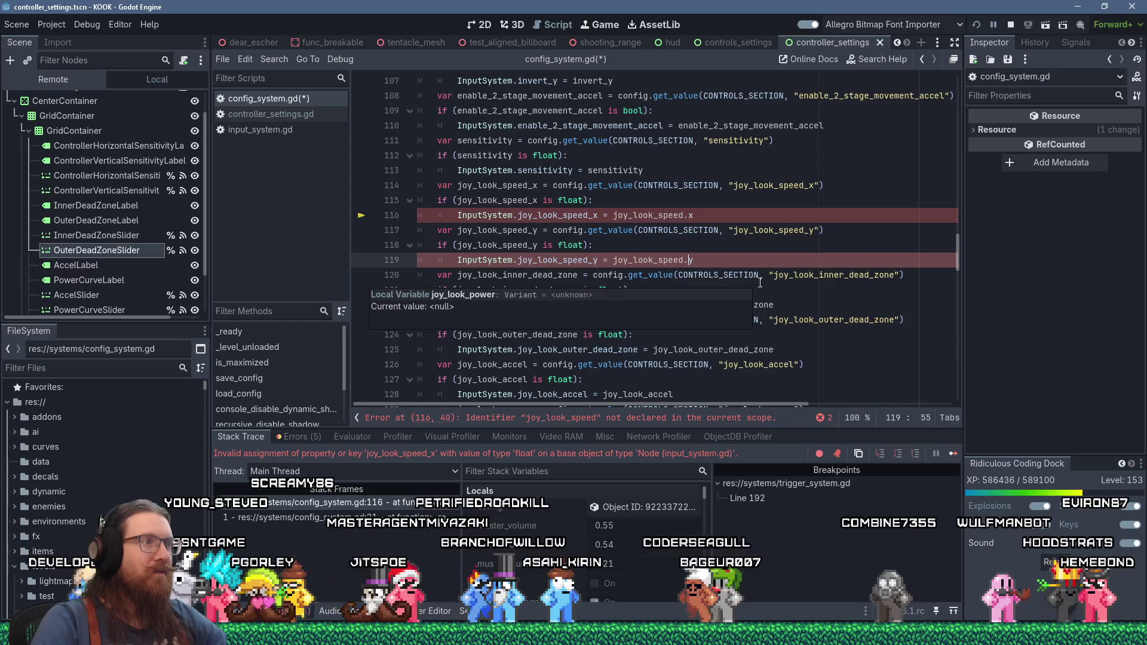
pyautogui.hotkey('ctrl', 'z')
pyautogui.hotkey('ctrl', 'z')
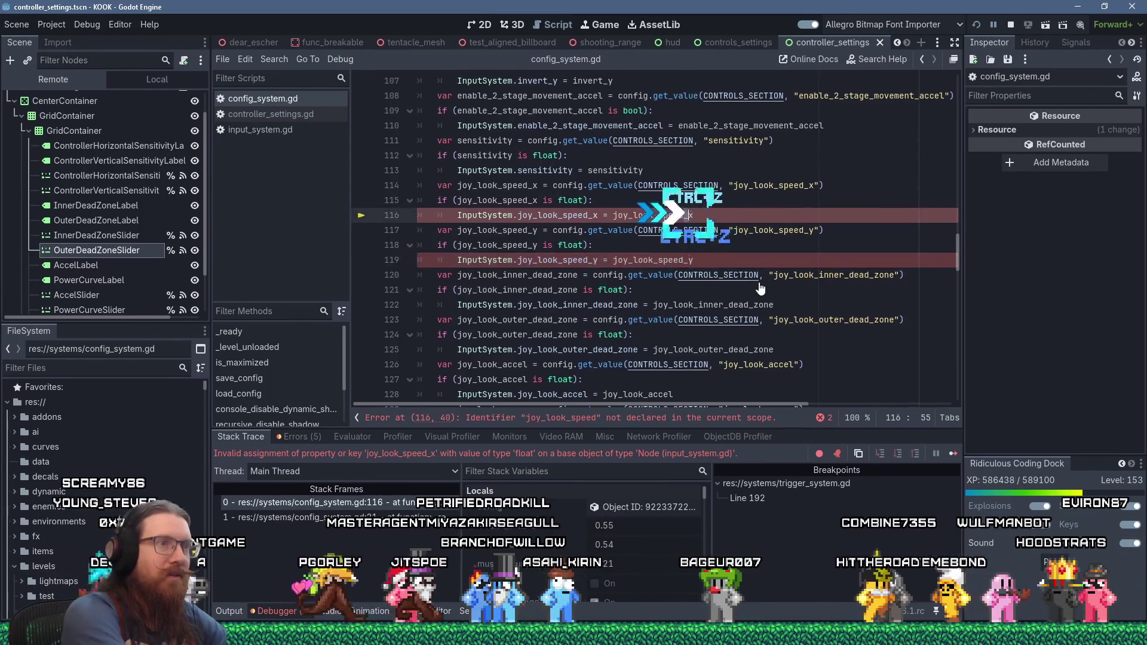
# - Change joy_look_speed_x/_y to joy_look_speed.x/.y in config_system.gd and relaunch the game
pyautogui.click(595, 261)
pyautogui.press('BackSpace')
pyautogui.write('.')
pyautogui.click(594, 215)
pyautogui.press('BackSpace')
pyautogui.write('.')
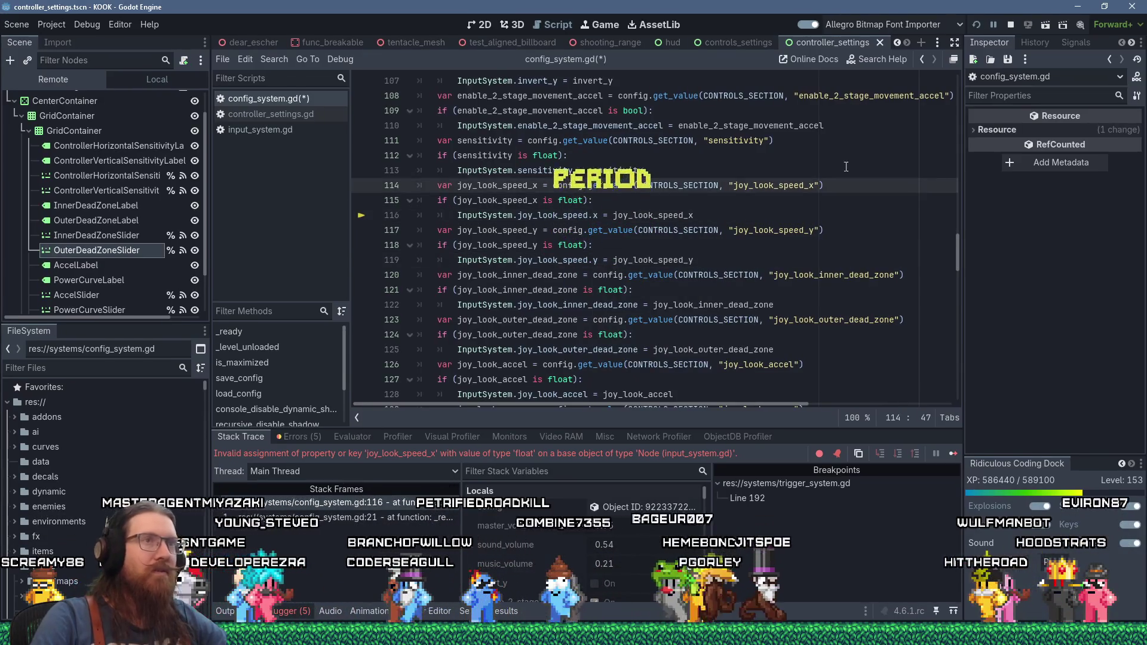
pyautogui.click(978, 23)
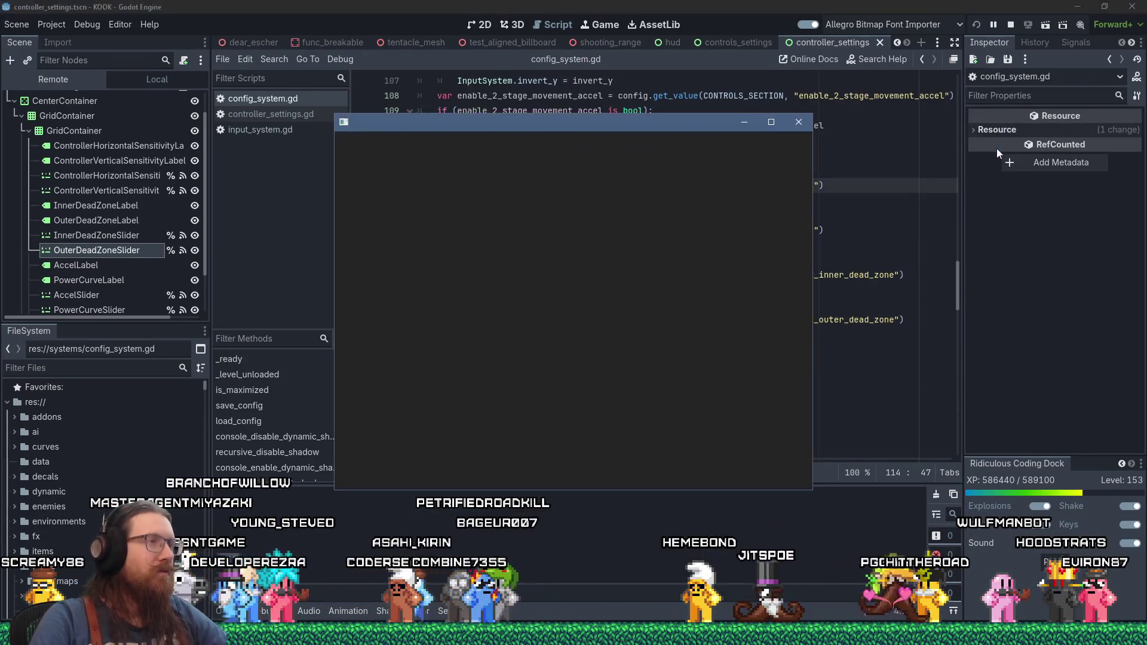
# - Load quick_save.save with F9, switch to weapon 3, and pause the game
pyautogui.moveTo(996, 148)
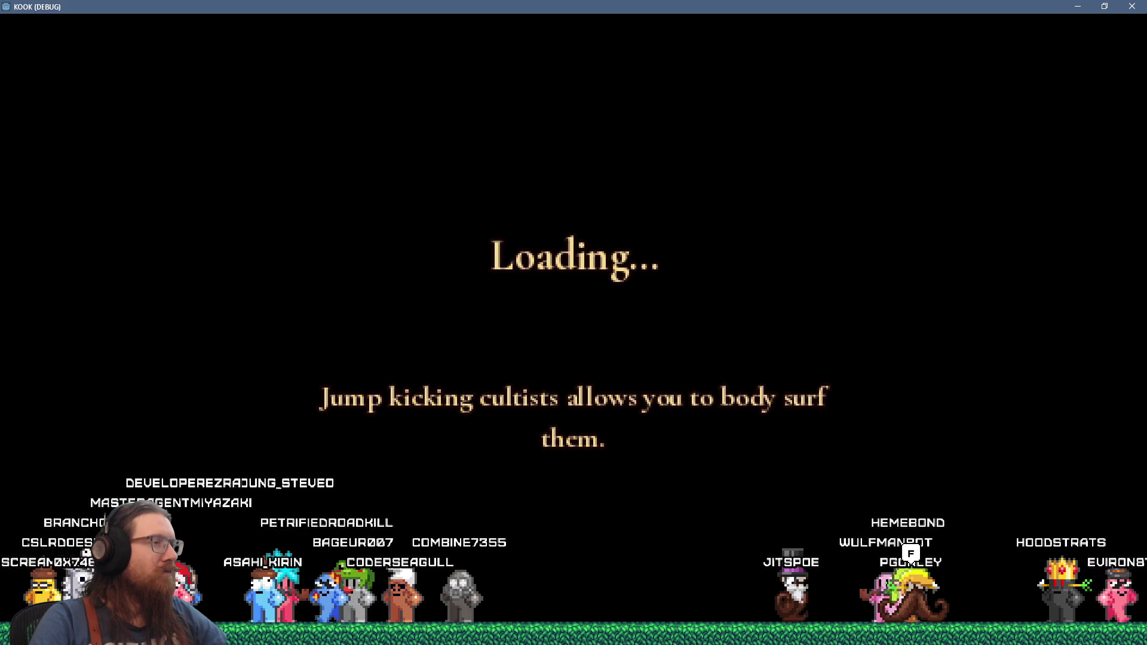
pyautogui.press('`')
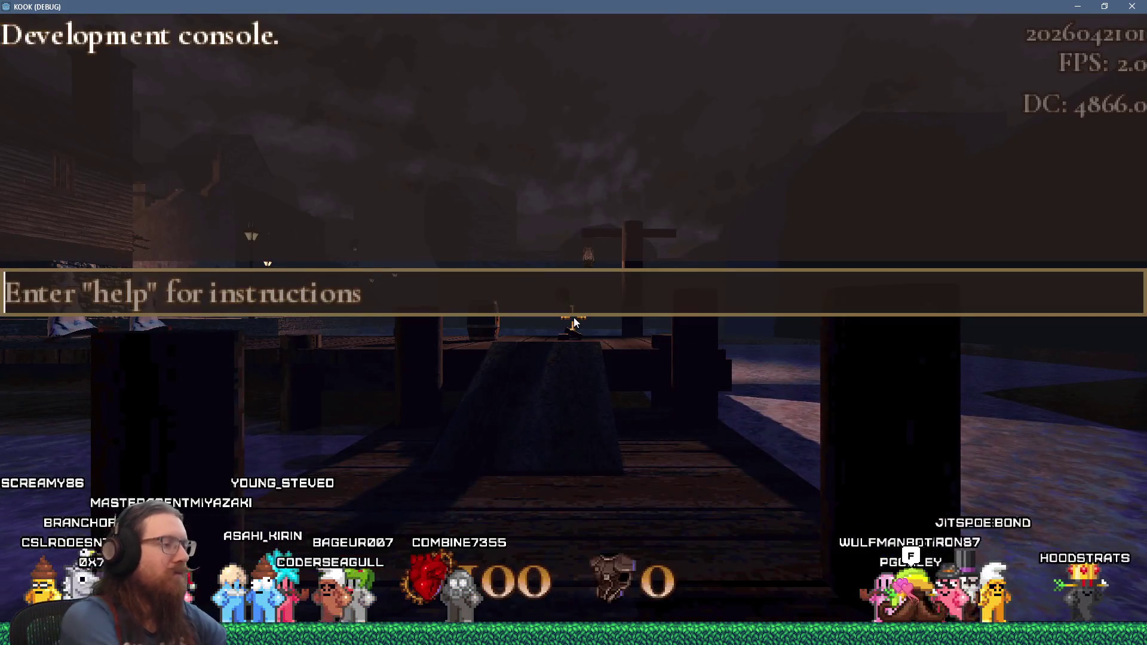
pyautogui.press('`')
pyautogui.press('F9')
pyautogui.press('3')
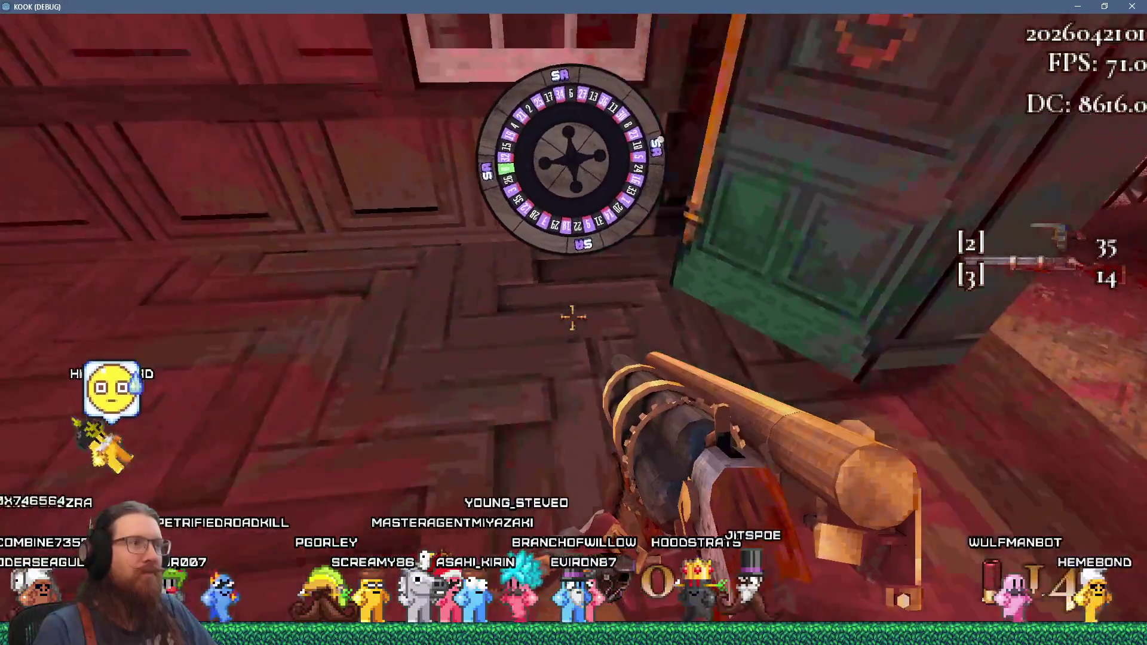
pyautogui.press('Escape')
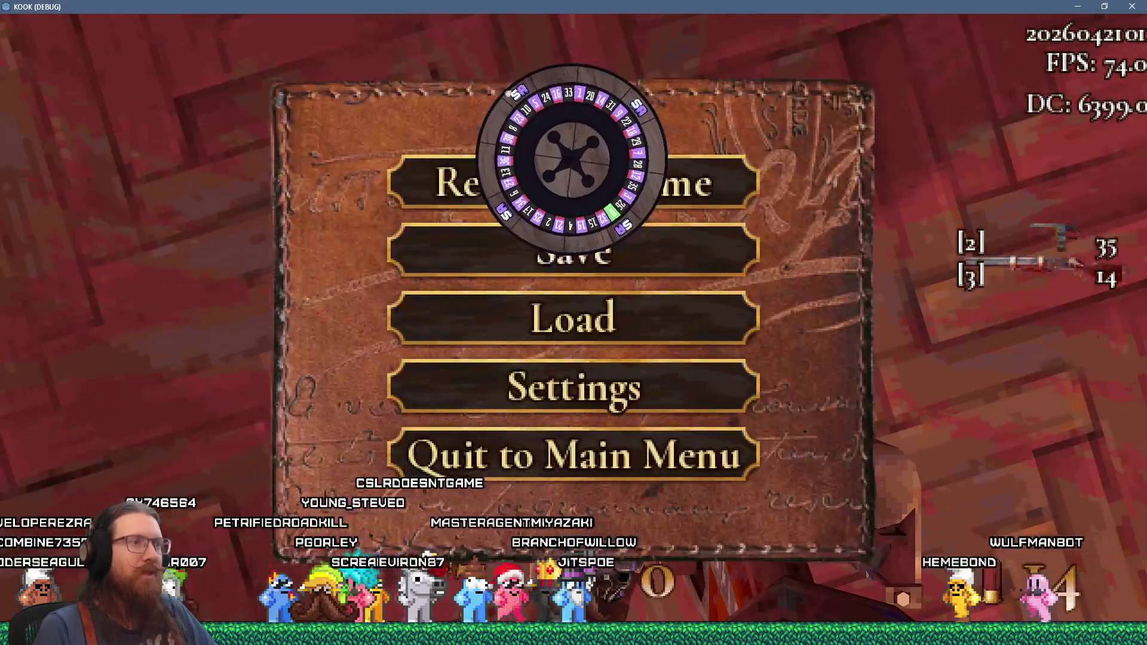
# - Navigate KOOK's settings to the Controls > Controller Settings page
pyautogui.click(574, 386)
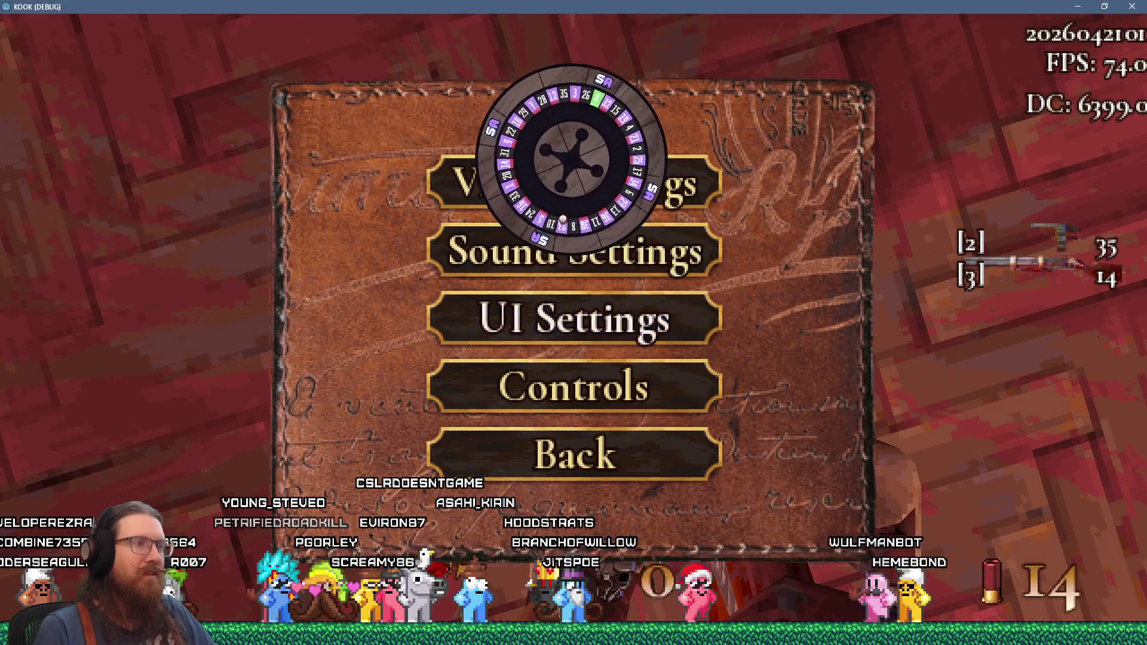
pyautogui.click(573, 318)
pyautogui.click(573, 403)
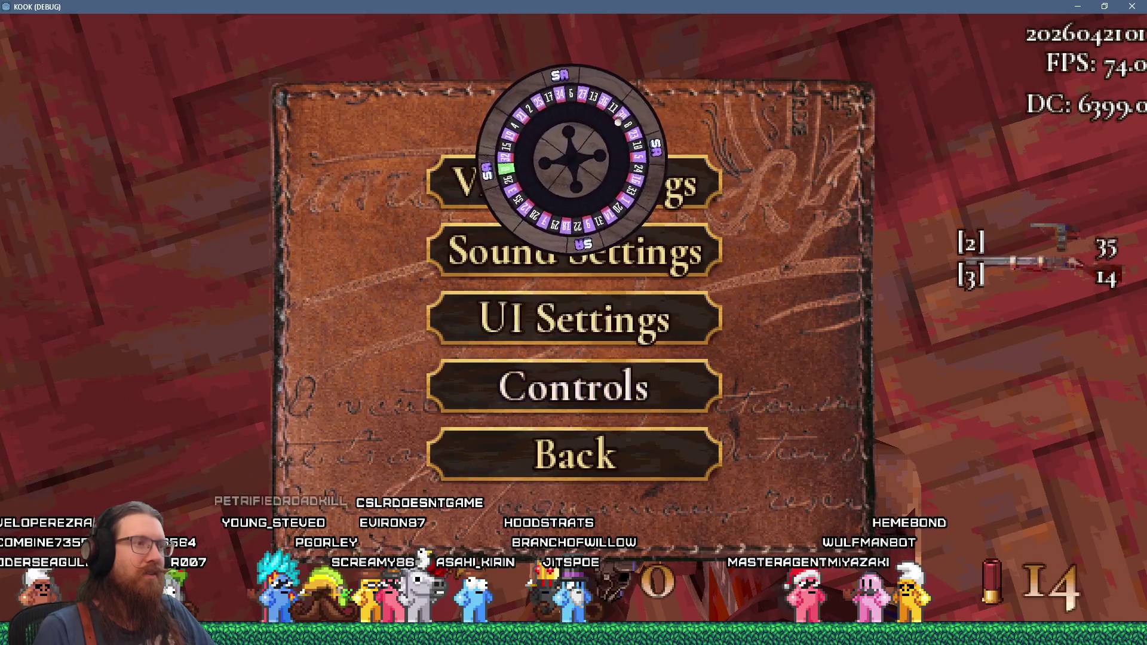
pyautogui.click(574, 386)
pyautogui.click(574, 439)
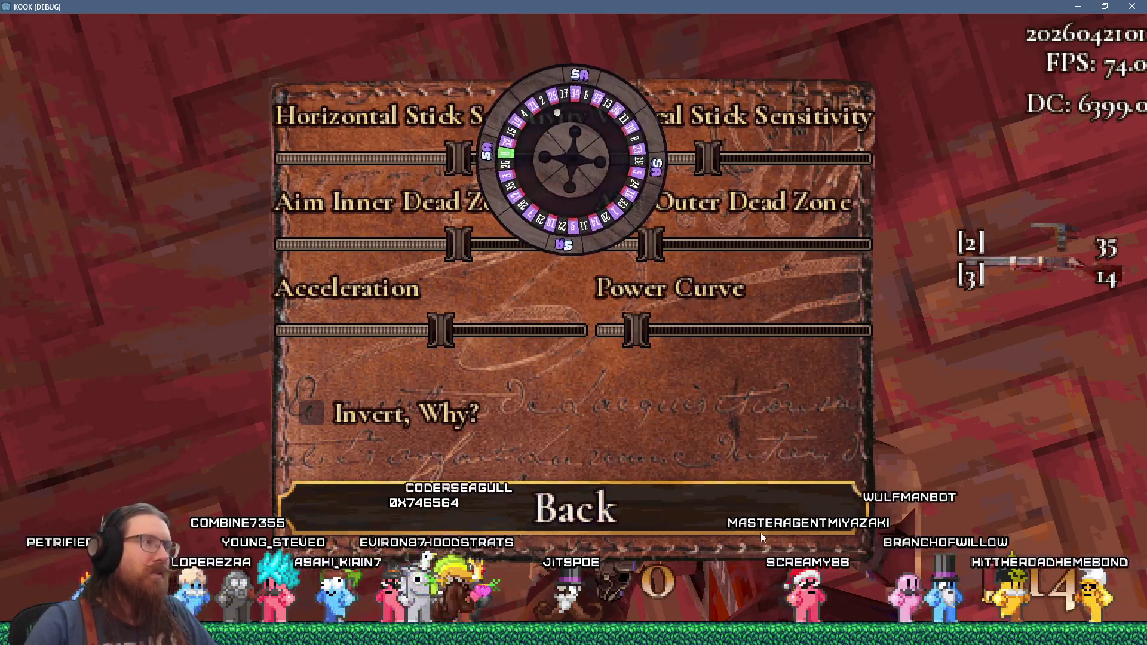
# - Drag the aim inner and outer dead-zone sliders against each other, ending with outer at maximum
pyautogui.moveTo(655, 250); pyautogui.dragTo(784, 256)
pyautogui.moveTo(350, 253); pyautogui.dragTo(381, 253)
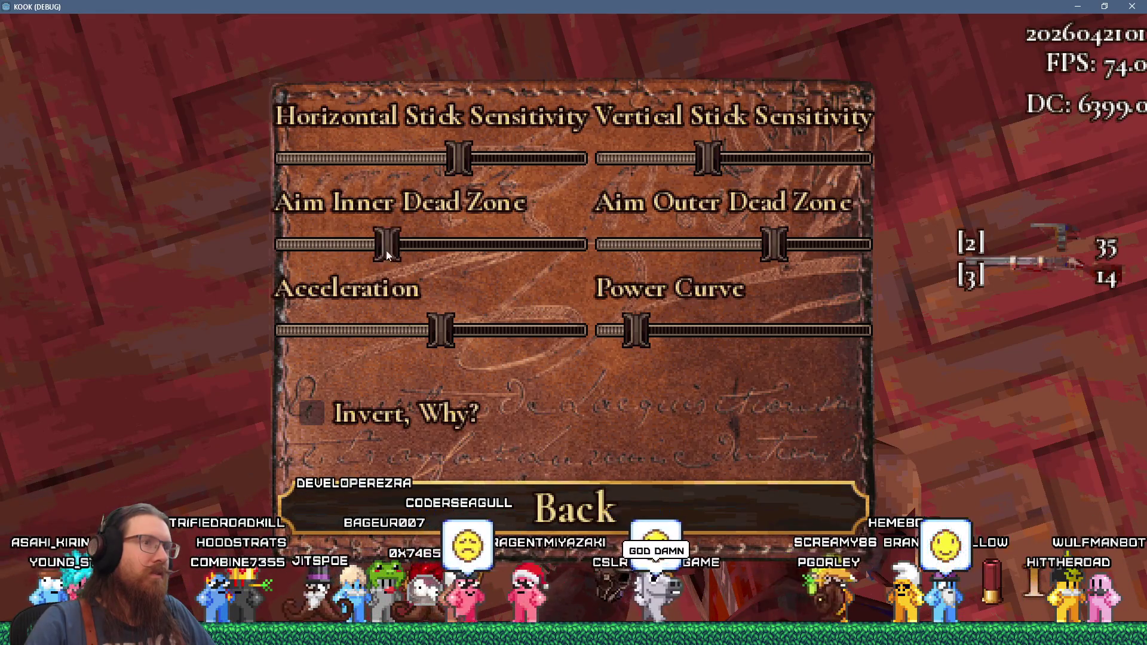
pyautogui.moveTo(589, 255)
pyautogui.mouseDown()
pyautogui.moveTo(431, 254)
pyautogui.moveTo(863, 253)
pyautogui.moveTo(542, 253)
pyautogui.mouseUp()
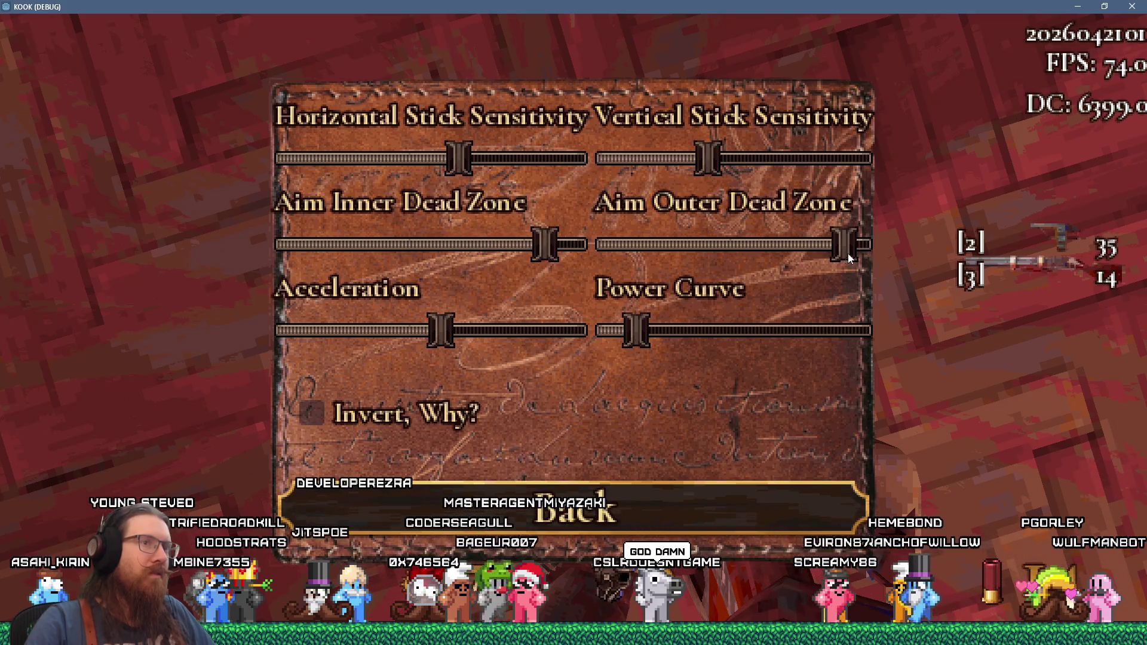
pyautogui.moveTo(865, 254); pyautogui.dragTo(658, 248)
pyautogui.moveTo(588, 249); pyautogui.dragTo(781, 262)
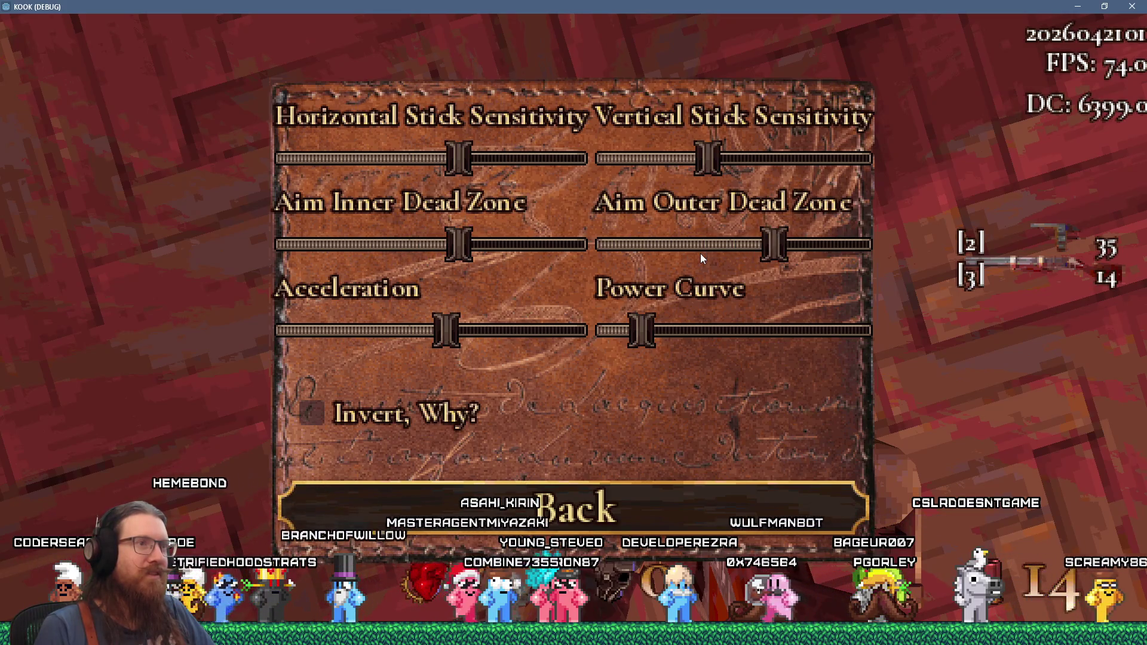
# - Resume gameplay and return to the Godot editor
pyautogui.press('Escape')
pyautogui.press('Escape')
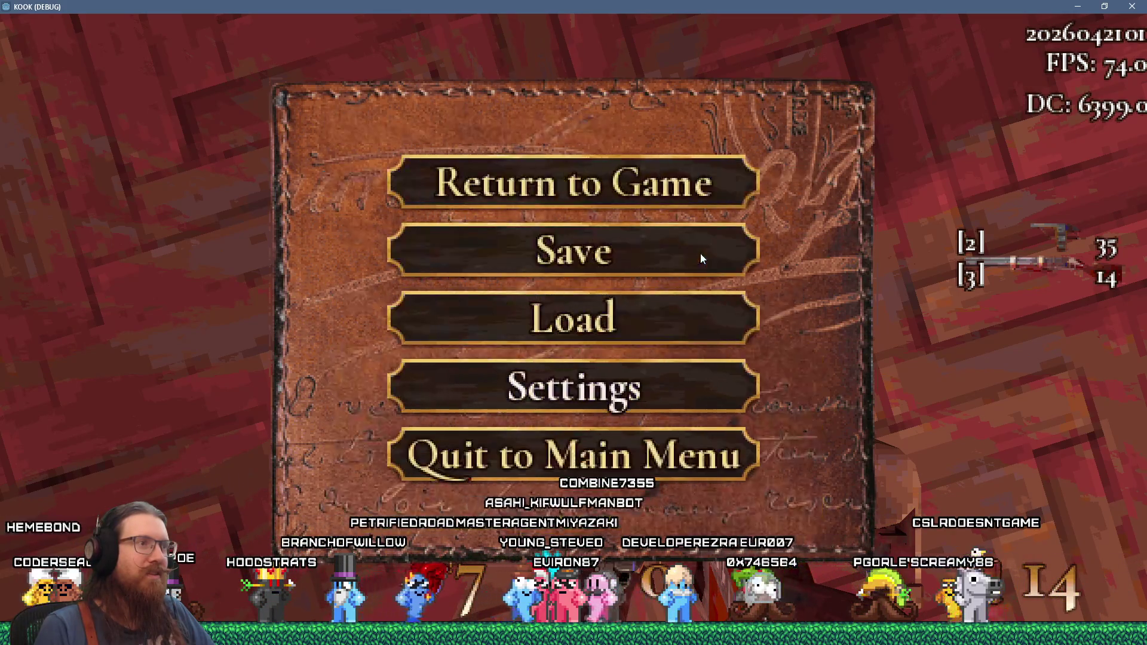
pyautogui.press('Escape')
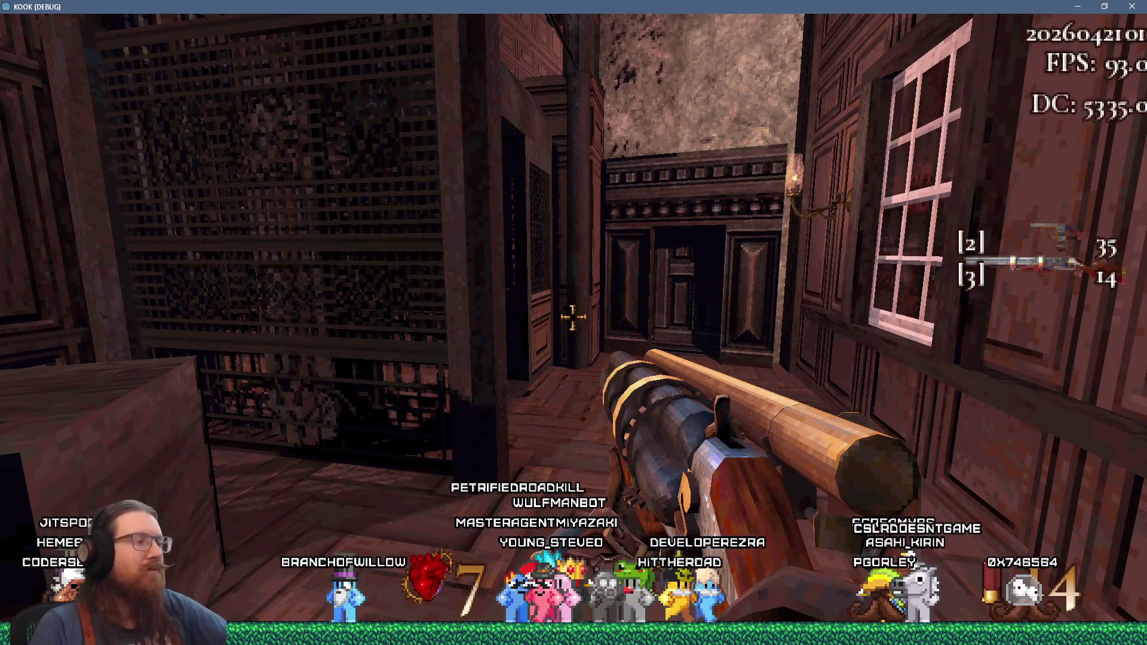
pyautogui.press('`')
pyautogui.hotkey('alt', 'Tab')
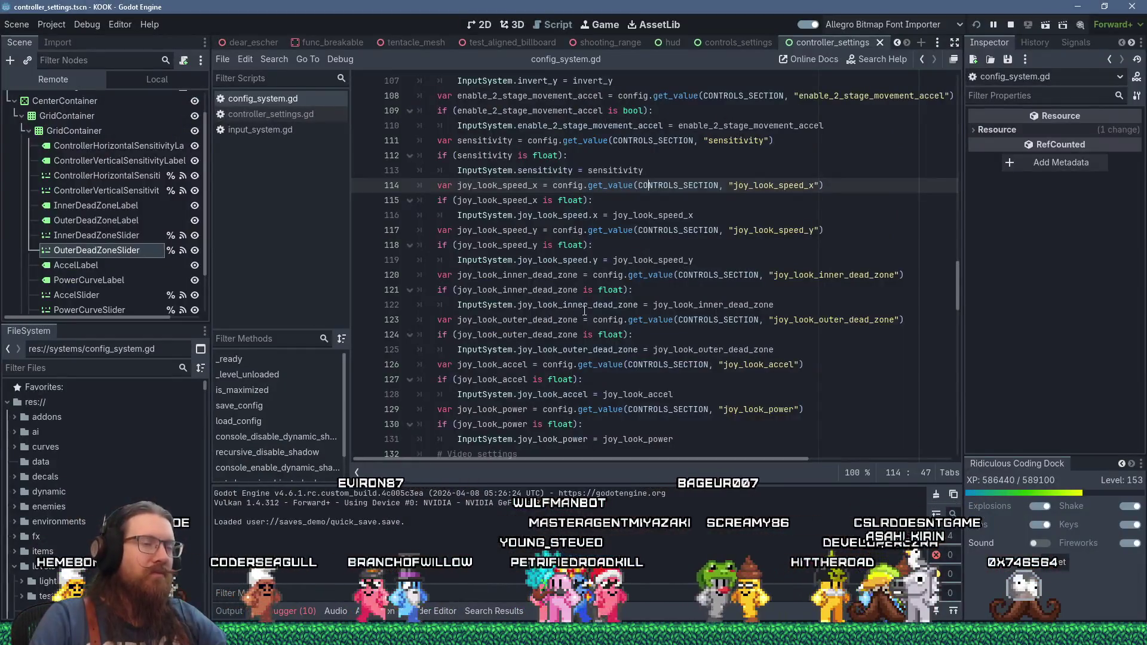
# - Select OuterDeadZoneSlider in the Scene dock to view its Range properties
pyautogui.scroll(-10, 559, 285)
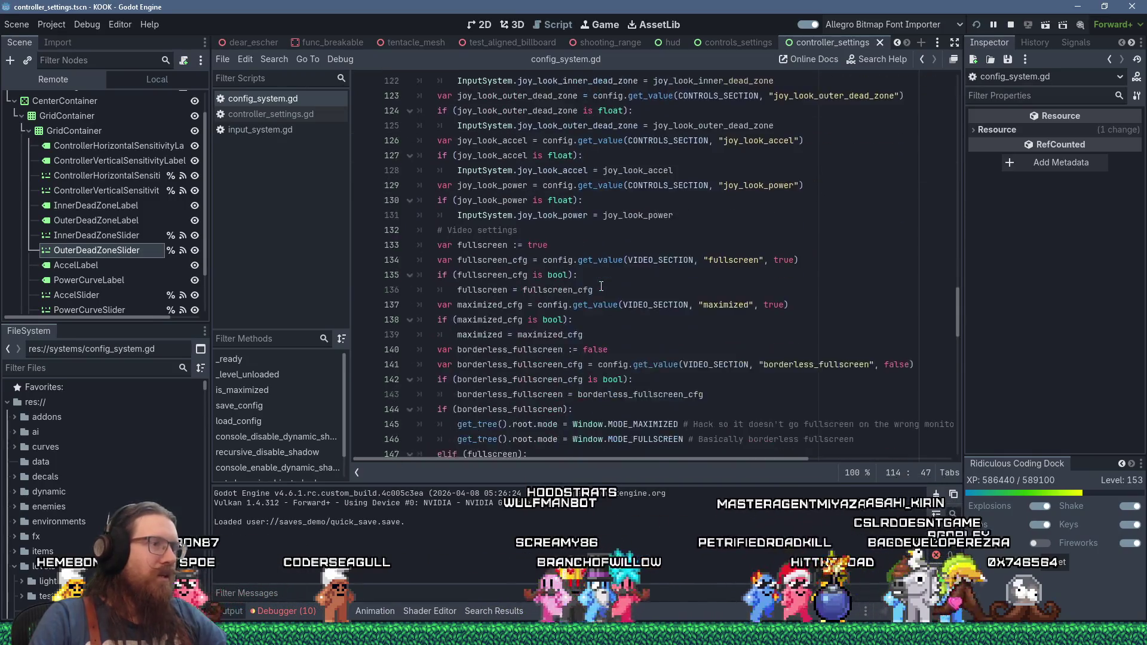
pyautogui.scroll(8, 558, 285)
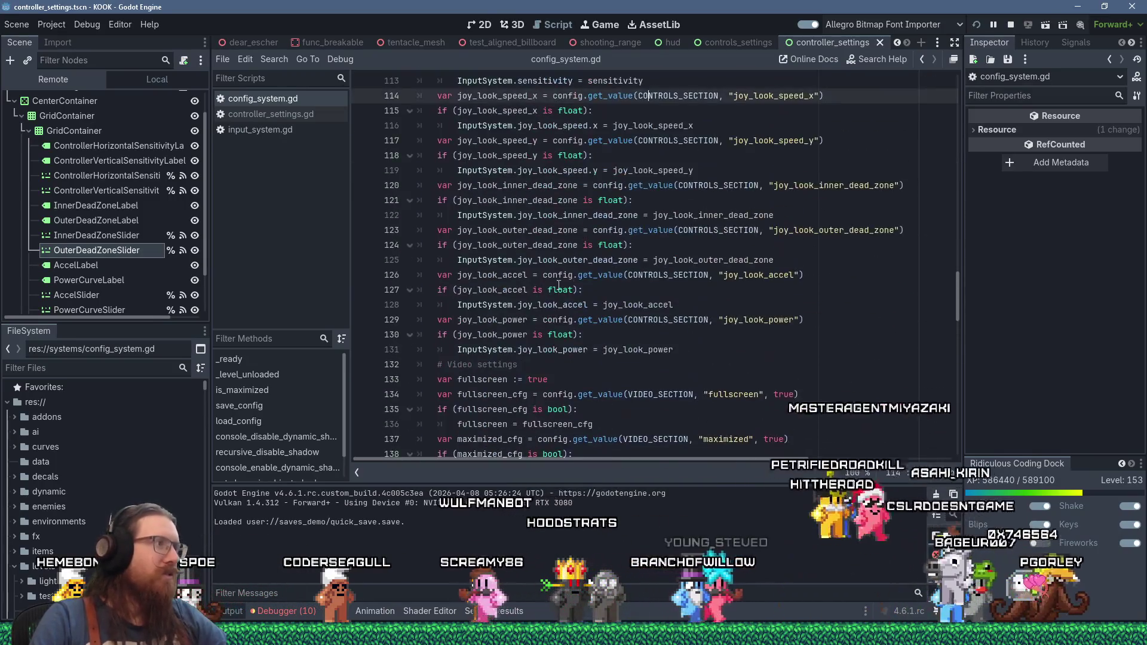
pyautogui.click(132, 249)
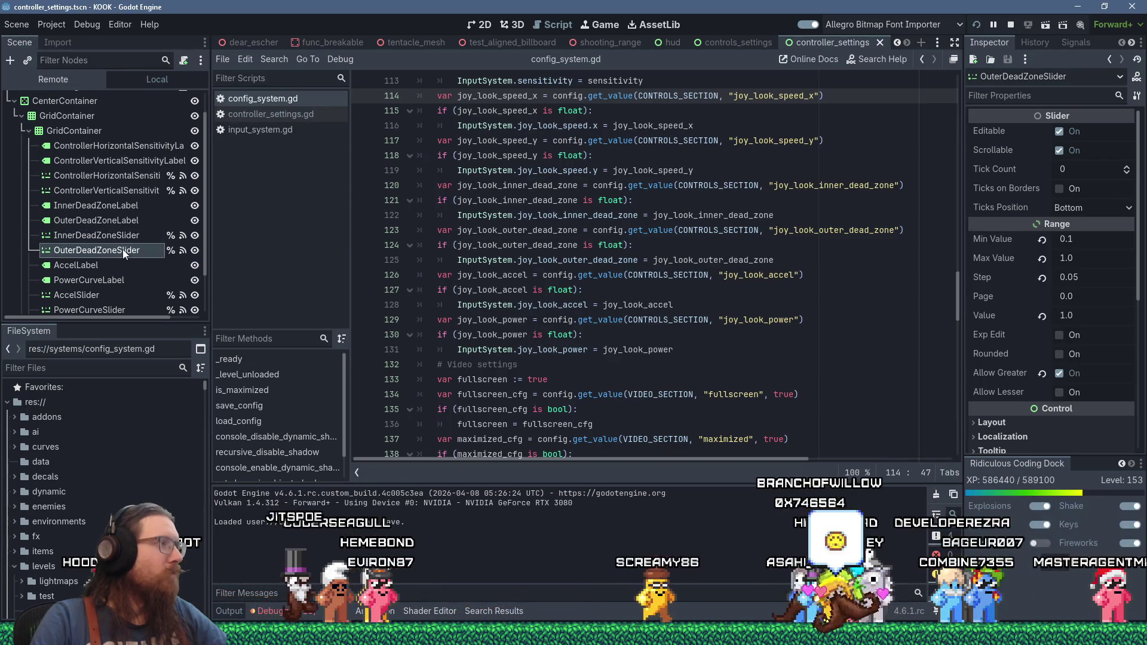
# - Open the ControllerSettingsMenu root node's script, controller_settings.gd
pyautogui.scroll(2, 110, 118)
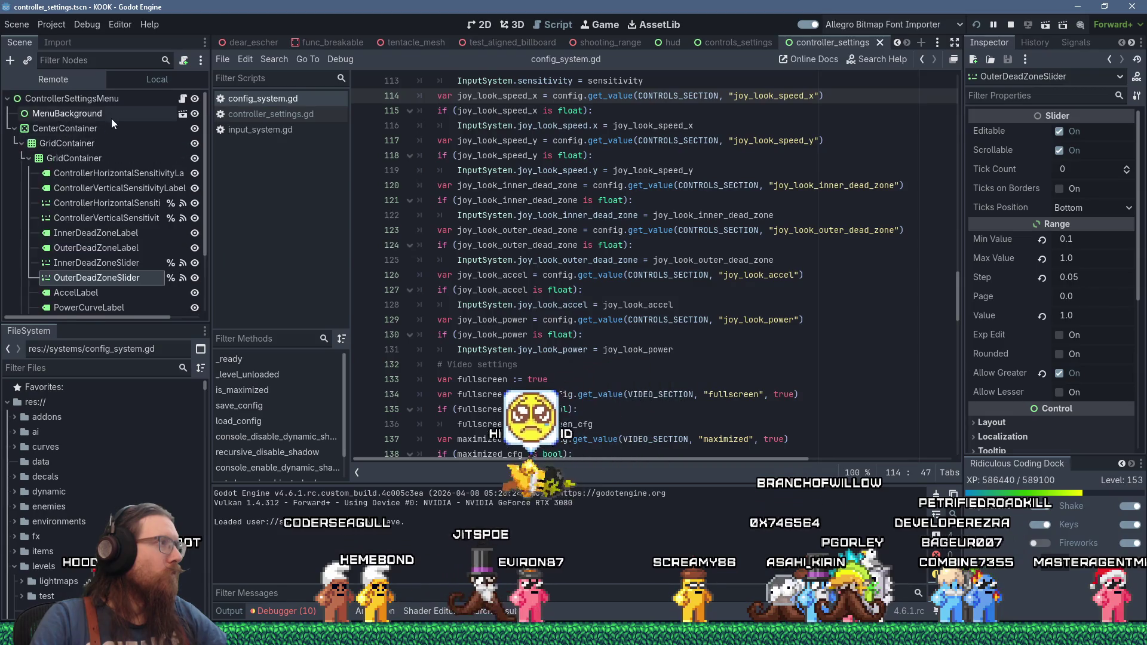
pyautogui.doubleClick(145, 99)
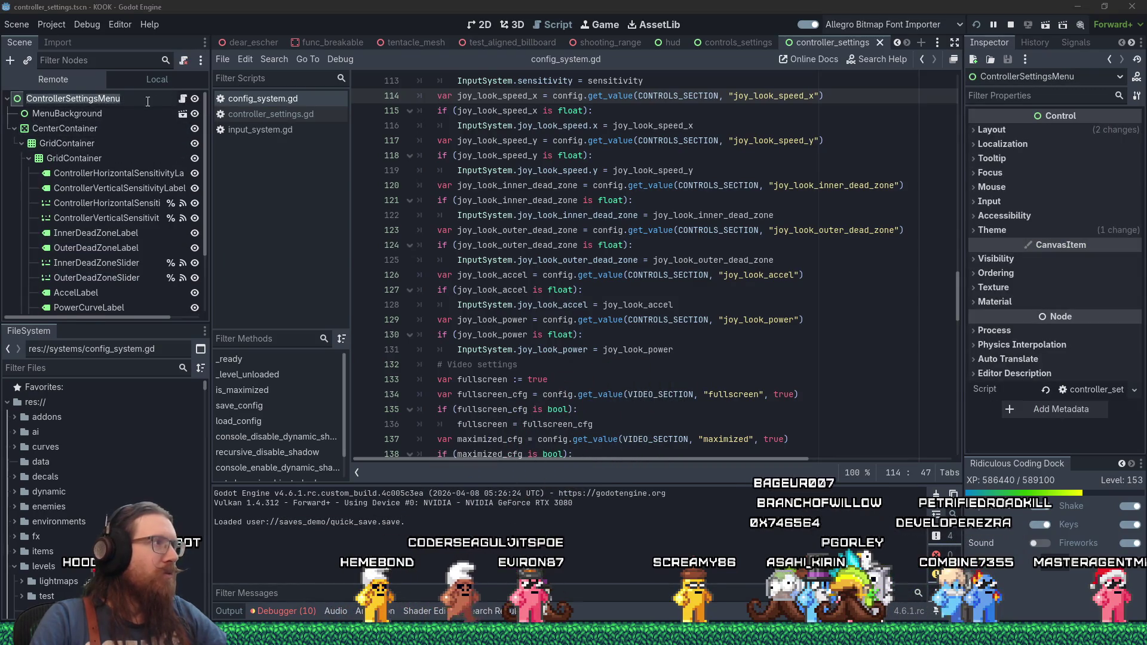
pyautogui.click(182, 99)
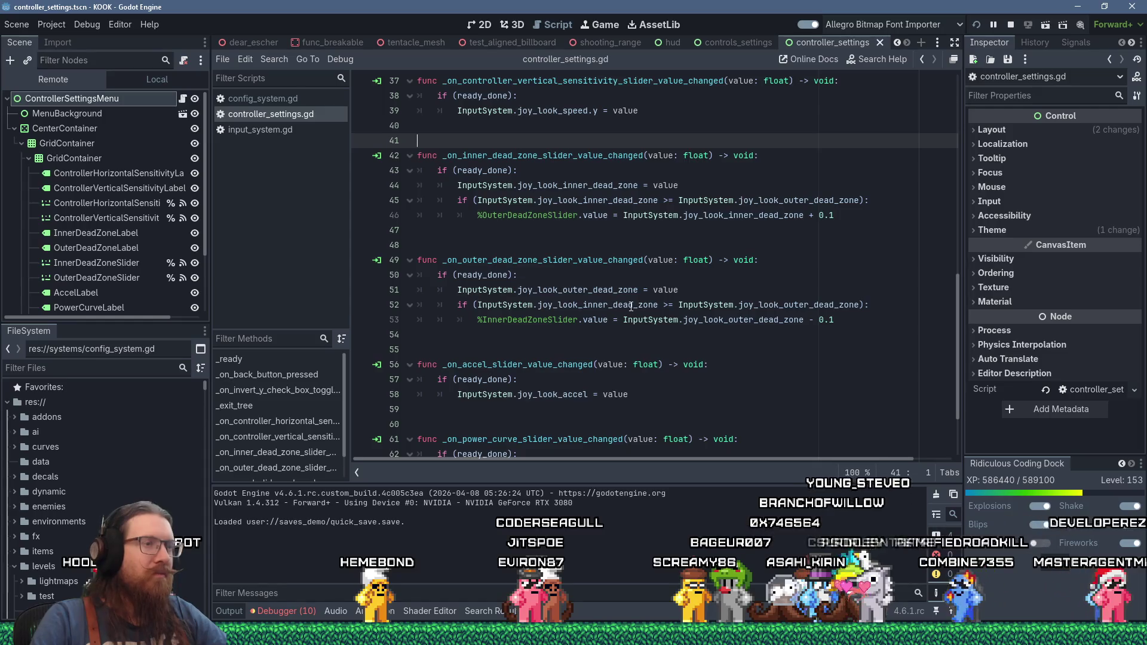
# - On line 46, replace the 0.1 offset with the outer dead-zone slider's step
pyautogui.doubleClick(829, 215)
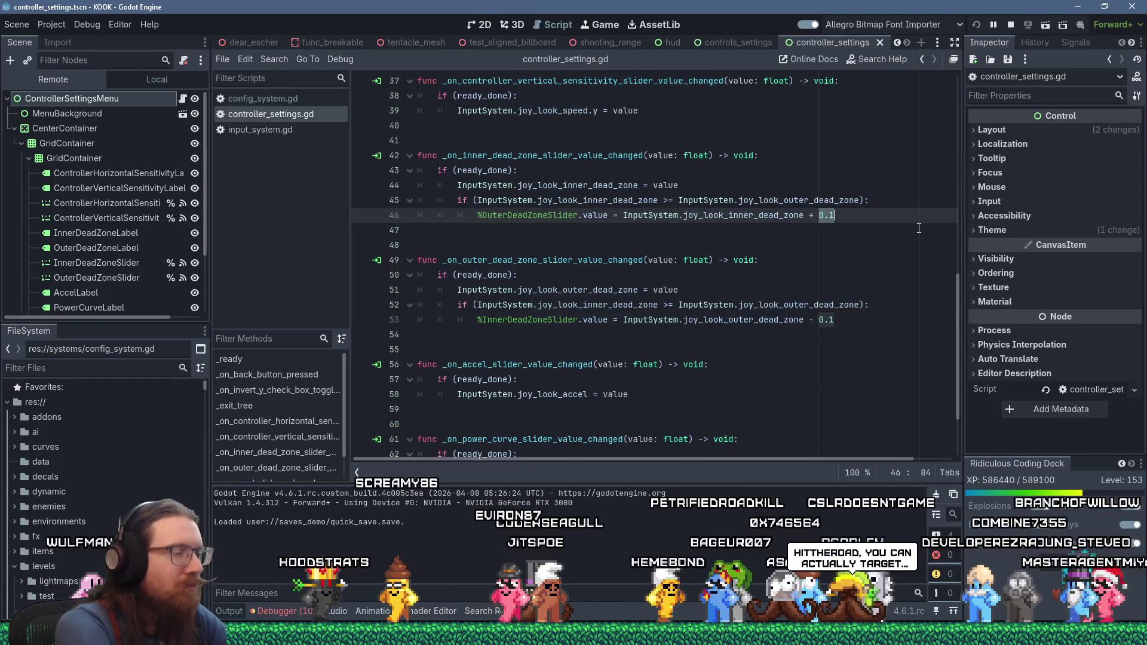
pyautogui.write('%')
pyautogui.press('BackSpace')
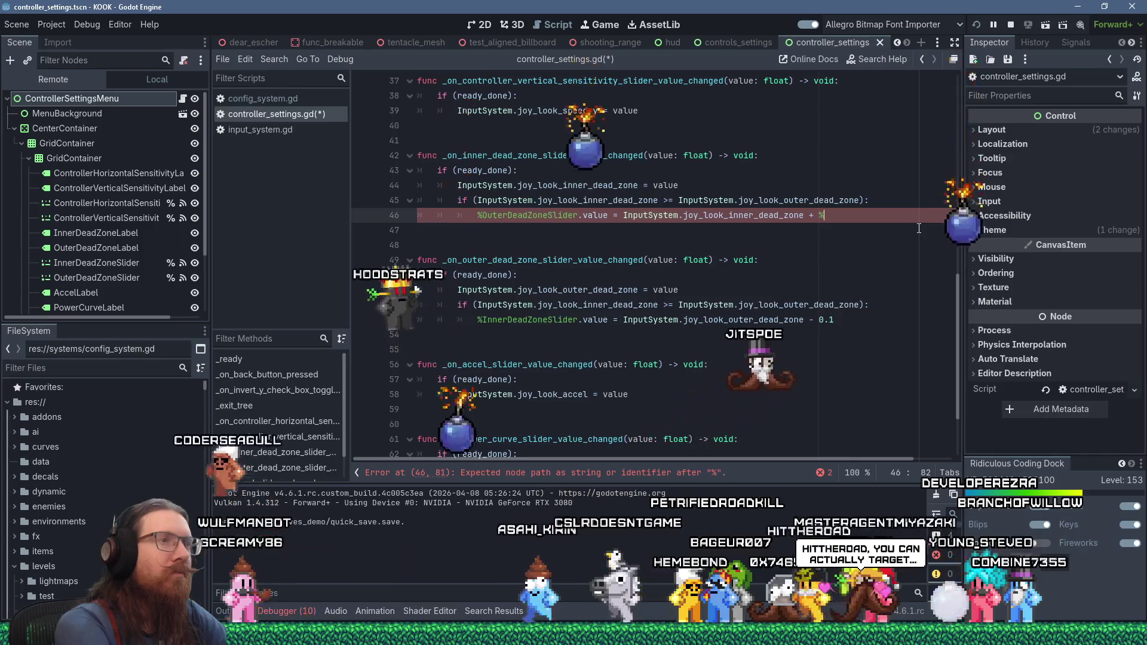
pyautogui.write('OuterDeadZone')
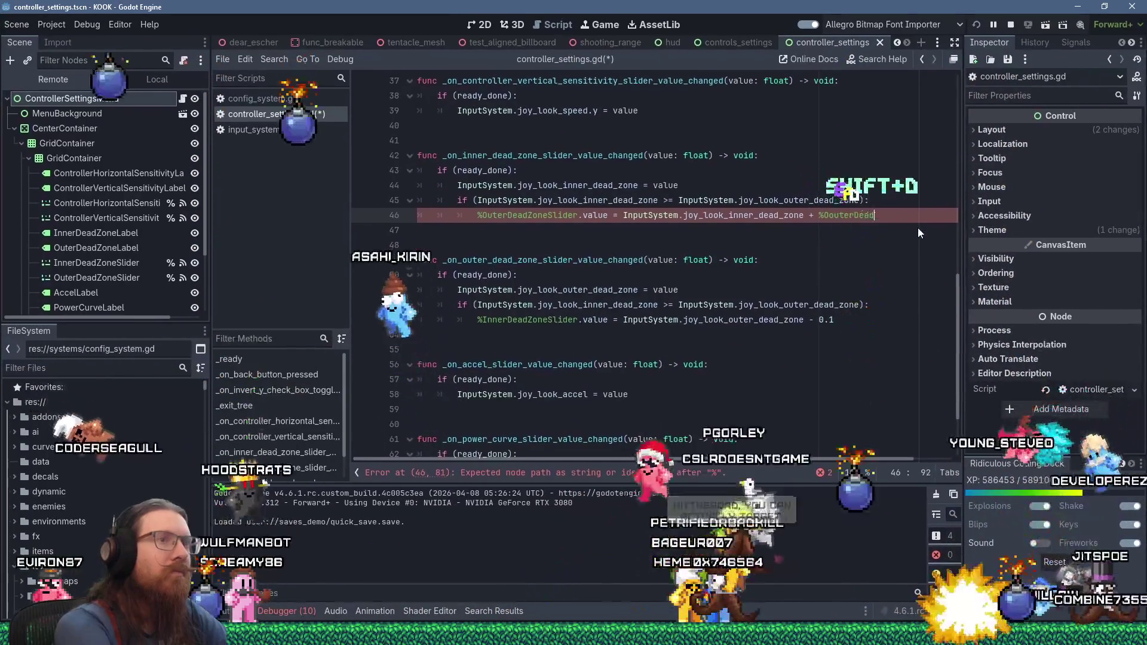
pyautogui.write('.')
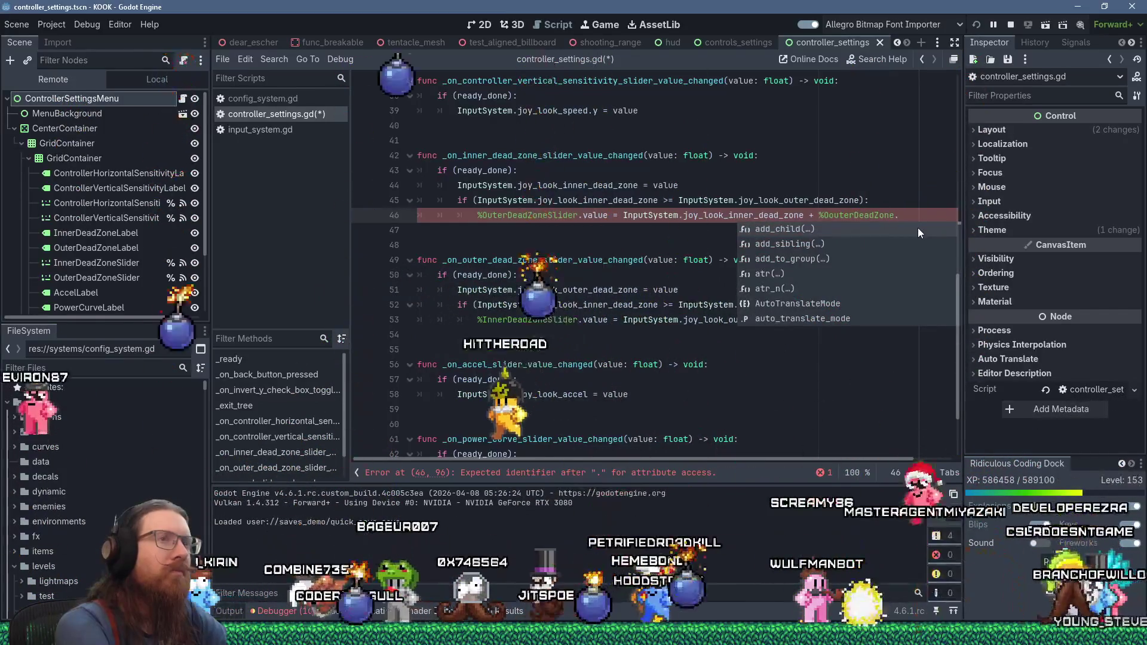
pyautogui.write('in')
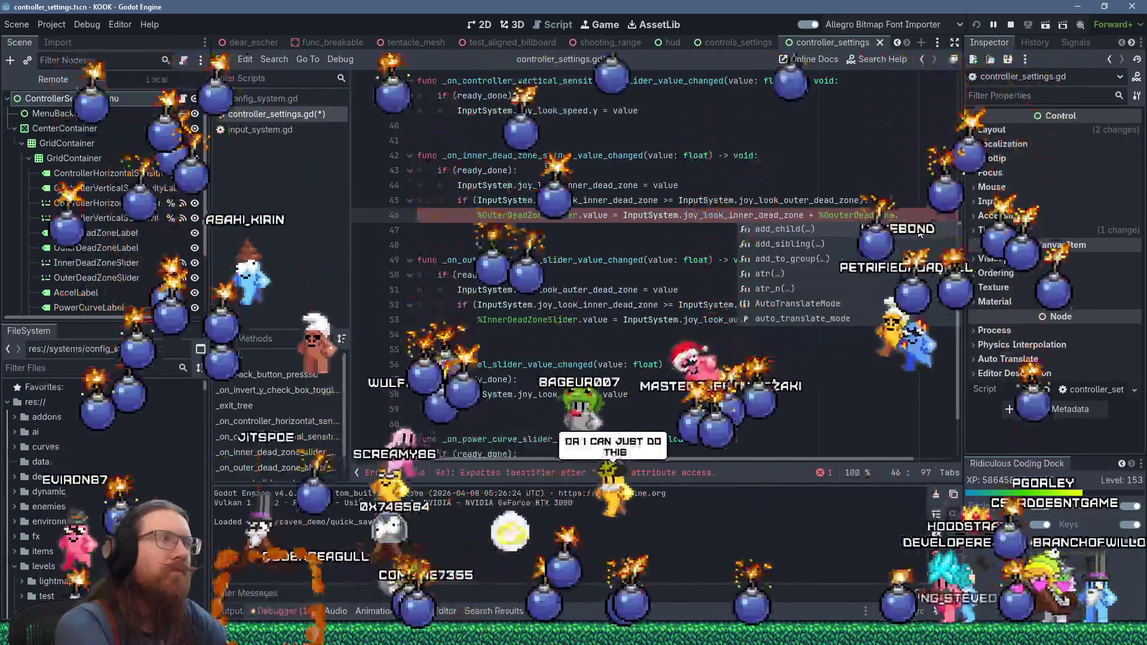
pyautogui.write('crement')
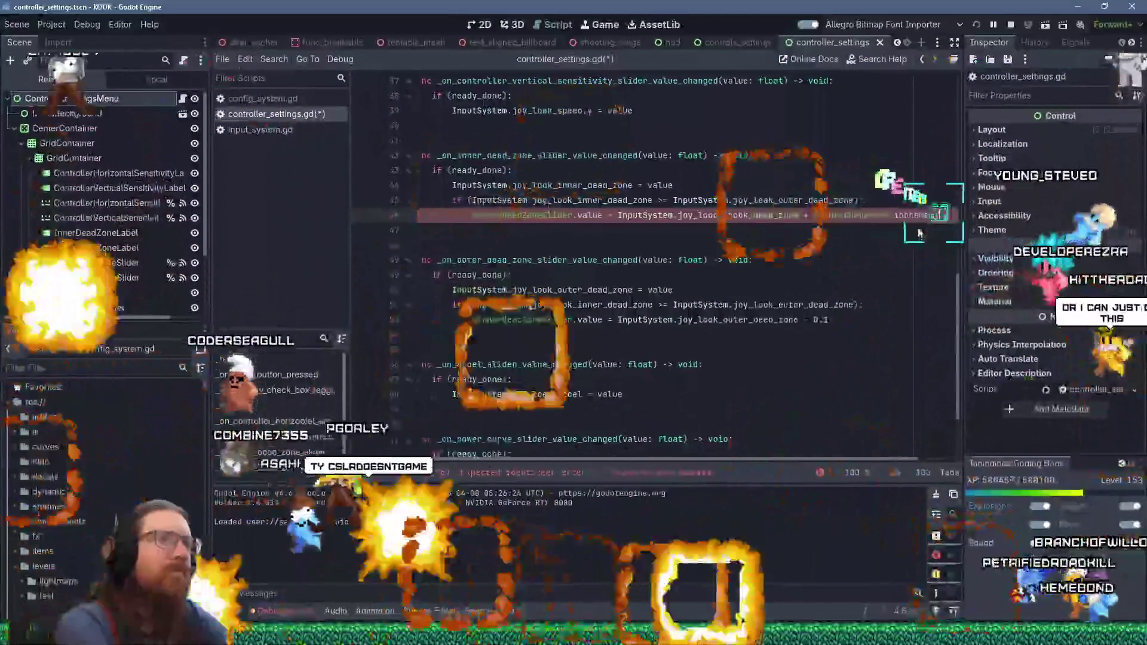
pyautogui.click(90, 203)
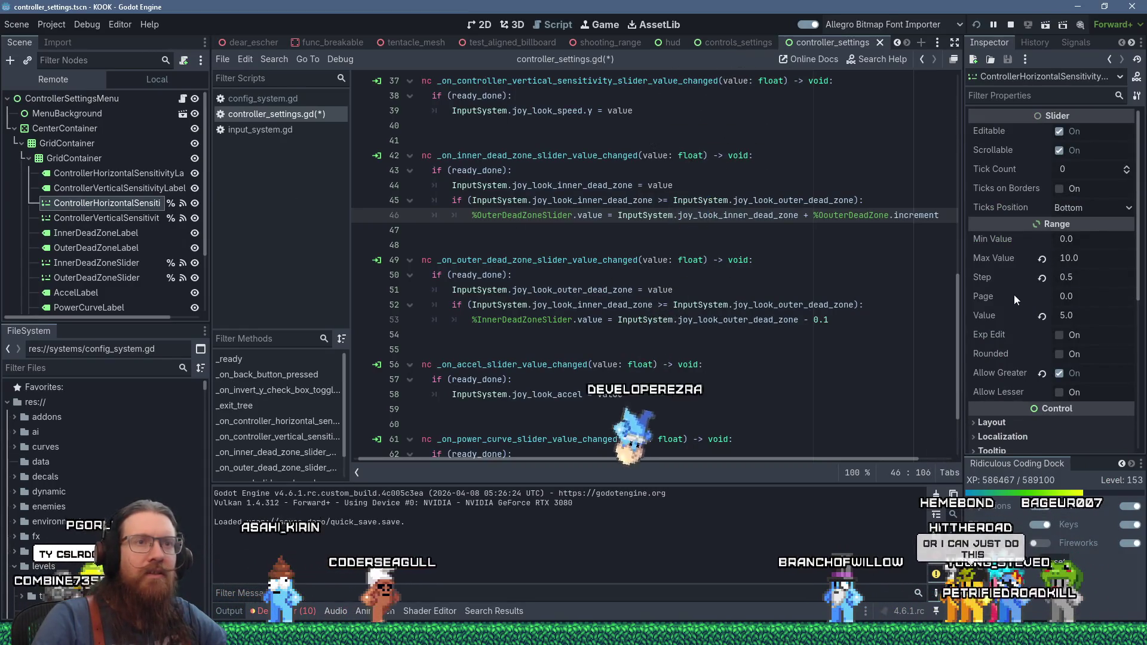
pyautogui.press('BackSpace')
pyautogui.write('.step')
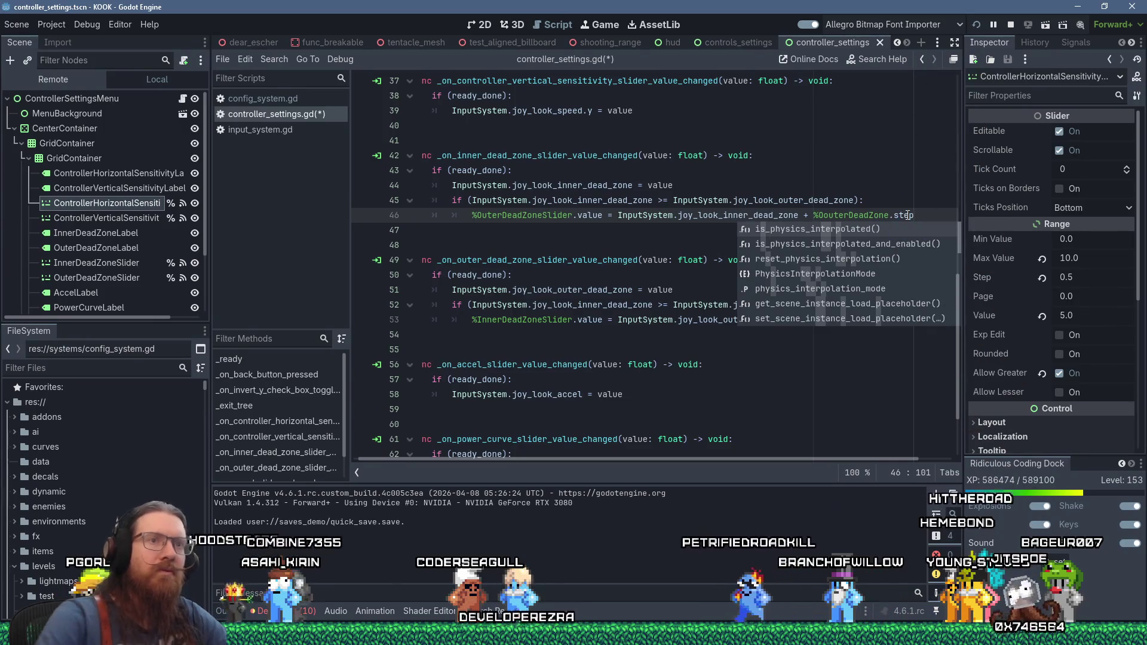
pyautogui.click(739, 201)
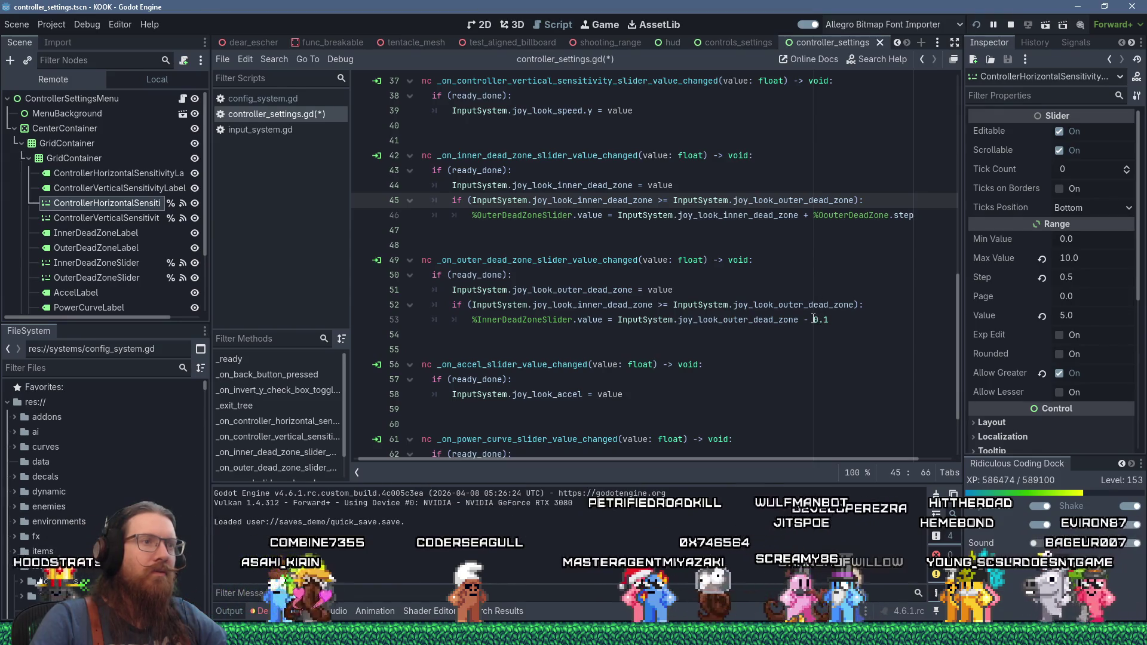
# - On line 53, replace the 0.1 offset with %InnerDeadZoneSlider.step
pyautogui.moveTo(812, 320); pyautogui.dragTo(829, 320)
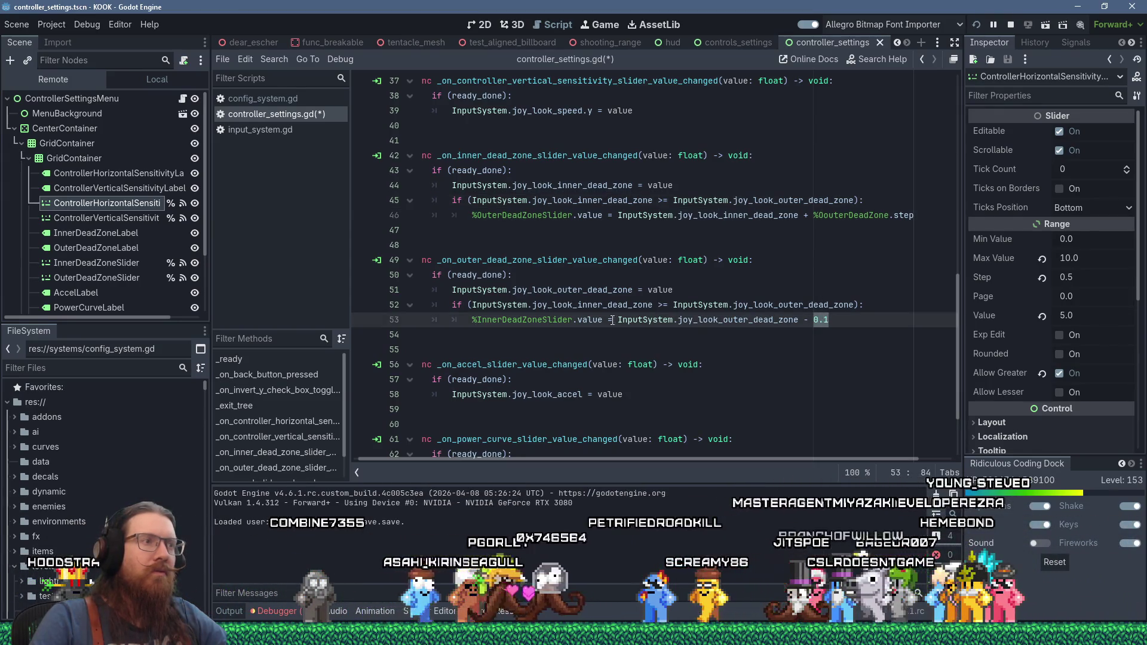
pyautogui.doubleClick(502, 320)
pyautogui.rightClick(502, 319)
pyautogui.click(526, 379)
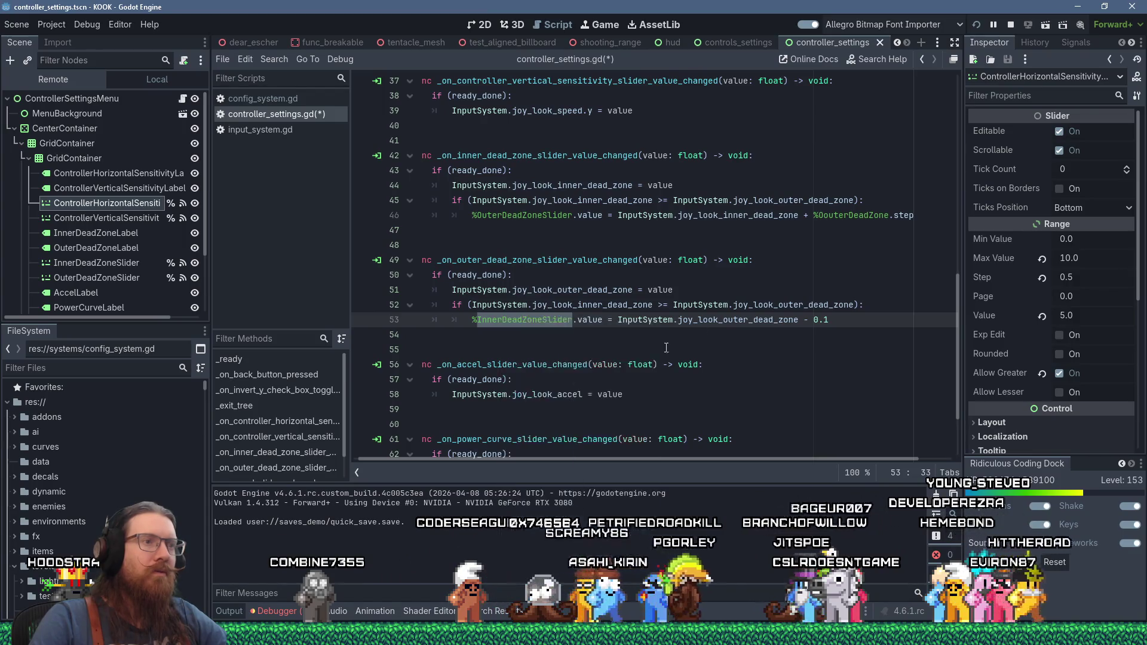
pyautogui.moveTo(811, 319); pyautogui.dragTo(852, 319)
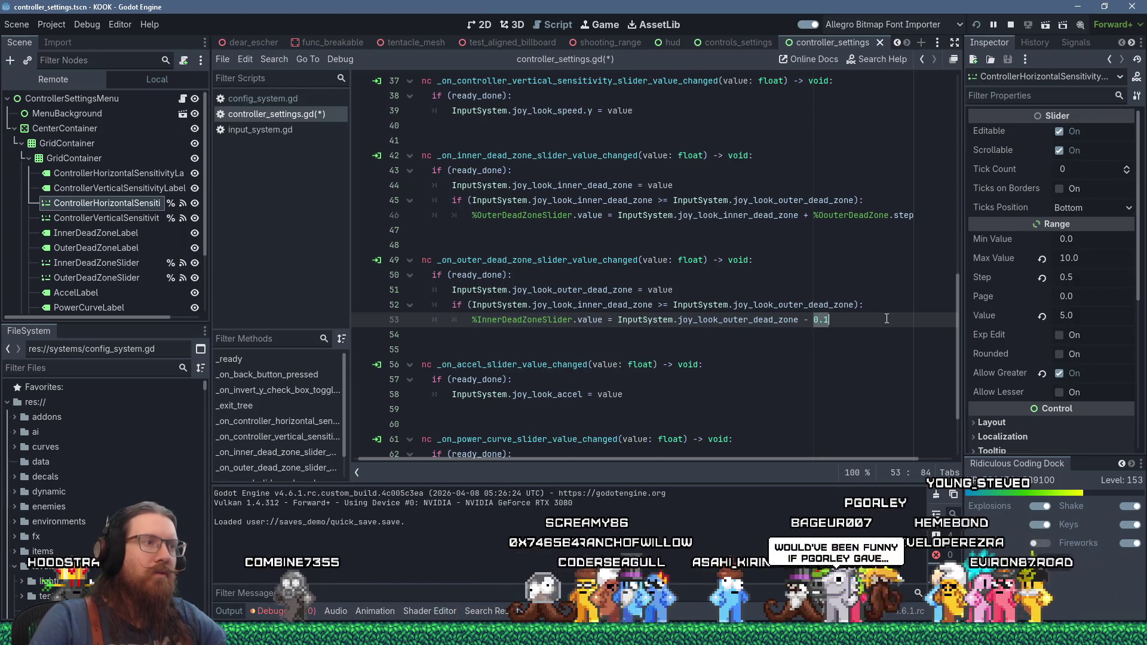
pyautogui.write('%InnerDeadZoneSlider.')
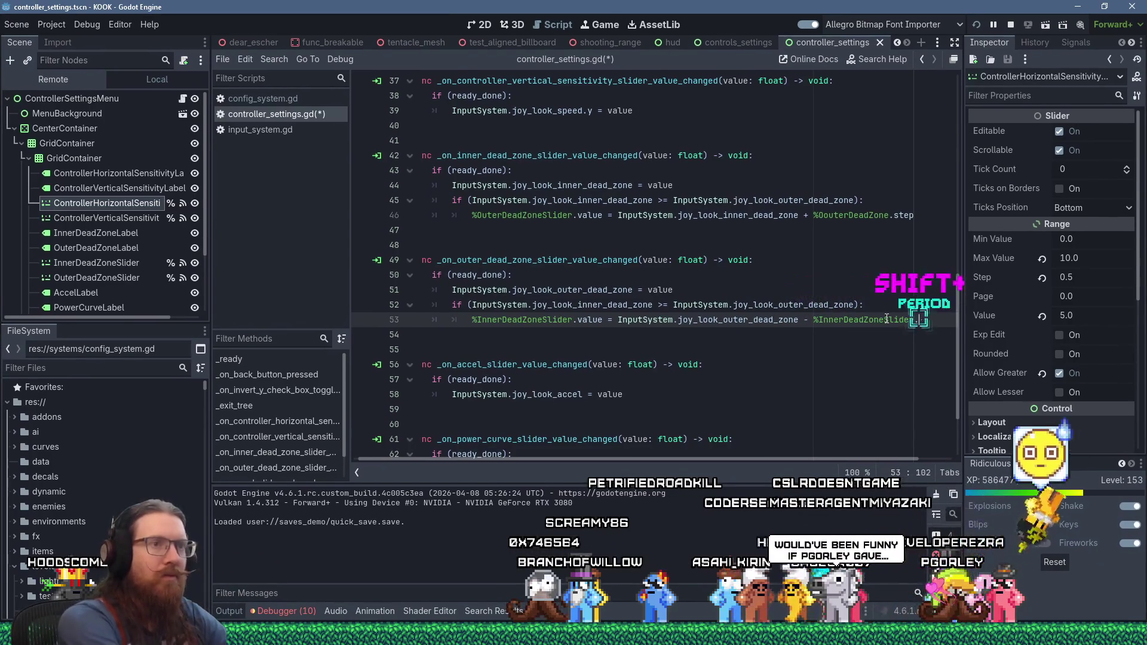
pyautogui.write('step')
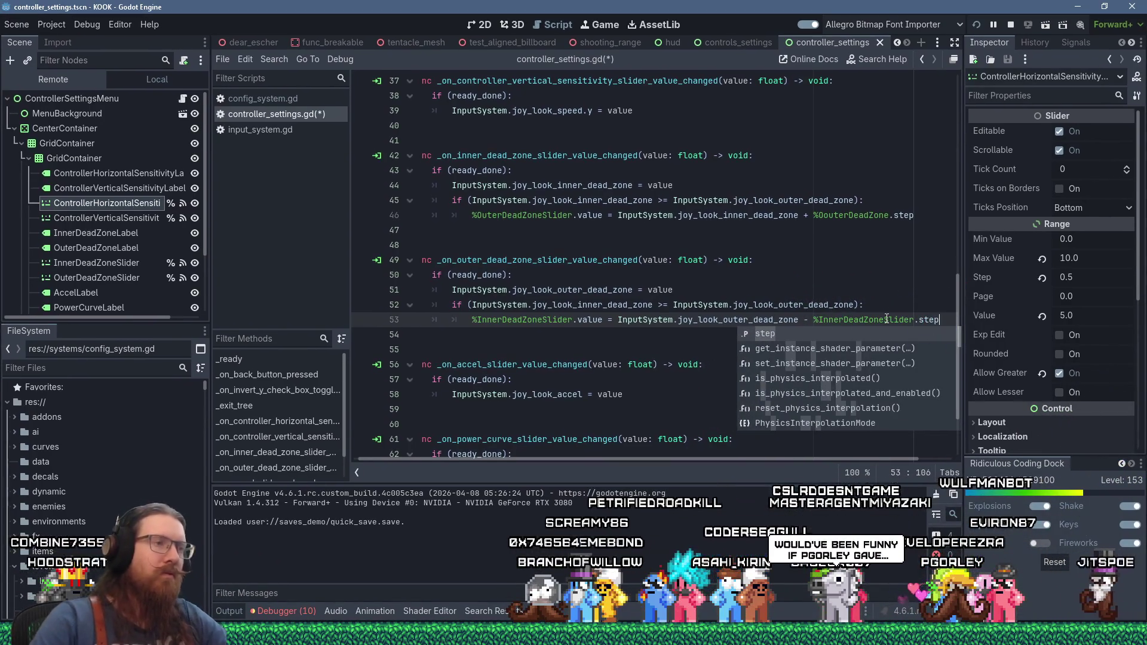
pyautogui.click(851, 277)
# - Wrap line 53's expression in max(0.0, …) and save controller_settings.gd
pyautogui.click(617, 320)
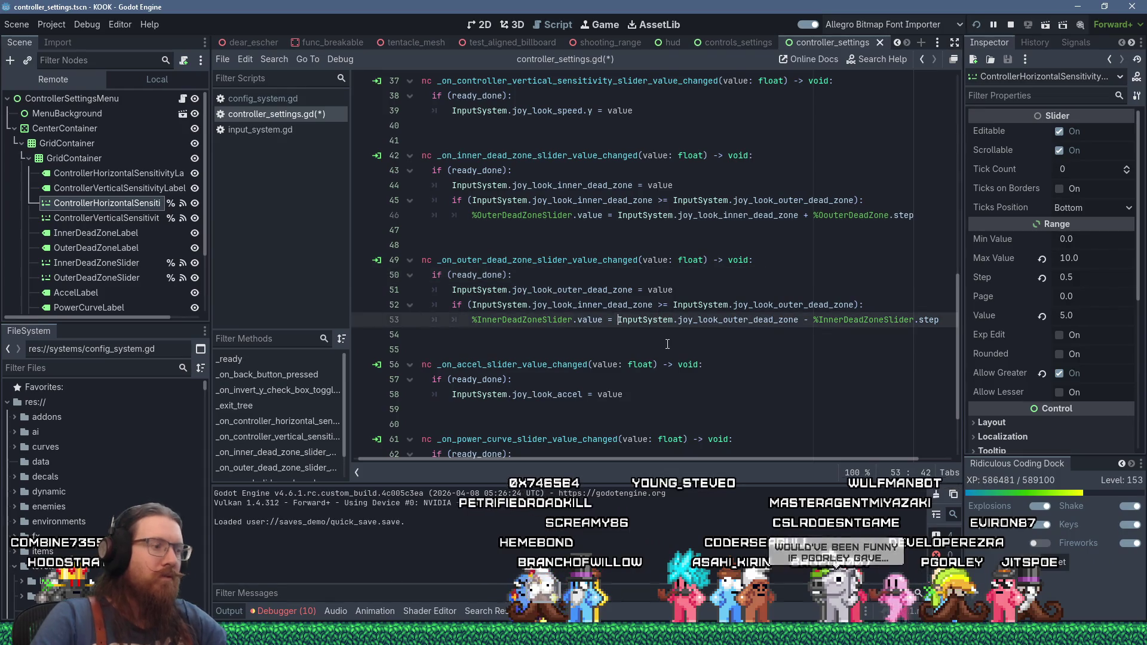
pyautogui.write('max(0.0')
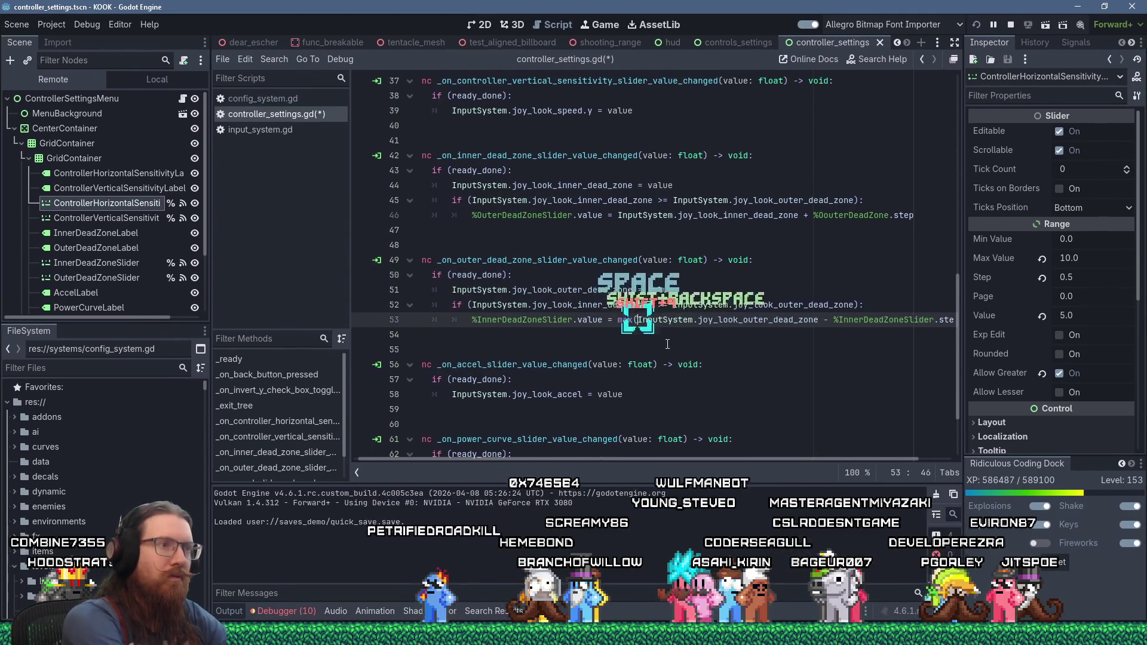
pyautogui.write(',')
pyautogui.press('End')
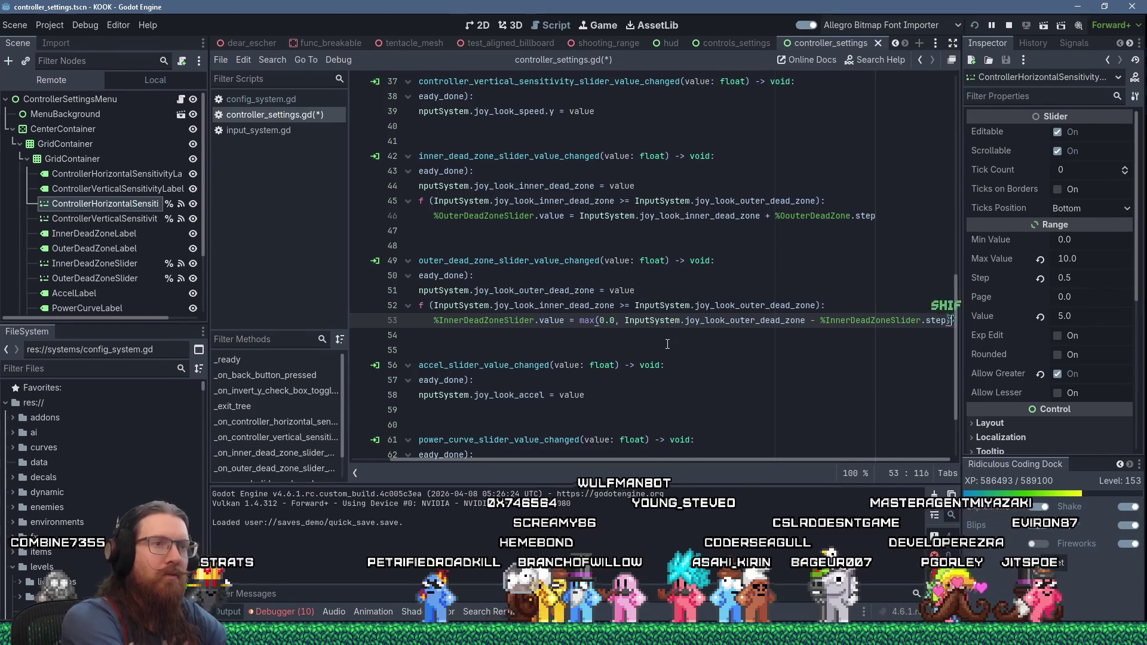
pyautogui.write(')')
pyautogui.click(746, 261)
pyautogui.click(596, 320)
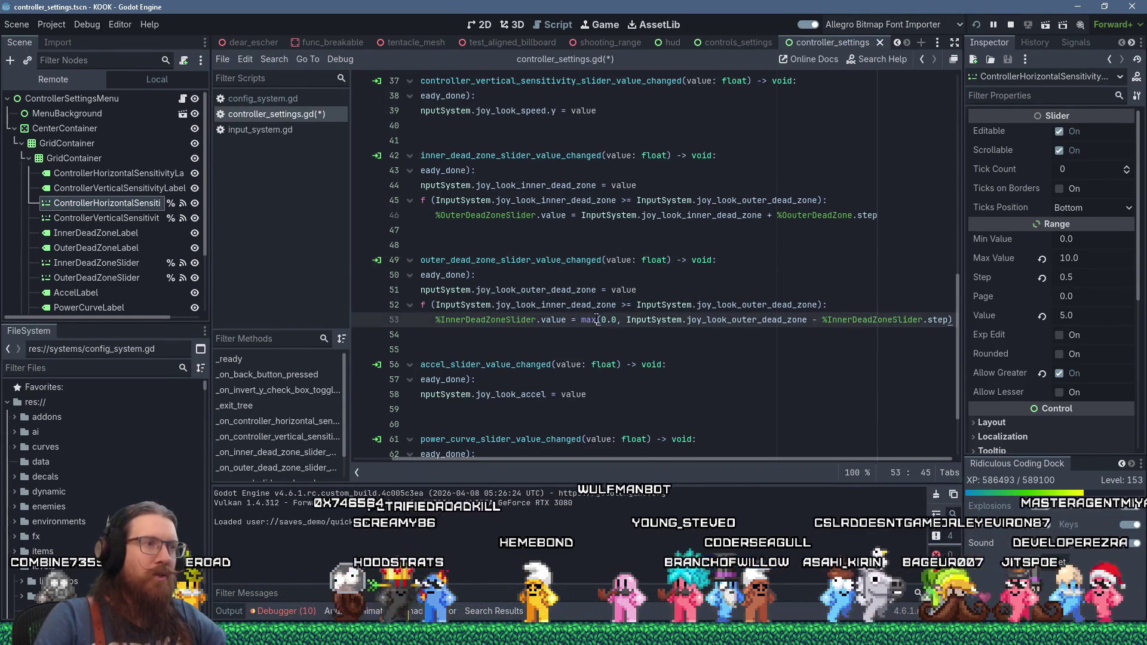
pyautogui.hotkey('ctrl', 's')
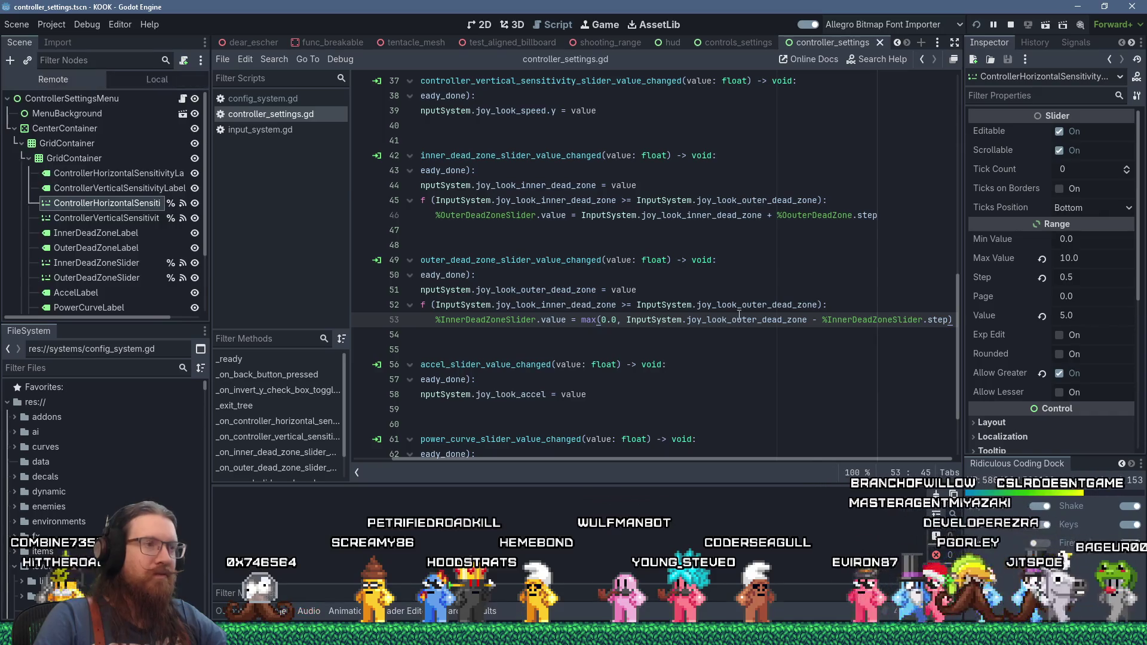
pyautogui.hotkey('alt', 'Tab')
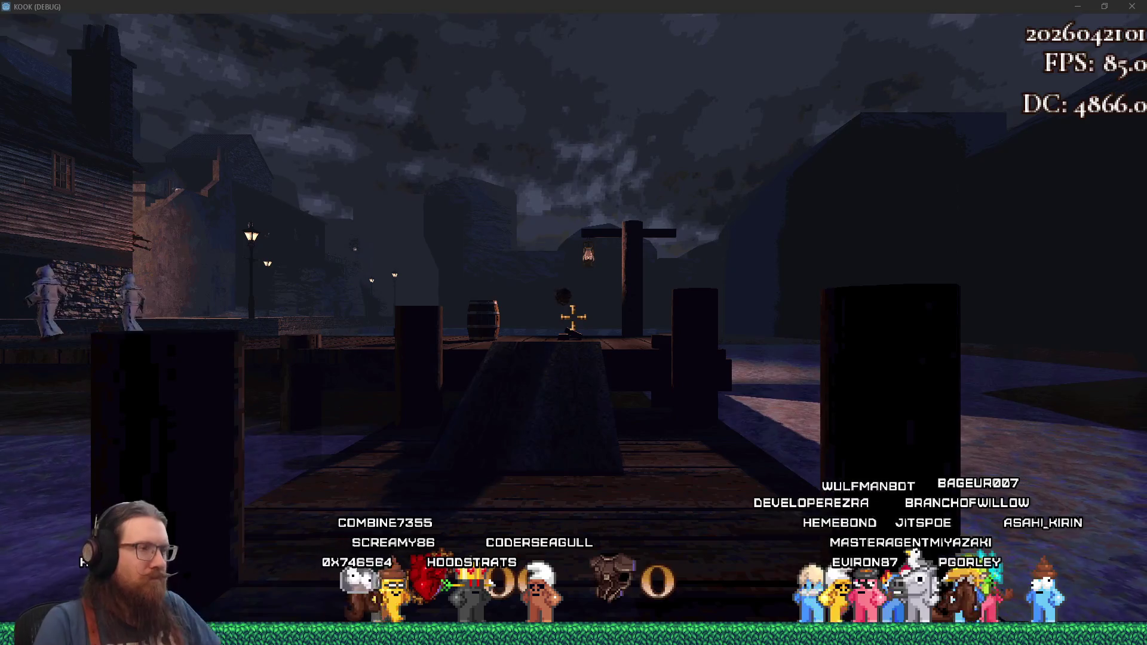
# - In the game's Controller Settings, raise the aim inner dead zone one step, triggering the line 46 error
pyautogui.press('Escape')
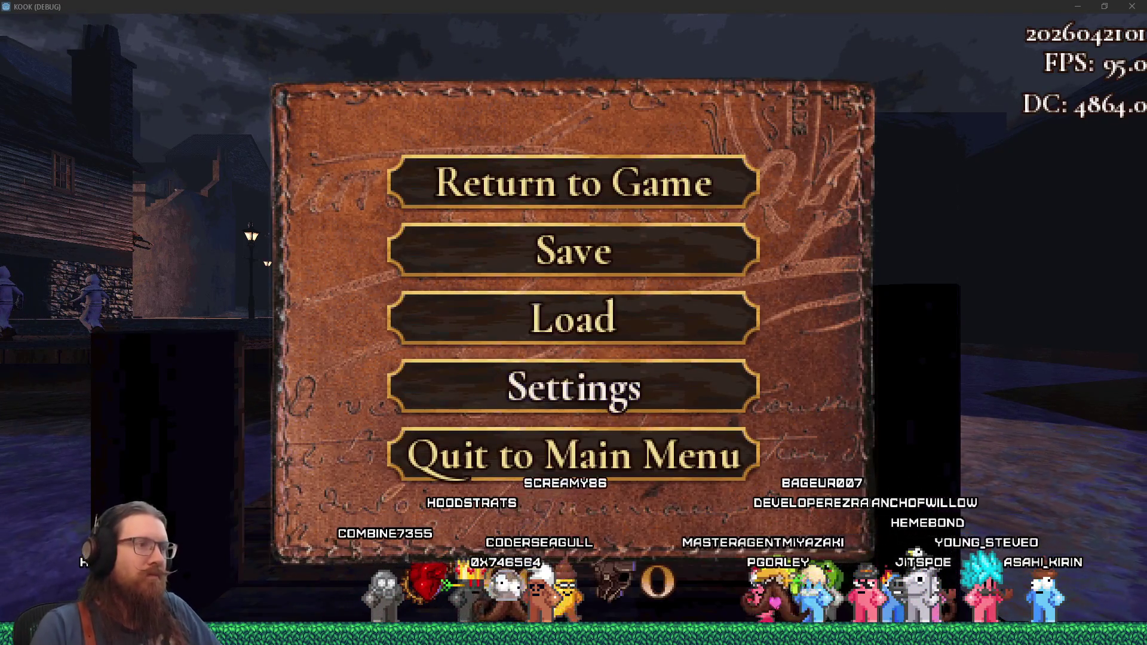
pyautogui.click(574, 386)
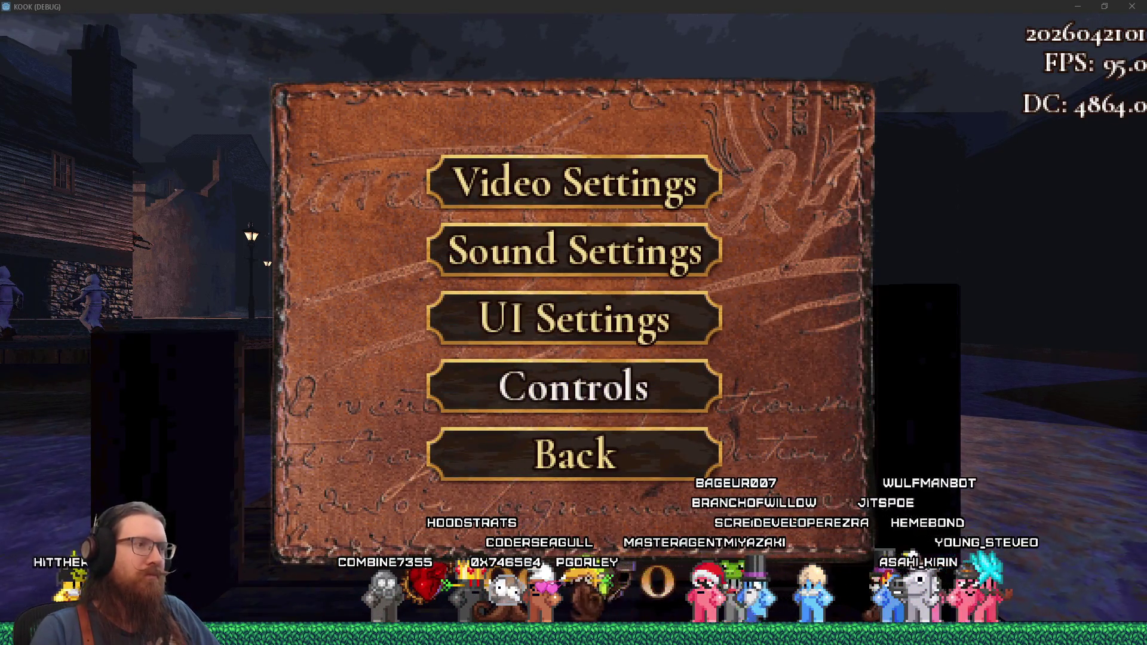
pyautogui.click(573, 386)
pyautogui.click(574, 440)
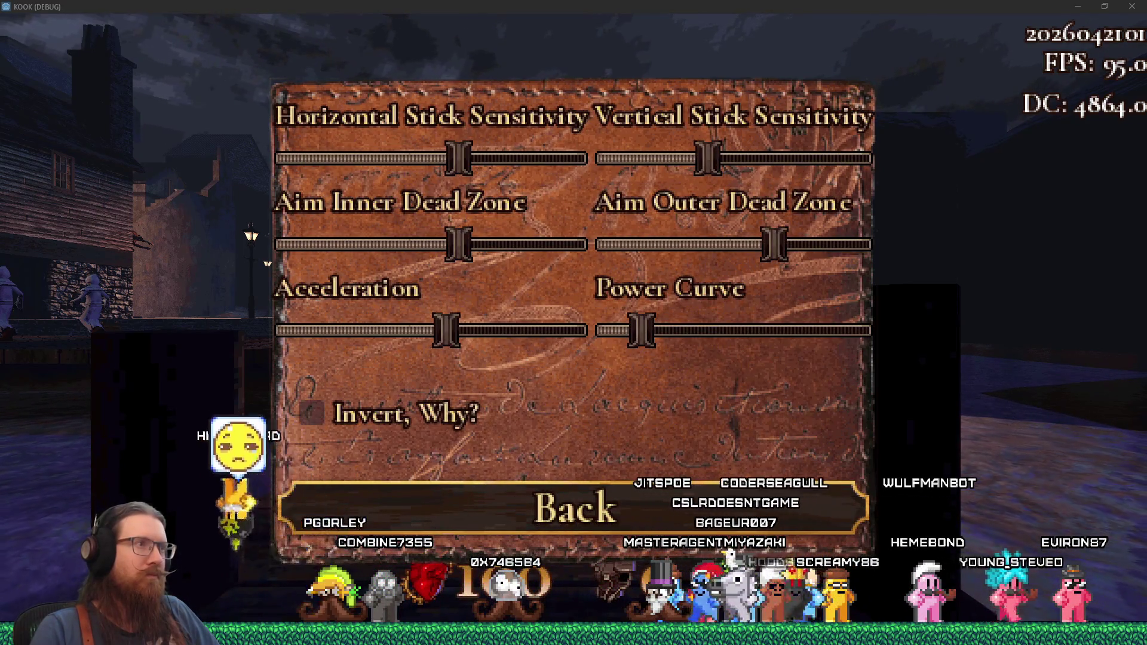
pyautogui.press('Right')
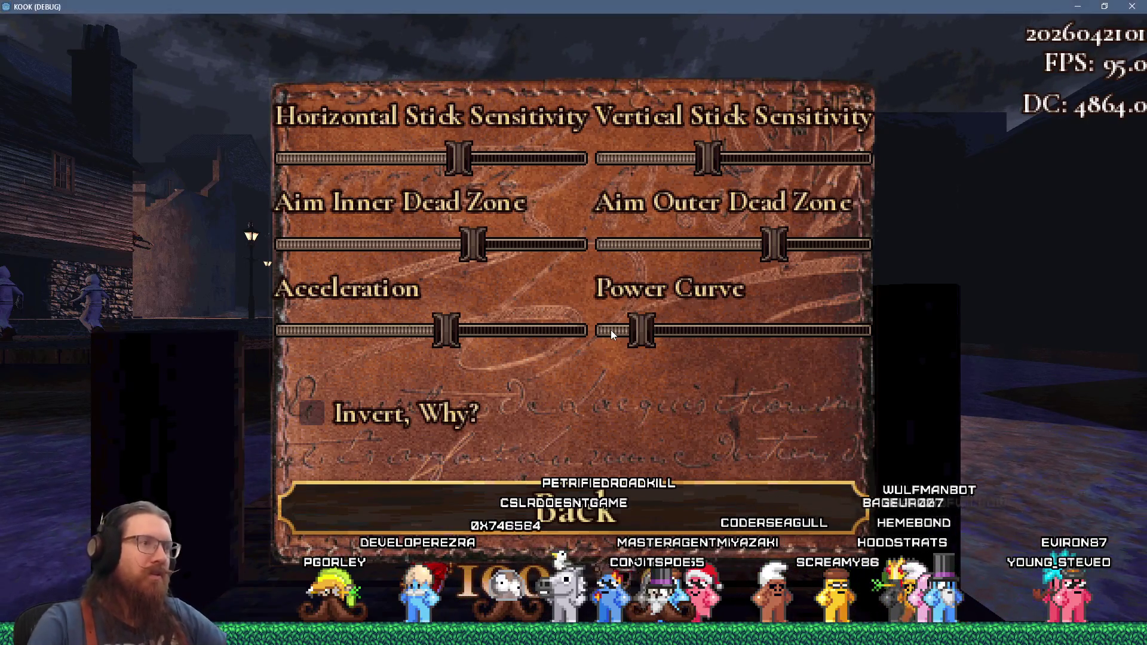
pyautogui.hotkey('alt', 'Tab')
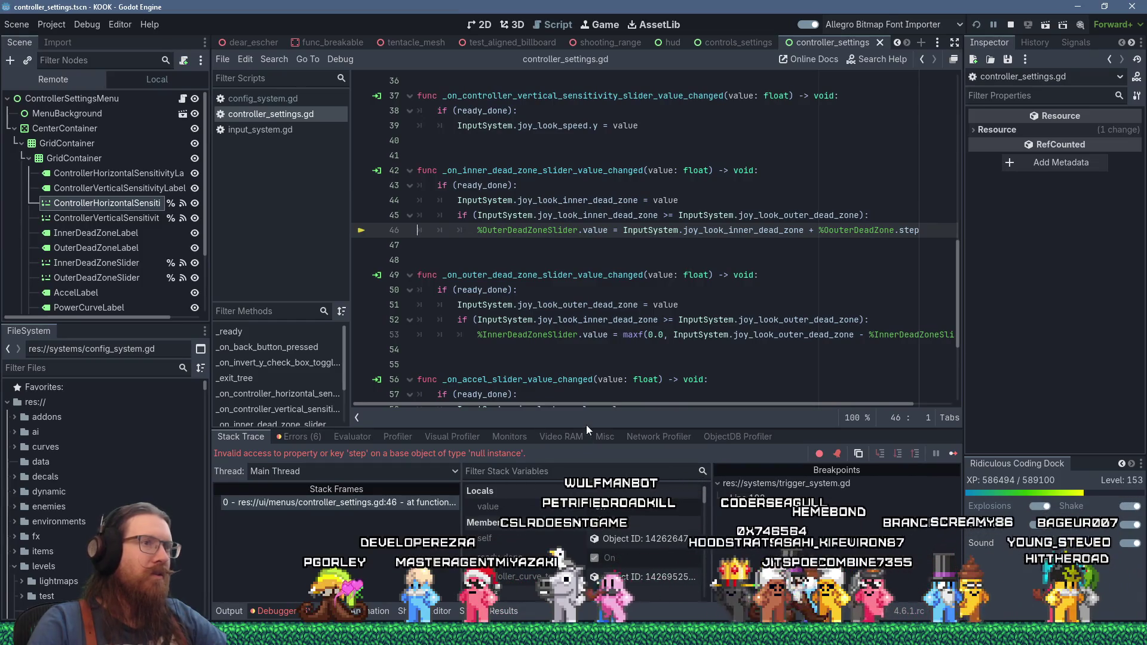
# - Correct line 46 to read %OuterDeadZone.step and relaunch the game
pyautogui.click(825, 230)
pyautogui.press('Delete')
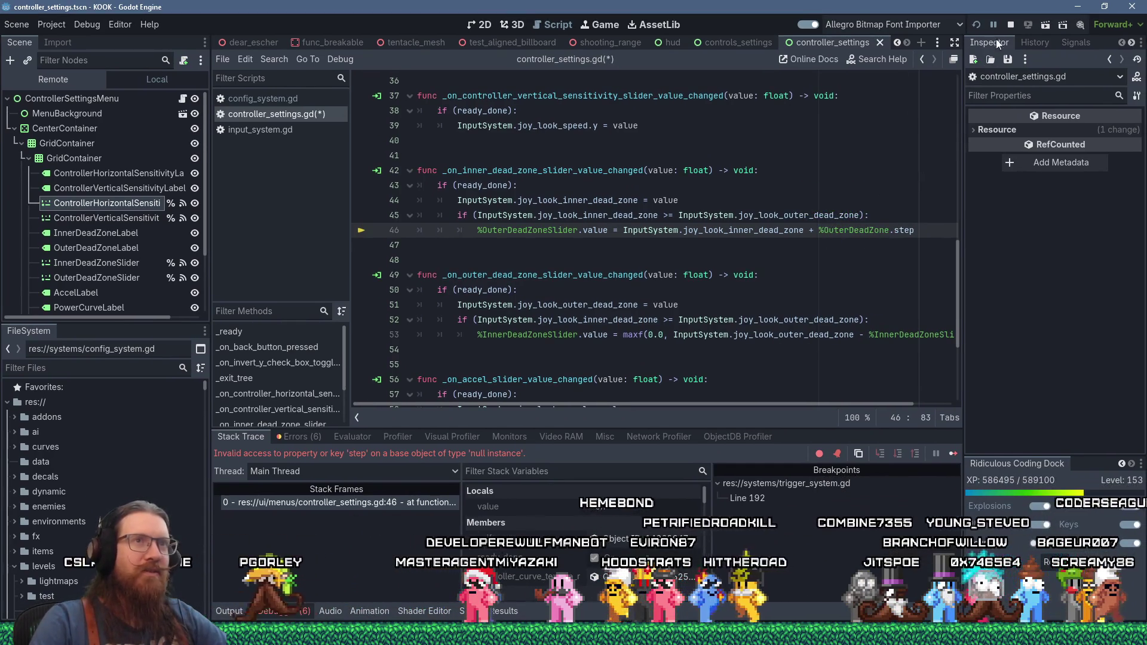
pyautogui.click(976, 25)
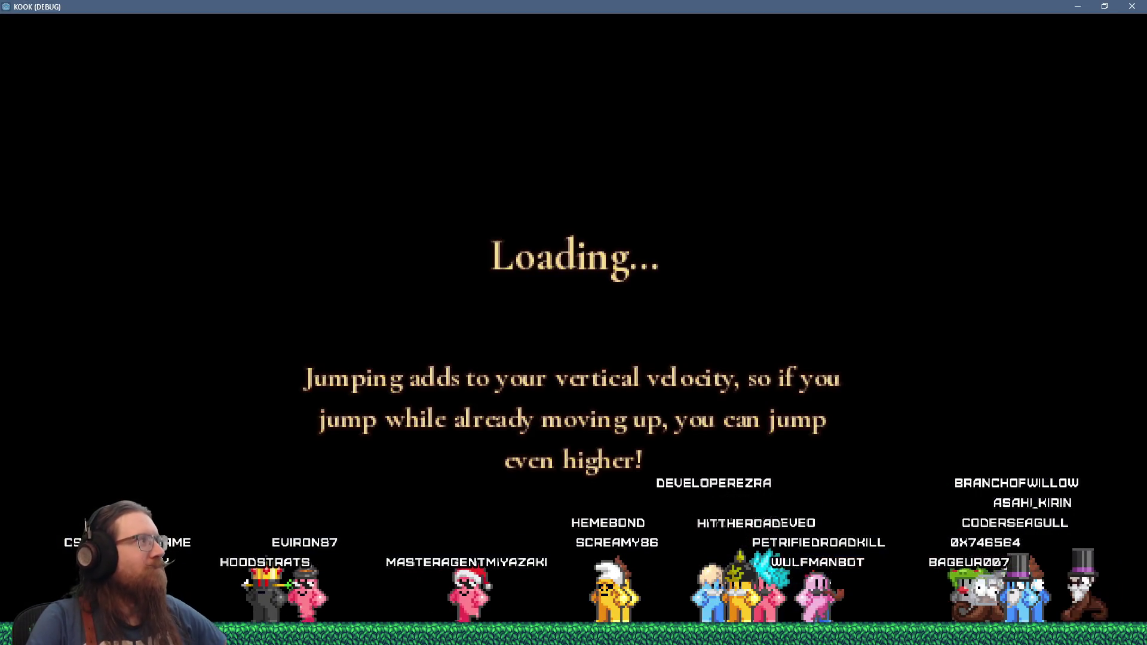
# - Return to the game's Controller Settings page, where the debugger again breaks on line 46's 'step' access
pyautogui.press('Escape')
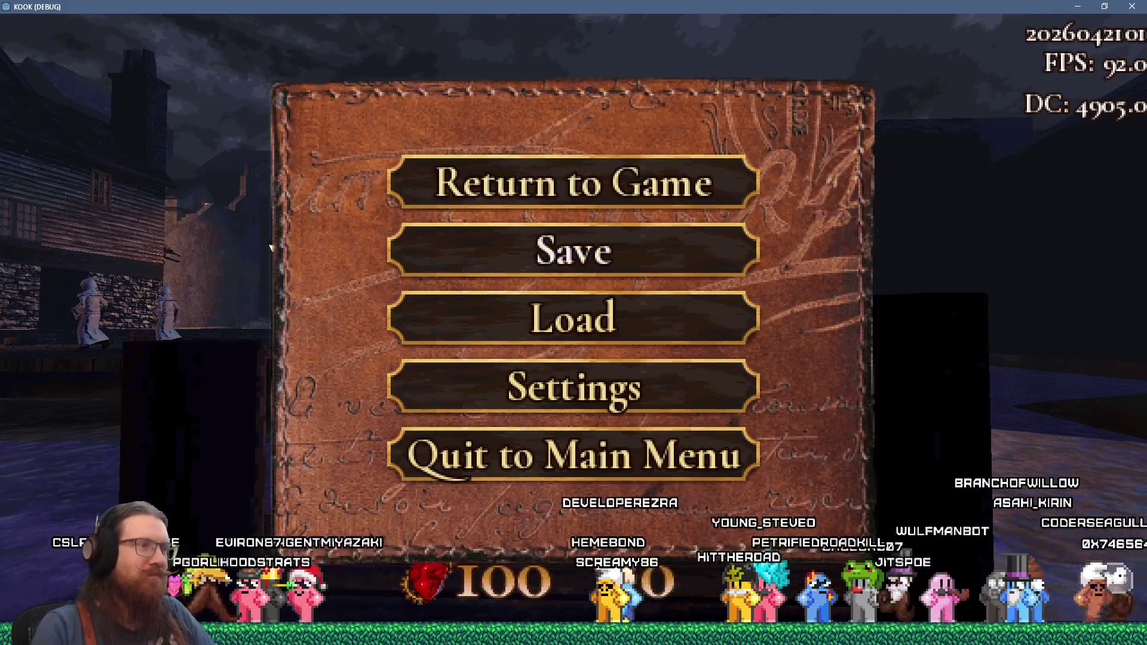
pyautogui.press('Return')
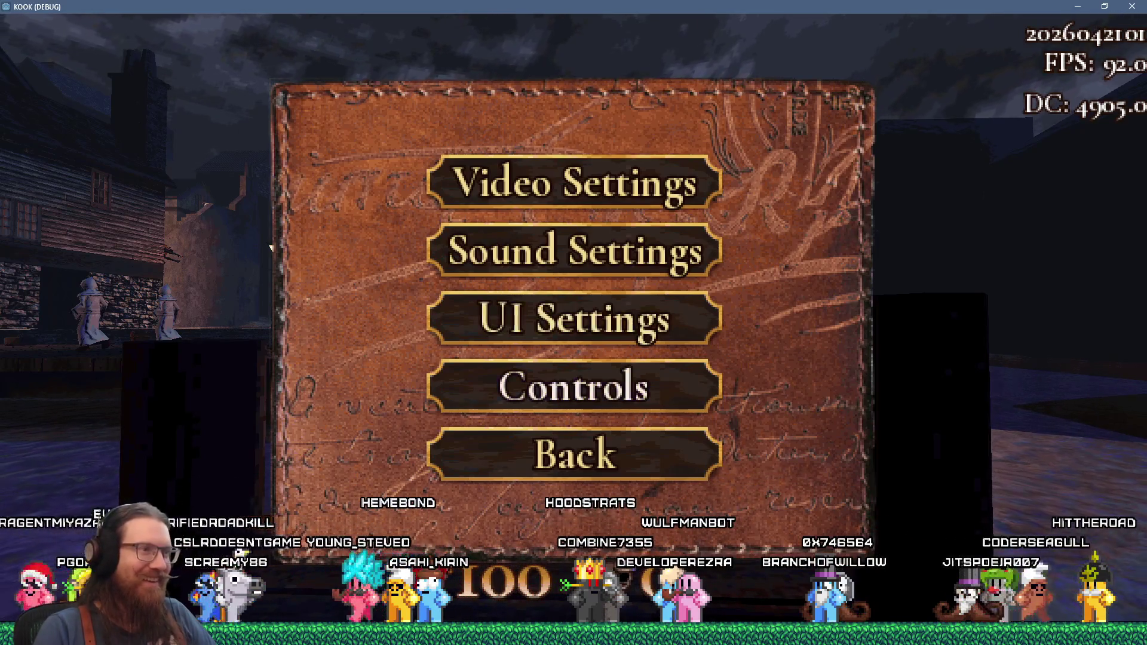
pyautogui.press('Return')
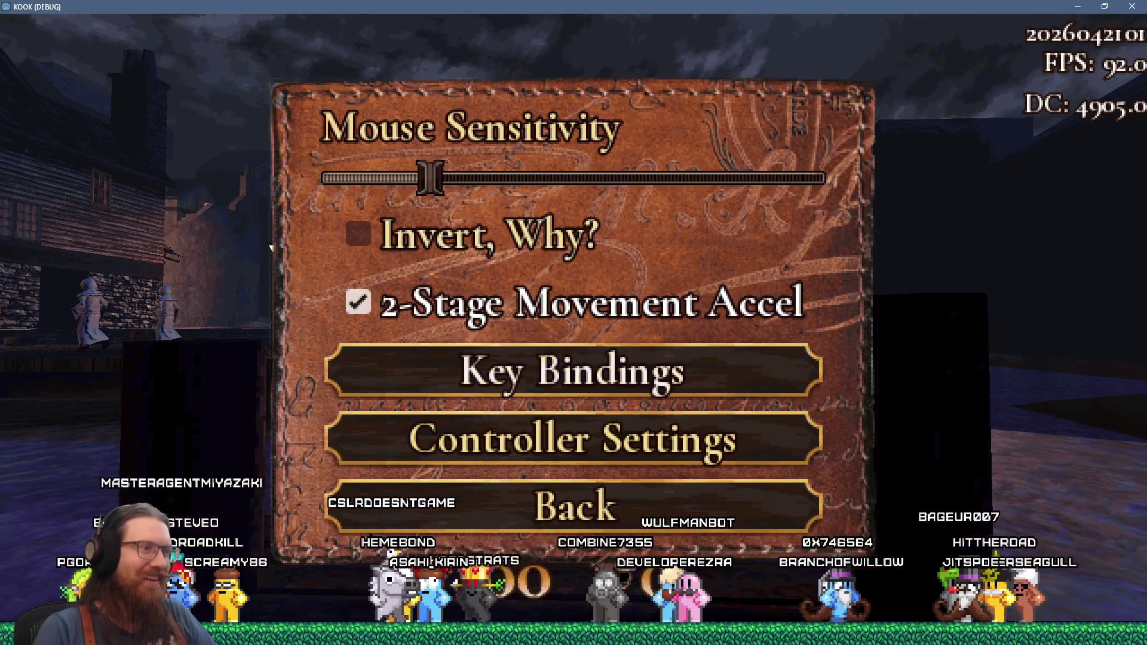
pyautogui.press('Return')
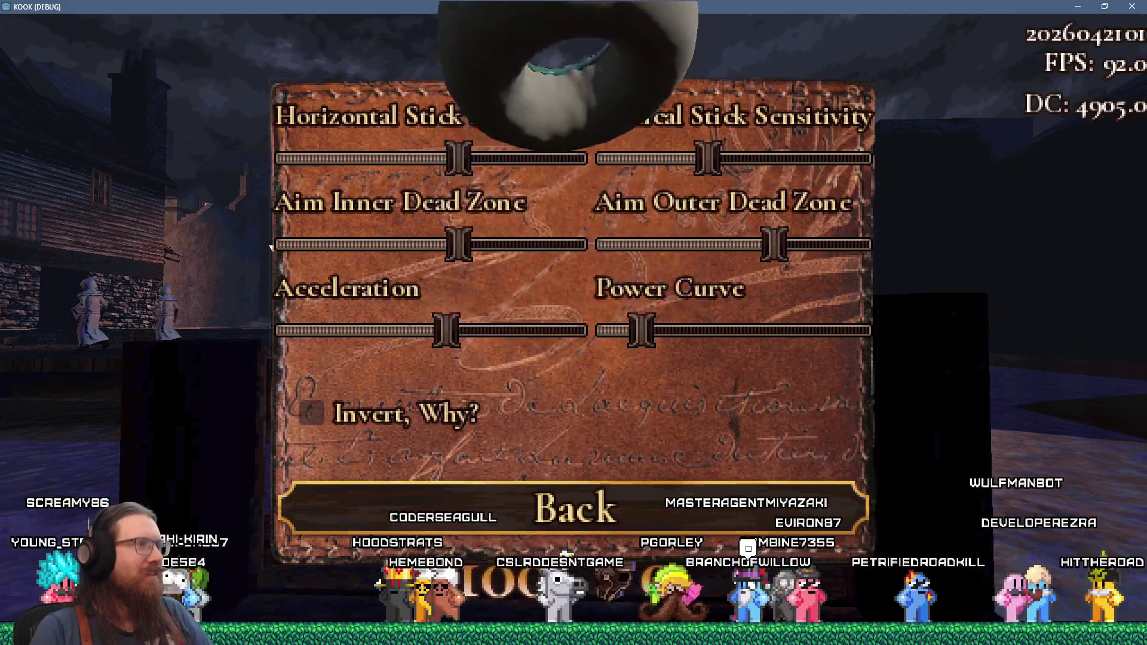
pyautogui.scroll(-1, 271, 247)
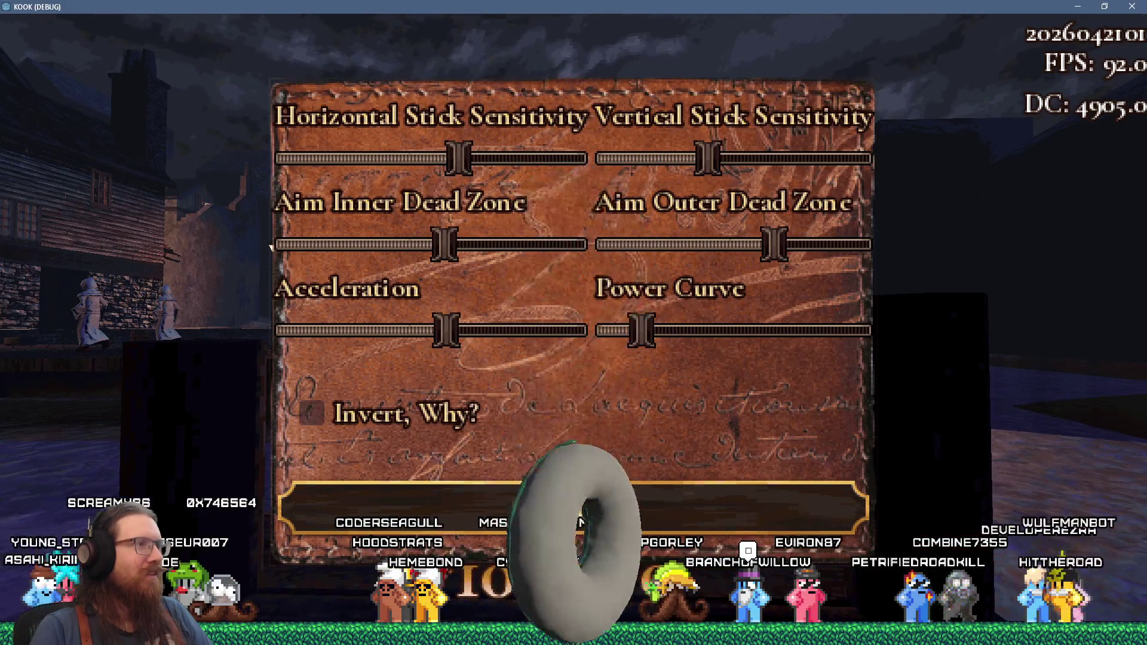
pyautogui.scroll(1, 271, 247)
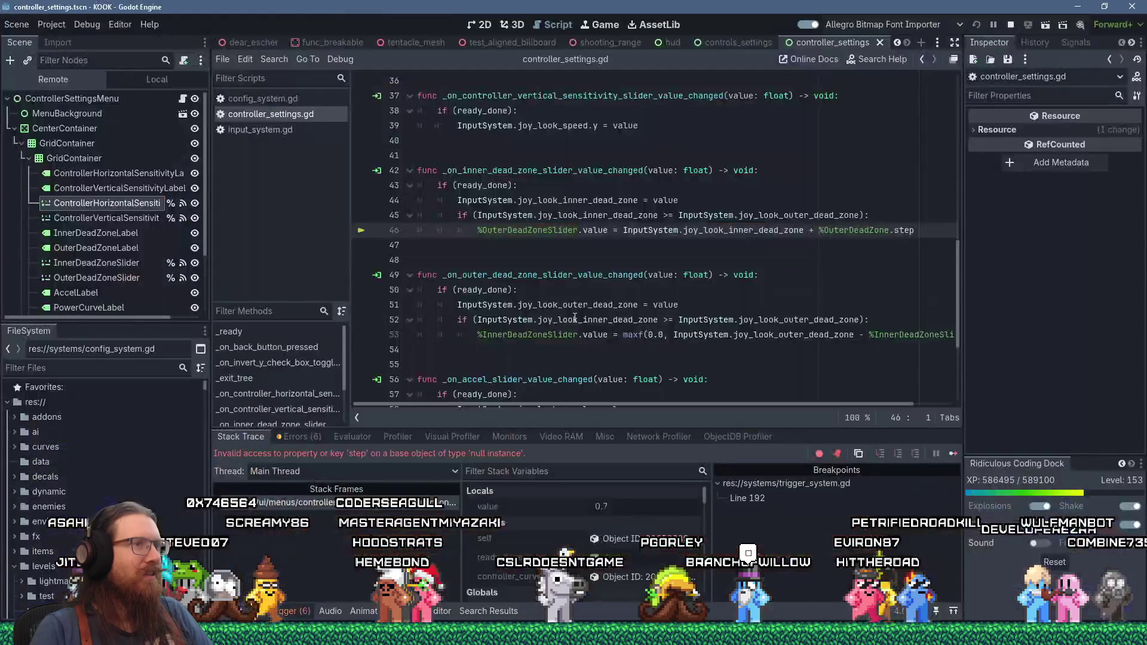
# - Paste %OuterDeadZoneSlider over OuterDeadZone on line 46, making it %OuterDeadZoneSlider.step
pyautogui.moveTo(574, 317)
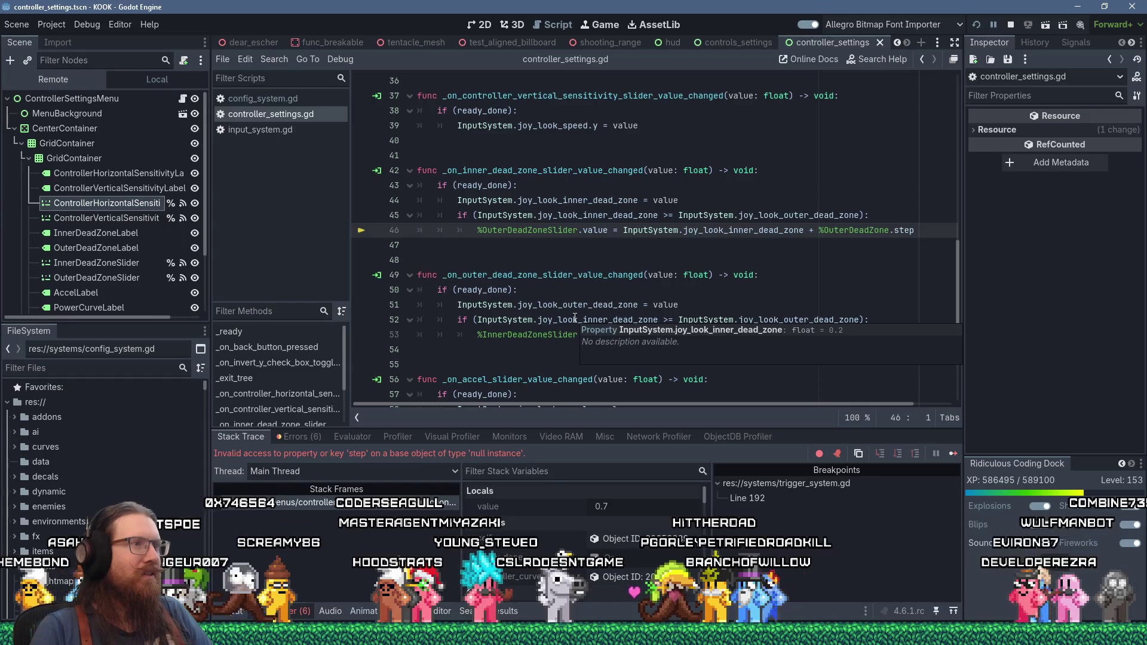
pyautogui.rightClick(549, 231)
pyautogui.click(607, 314)
pyautogui.doubleClick(854, 229)
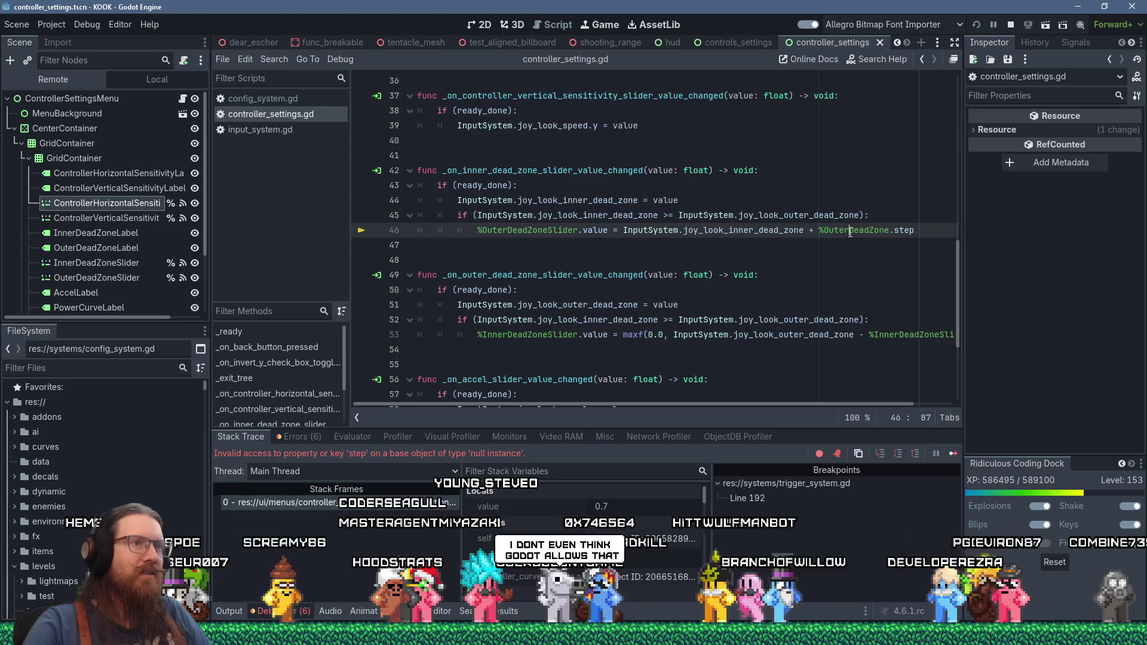
pyautogui.rightClick(848, 232)
pyautogui.click(887, 331)
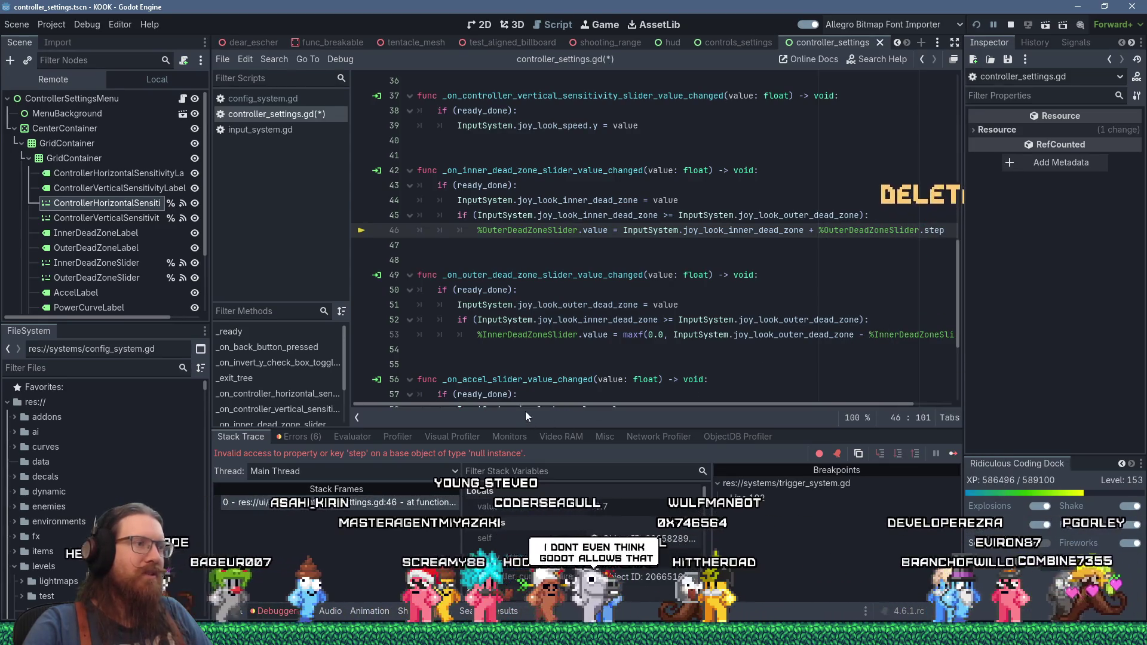
pyautogui.moveTo(633, 404); pyautogui.dragTo(675, 404)
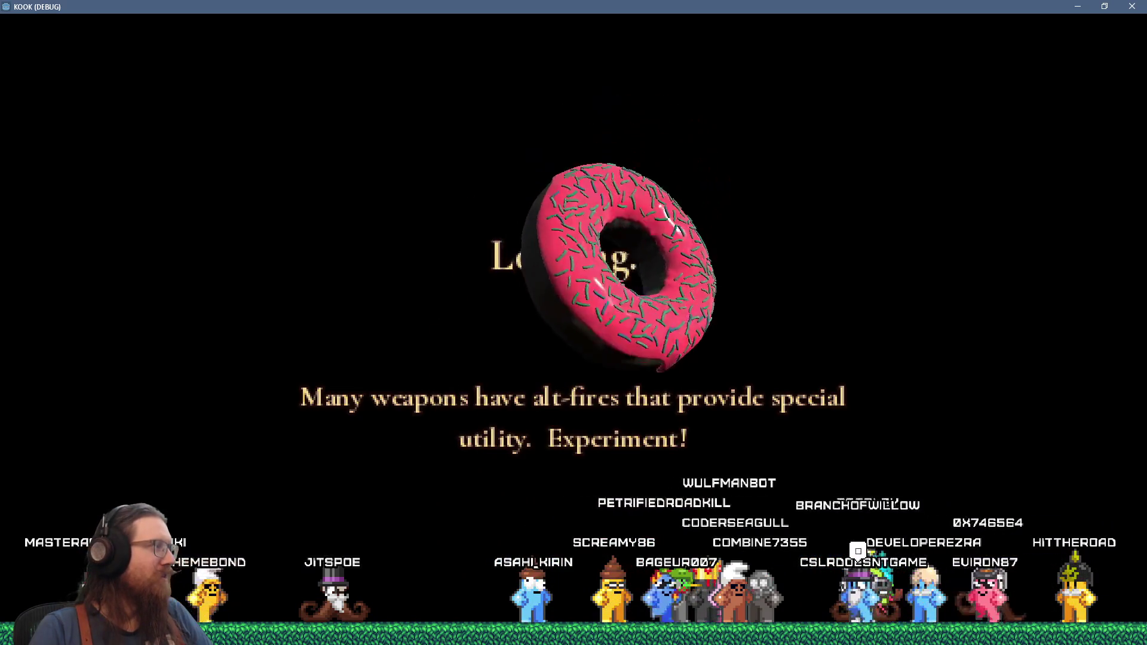
# - In Controller Settings, move the aim inner and outer dead zones past each other without errors
pyautogui.press('Escape')
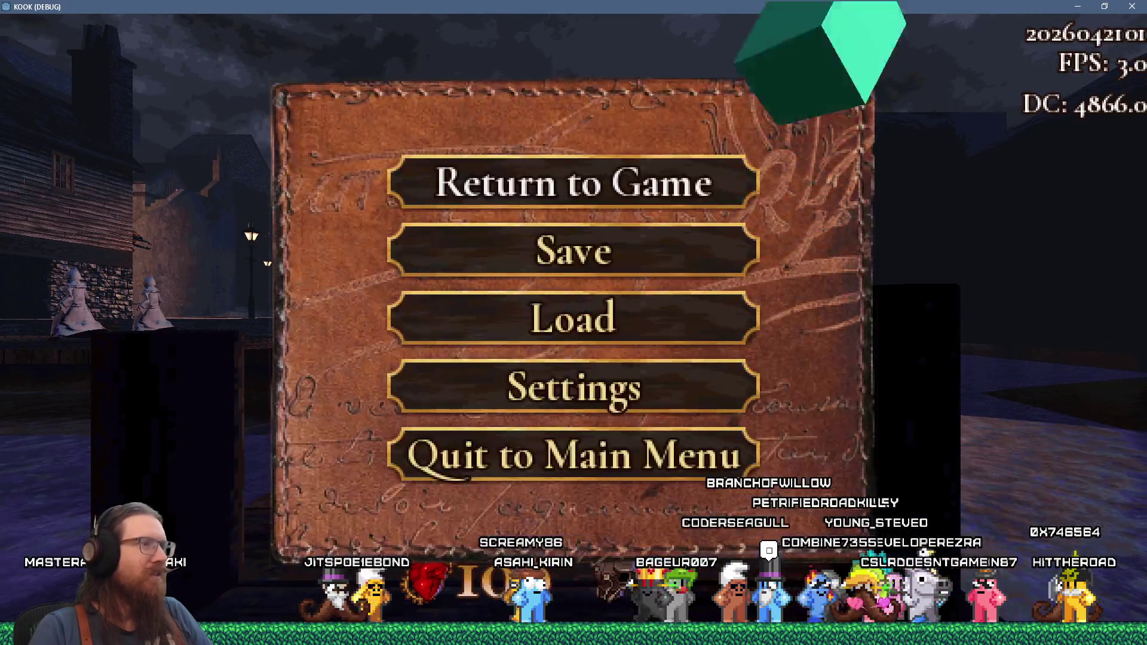
pyautogui.press('Down')
pyautogui.press('Down')
pyautogui.press('Down')
pyautogui.press('Return')
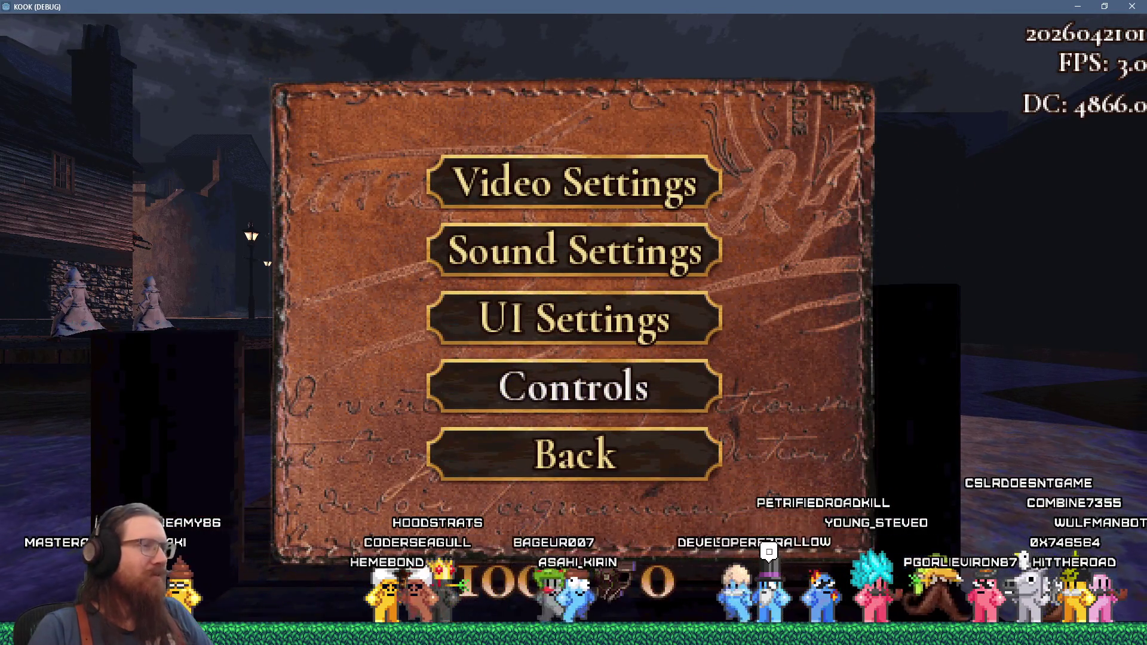
pyautogui.press('Return')
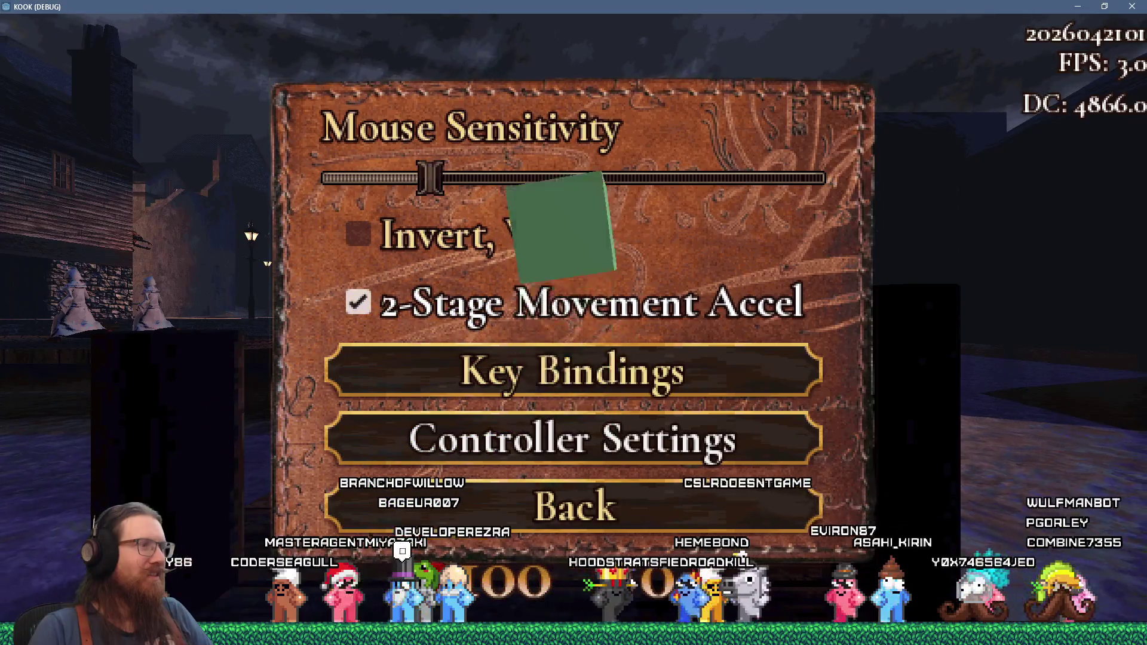
pyautogui.press('Return')
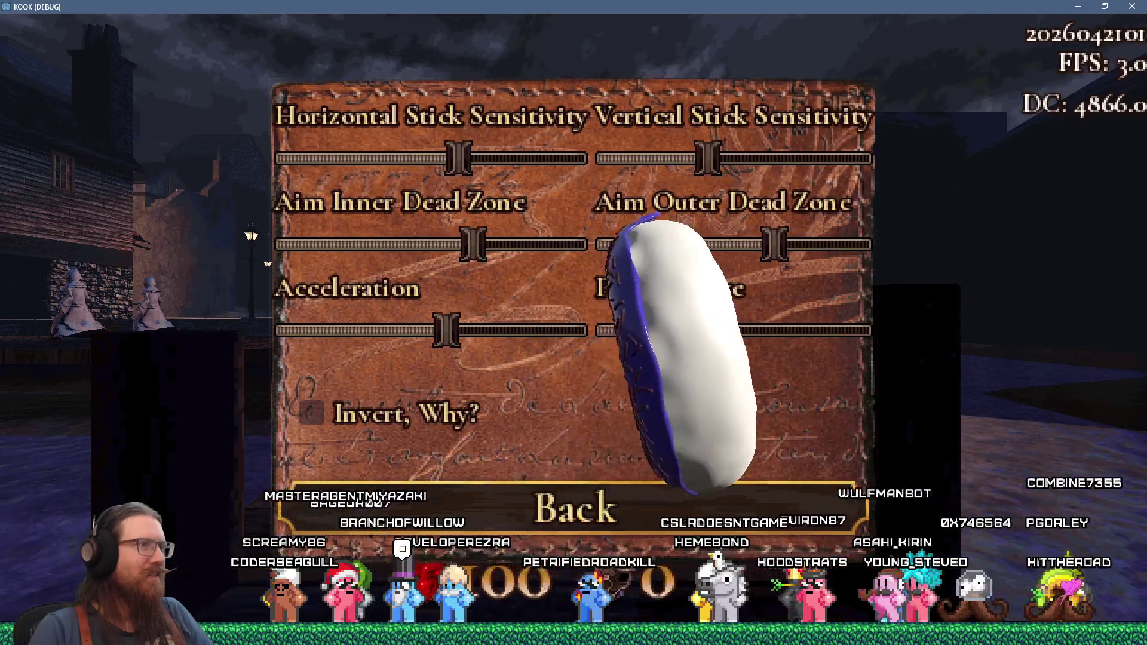
pyautogui.press('Right')
pyautogui.press('Right')
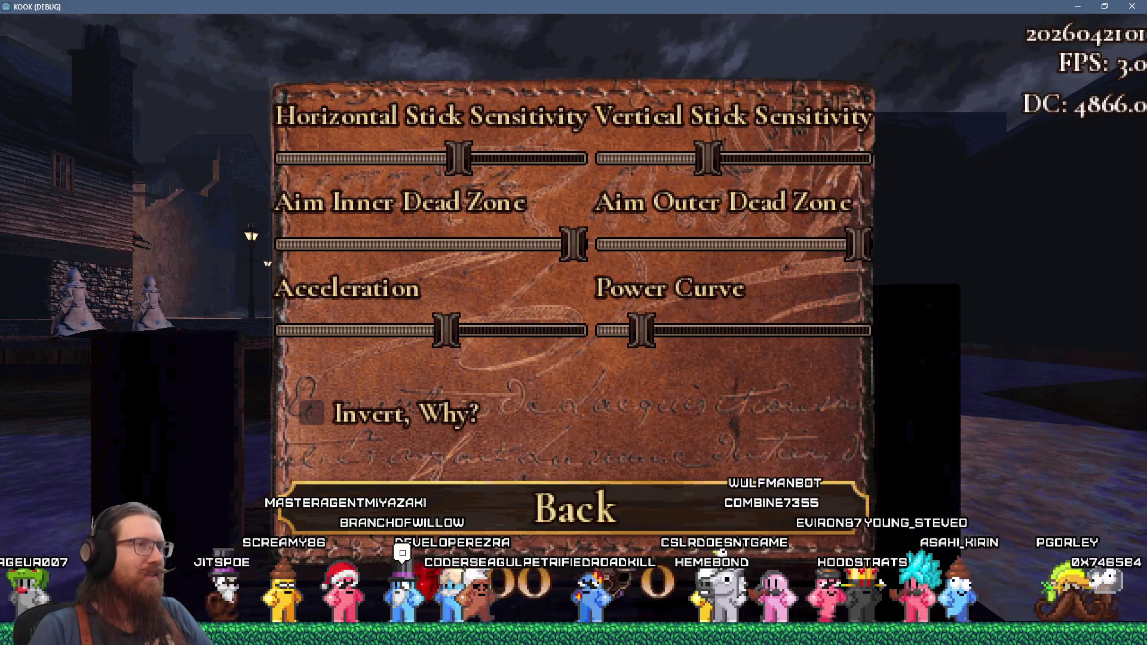
pyautogui.press('Left')
pyautogui.press('Left')
pyautogui.press('Left')
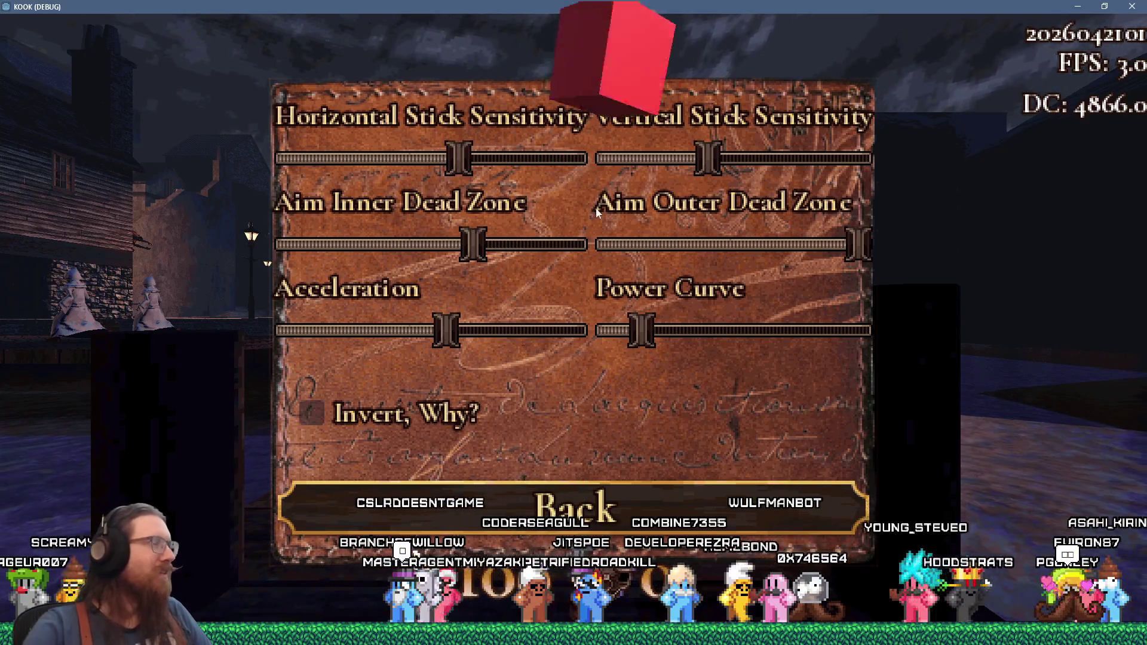
pyautogui.moveTo(826, 239)
pyautogui.mouseDown()
pyautogui.moveTo(833, 245)
pyautogui.moveTo(730, 250)
pyautogui.mouseUp()
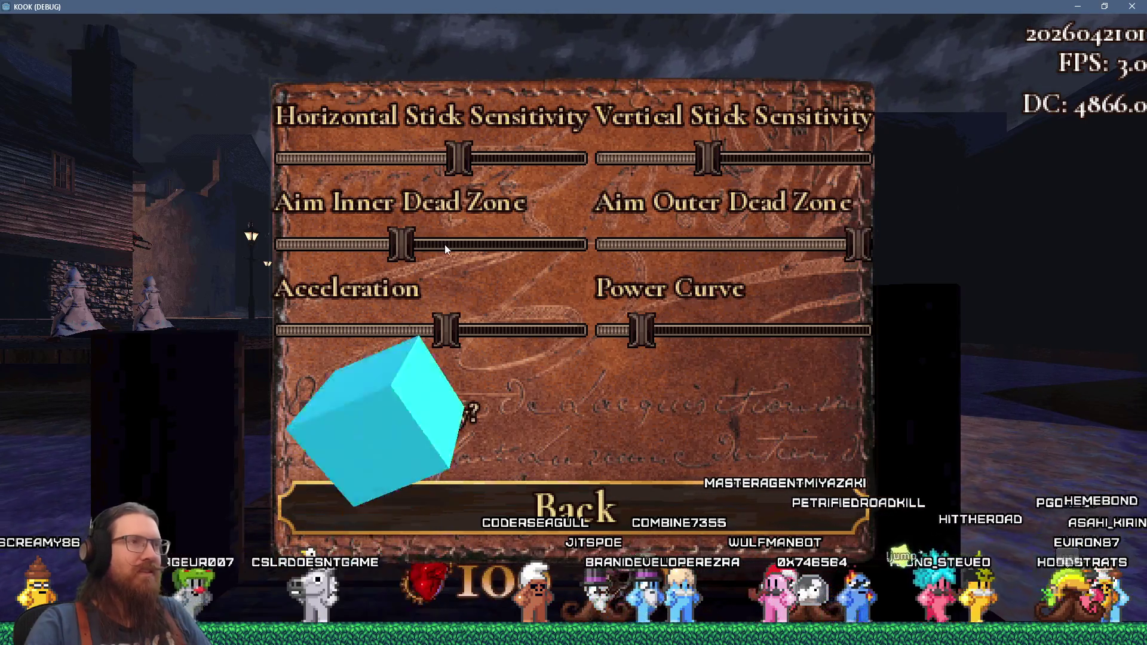
# - Close the game by entering quit in its development console
pyautogui.press('`')
pyautogui.write('quit')
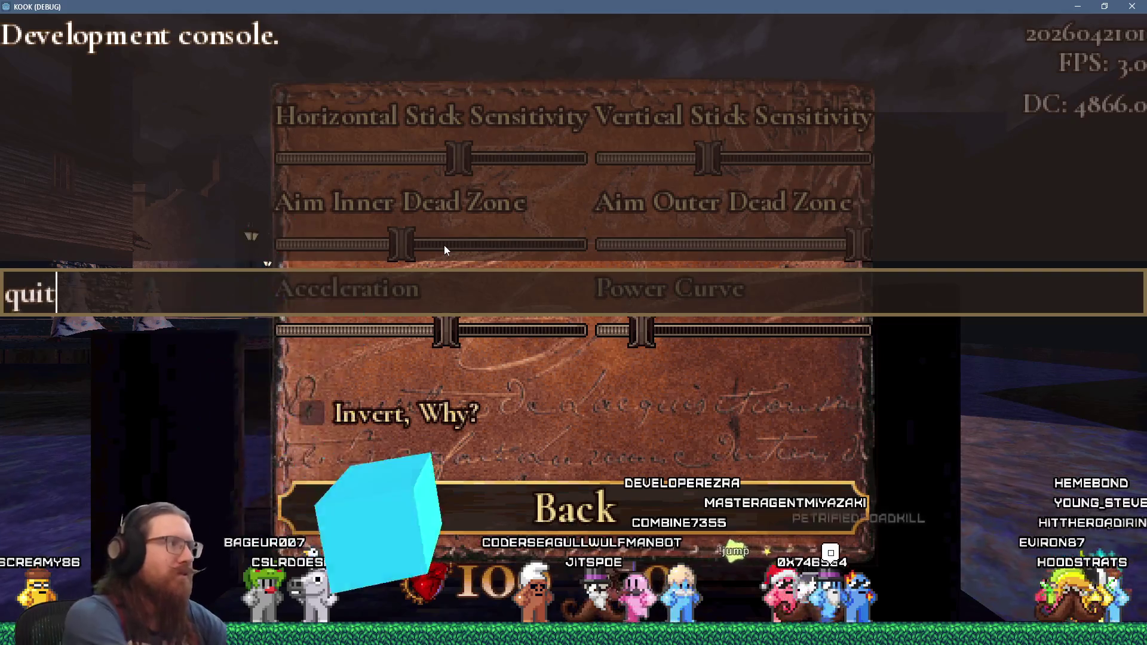
pyautogui.press('Return')
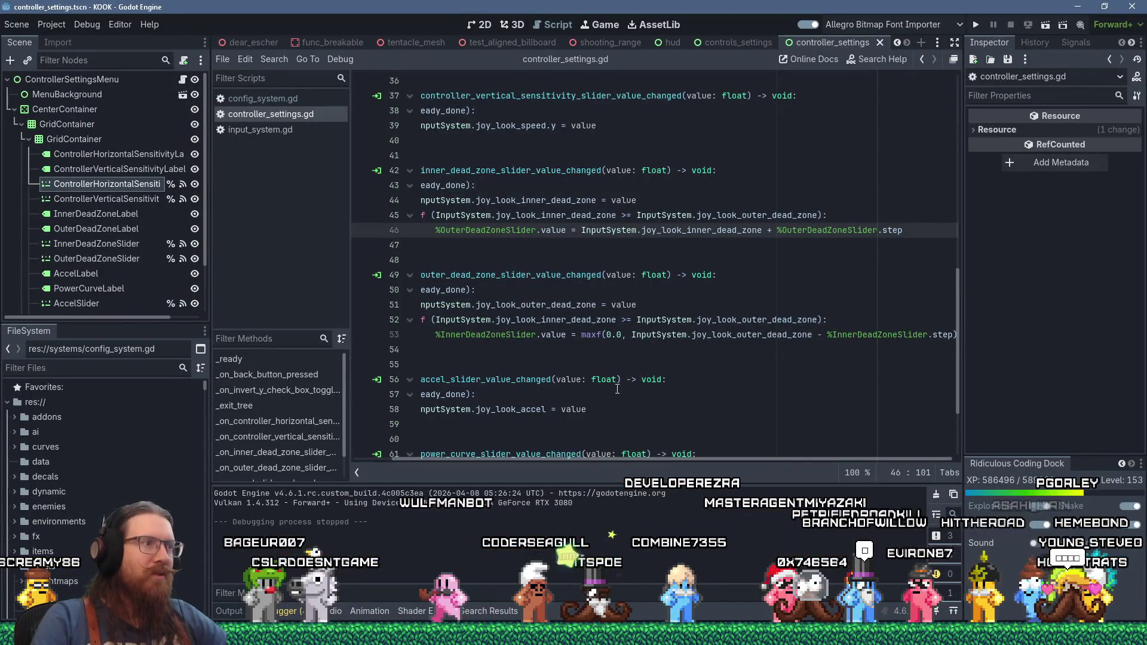
# - Cap line 46's expression with min(1.0, …) and relaunch the game to test
pyautogui.click(601, 230)
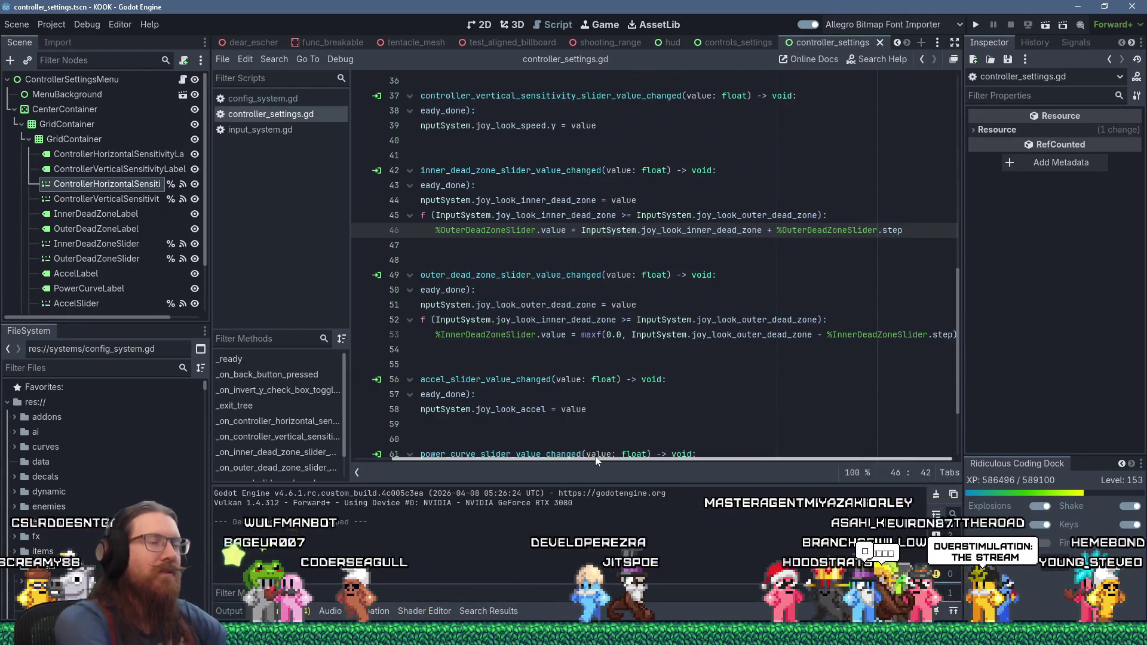
pyautogui.write('min(1.')
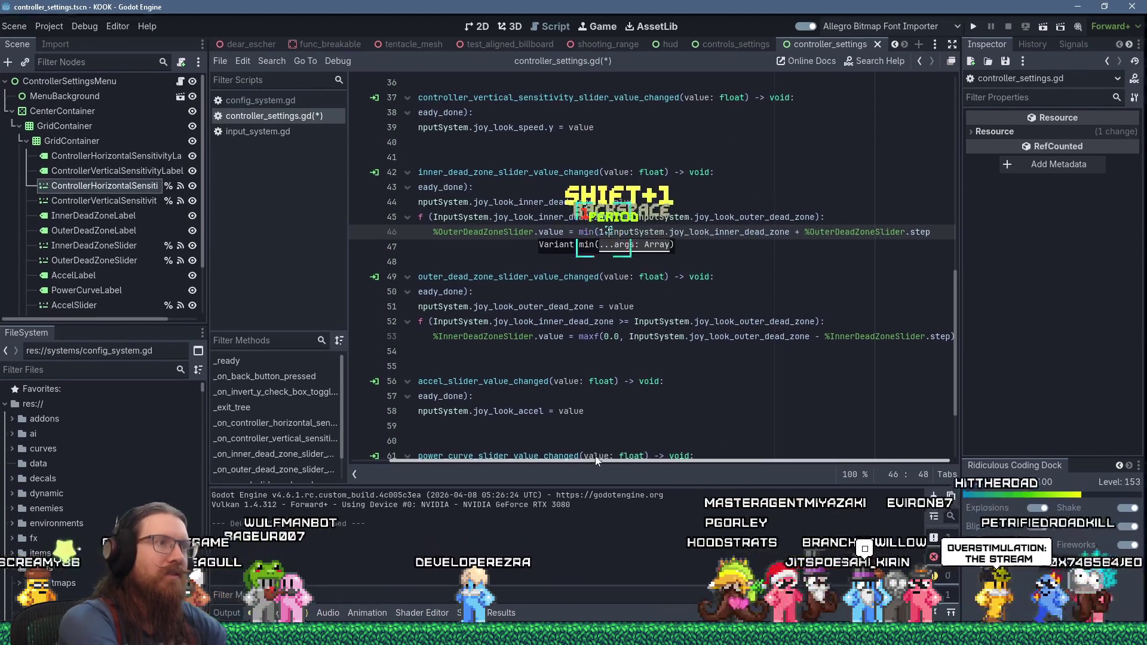
pyautogui.write('0,')
pyautogui.press('End')
pyautogui.write(')')
pyautogui.press('Home')
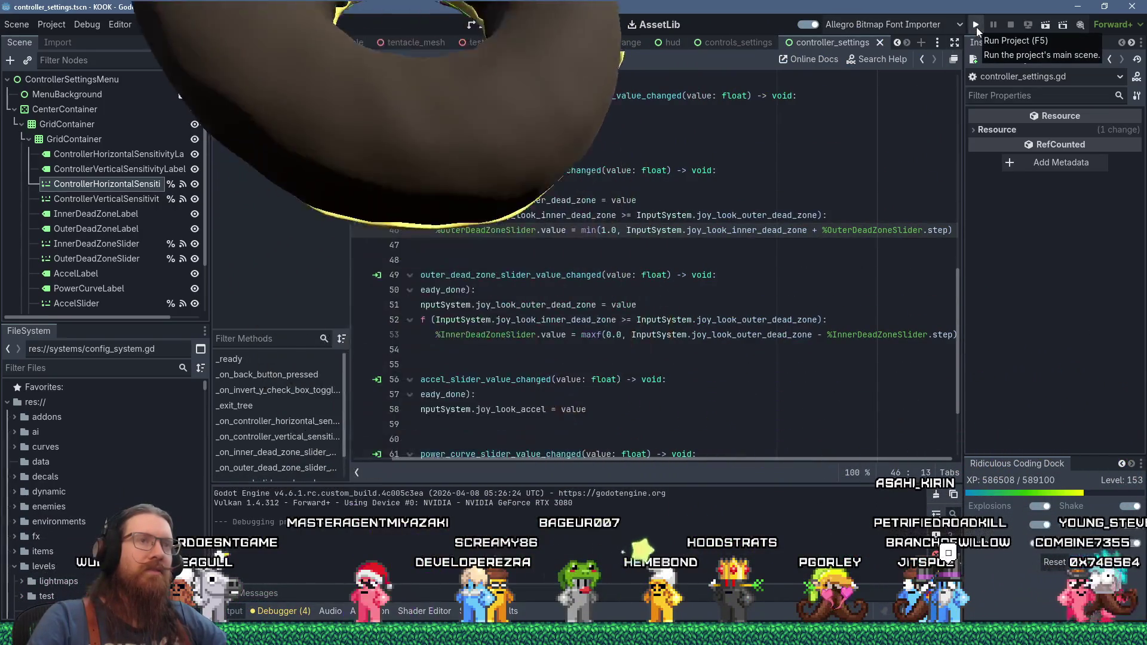
pyautogui.click(976, 27)
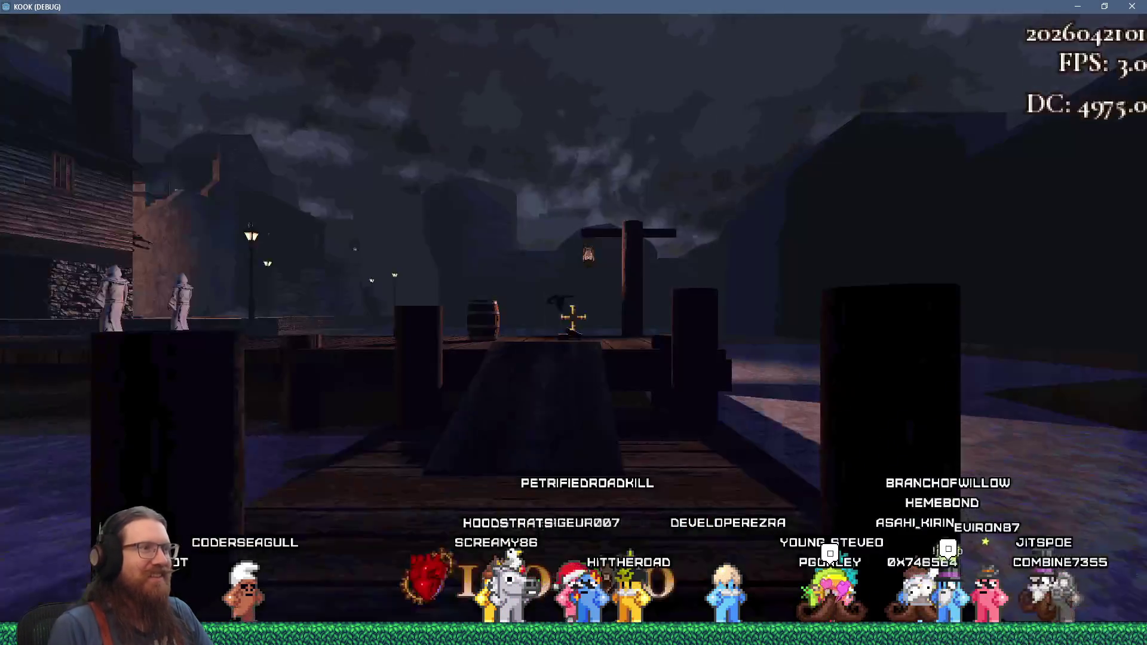
# - In the running game, open the Controller Settings page through Settings > Controls to inspect the dead-zone sliders
pyautogui.press('Escape')
pyautogui.click(574, 387)
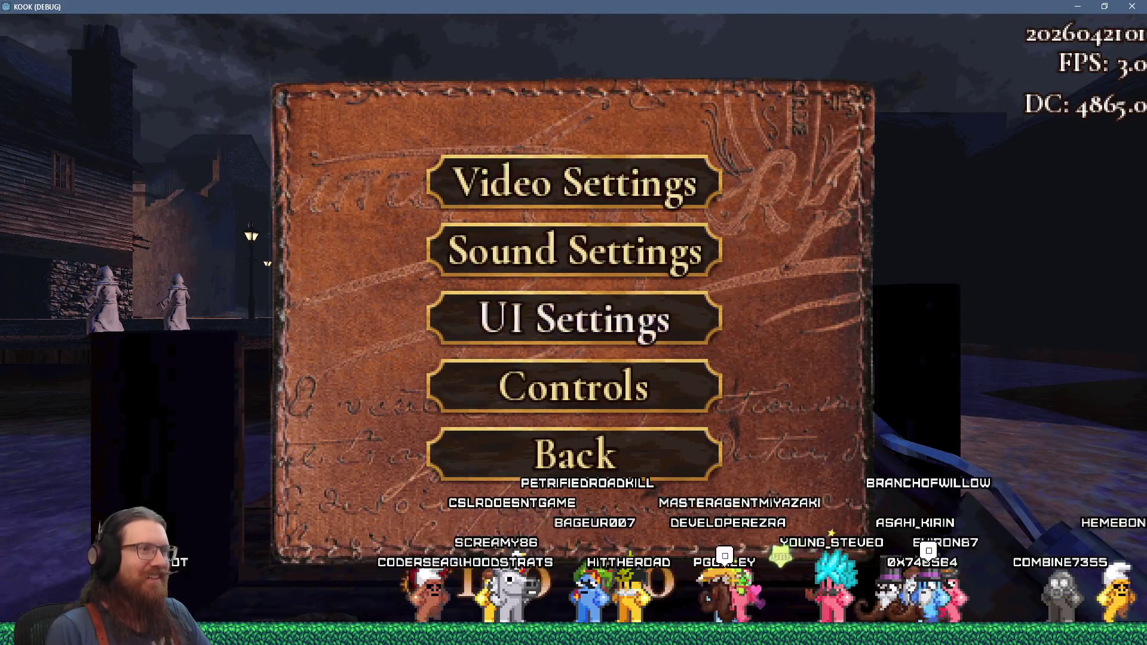
pyautogui.click(573, 387)
pyautogui.click(574, 438)
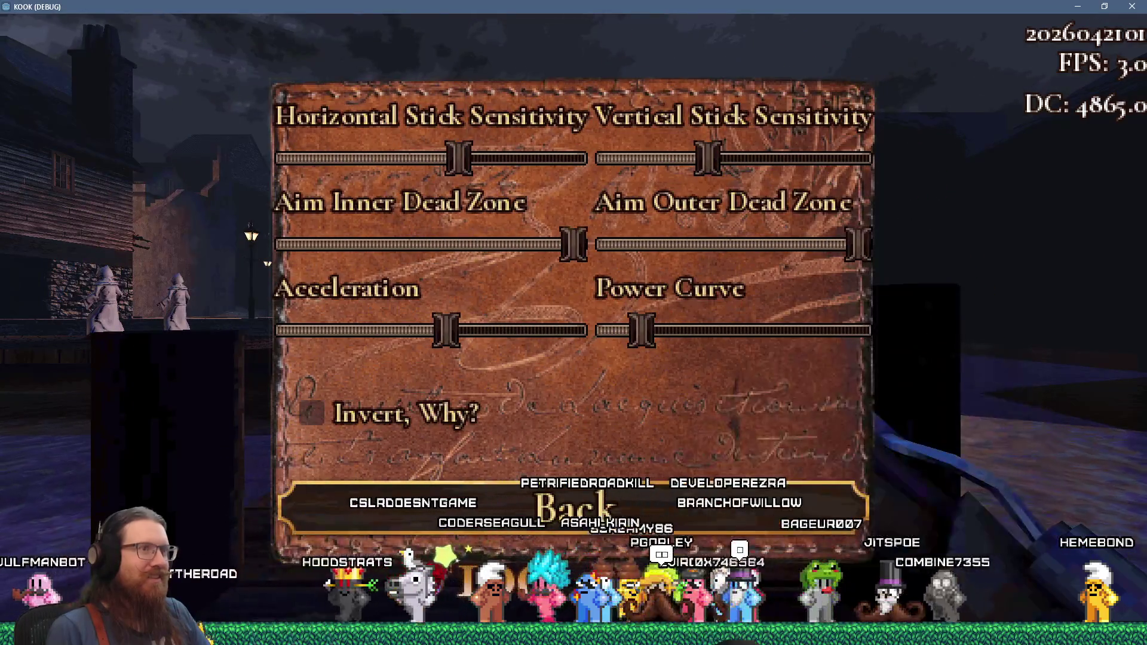
# - Resume play, pause again, then return to the editor's controller_settings.gd
pyautogui.press('Escape')
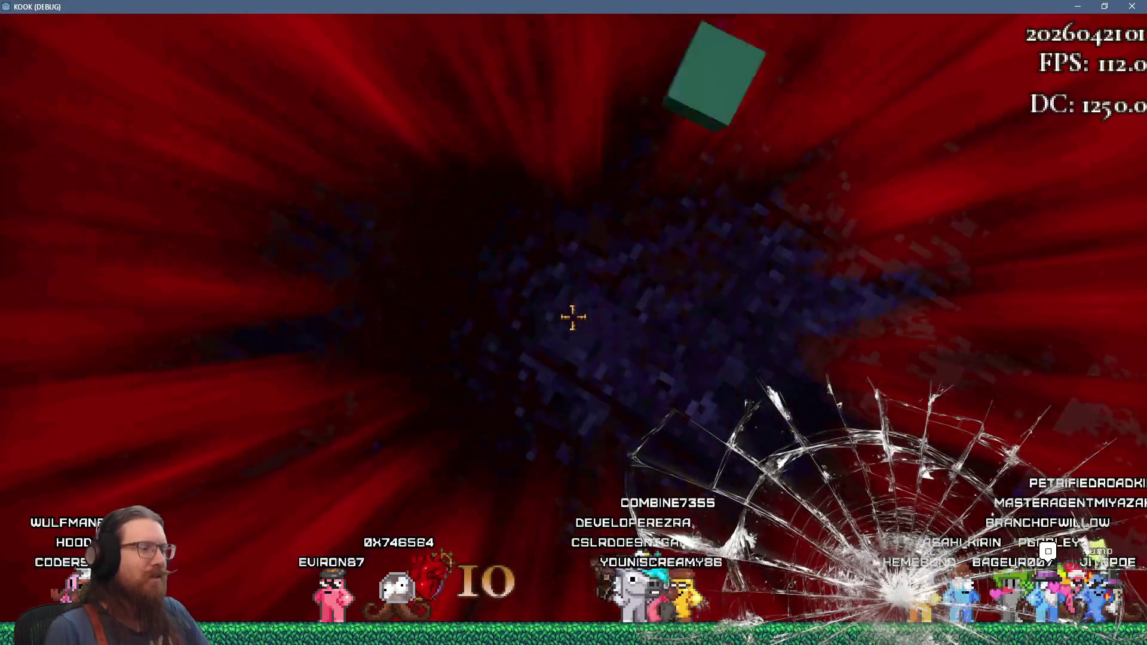
pyautogui.press('Escape')
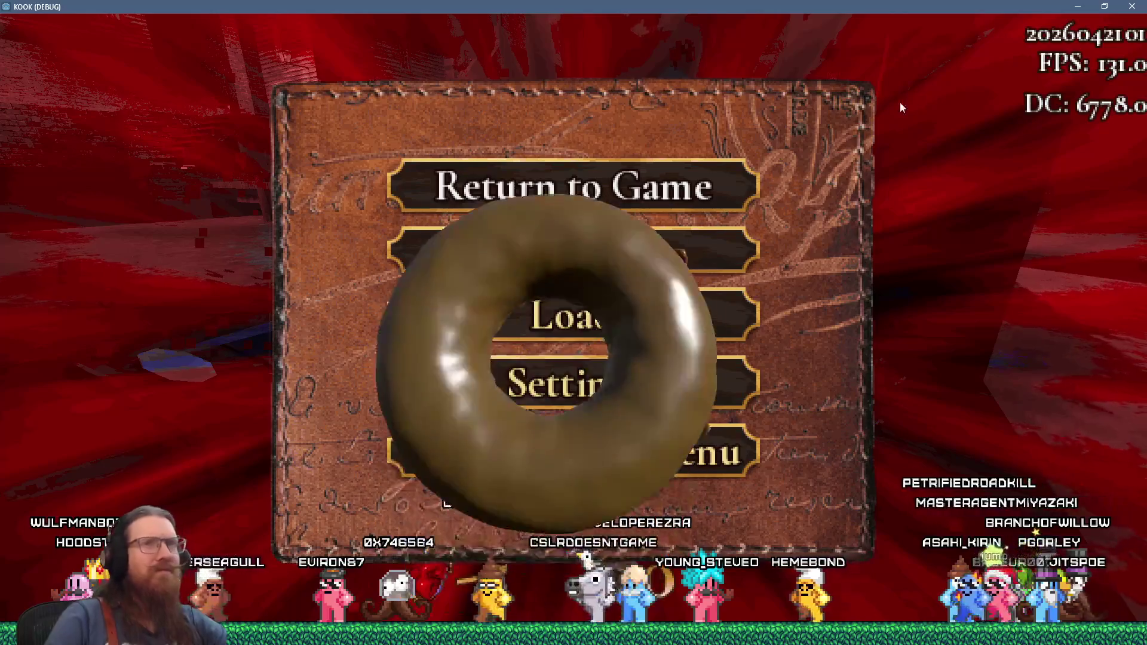
pyautogui.hotkey('alt', 'Tab')
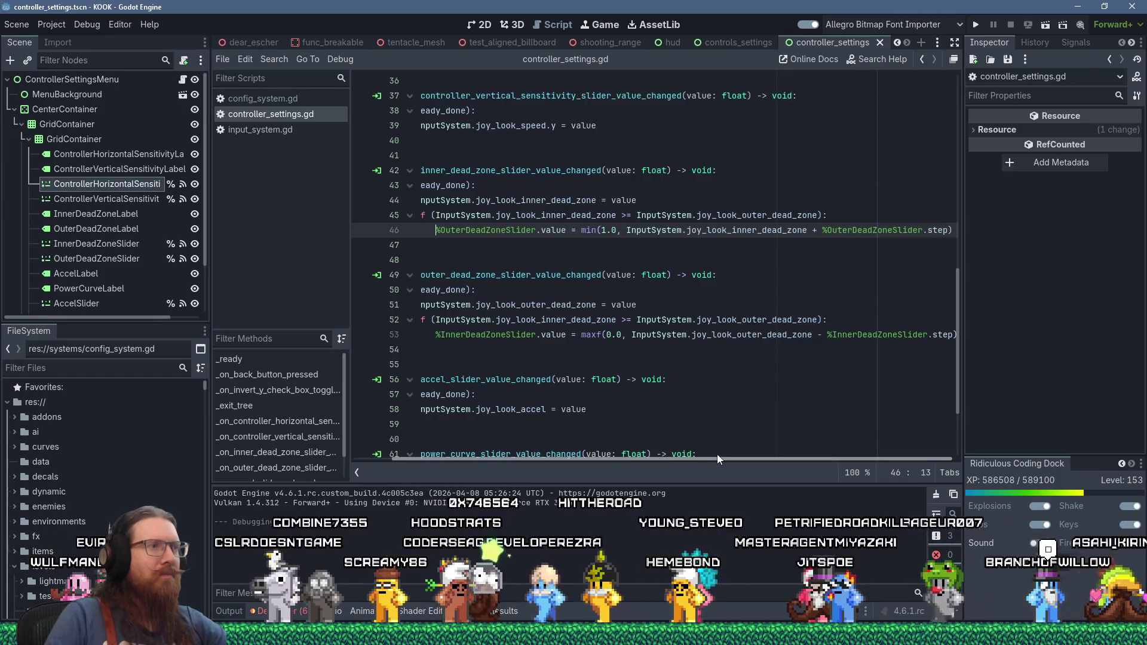
# - Set InnerDeadZoneSlider's Max Value to 0.9 and relaunch the game
pyautogui.moveTo(667, 458); pyautogui.dragTo(627, 459)
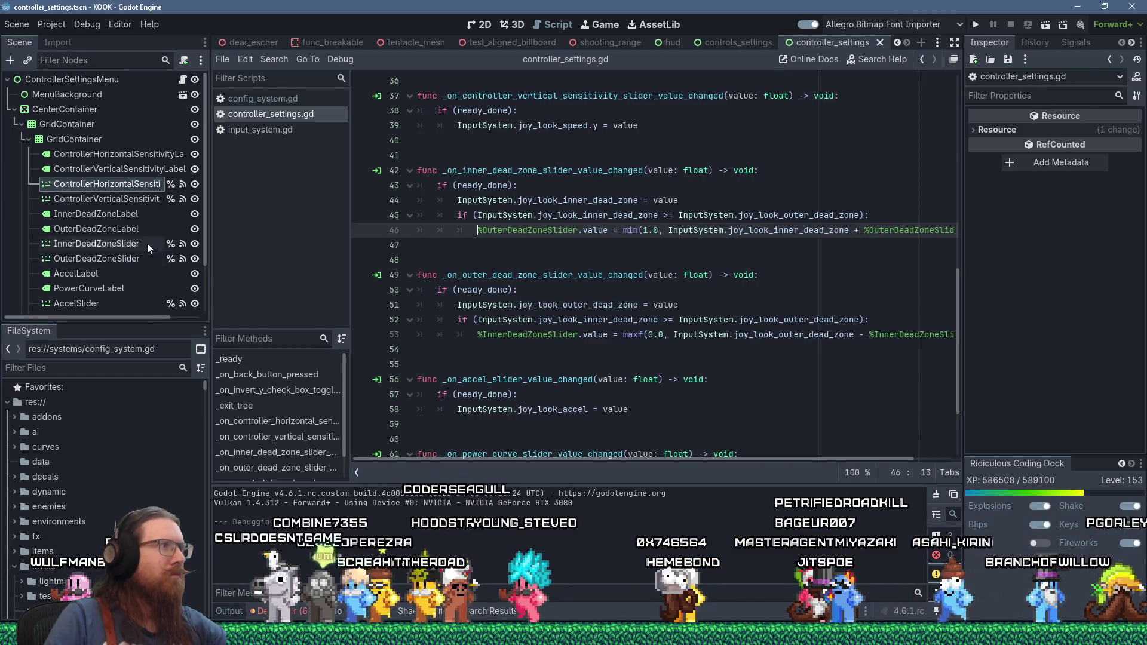
pyautogui.click(107, 249)
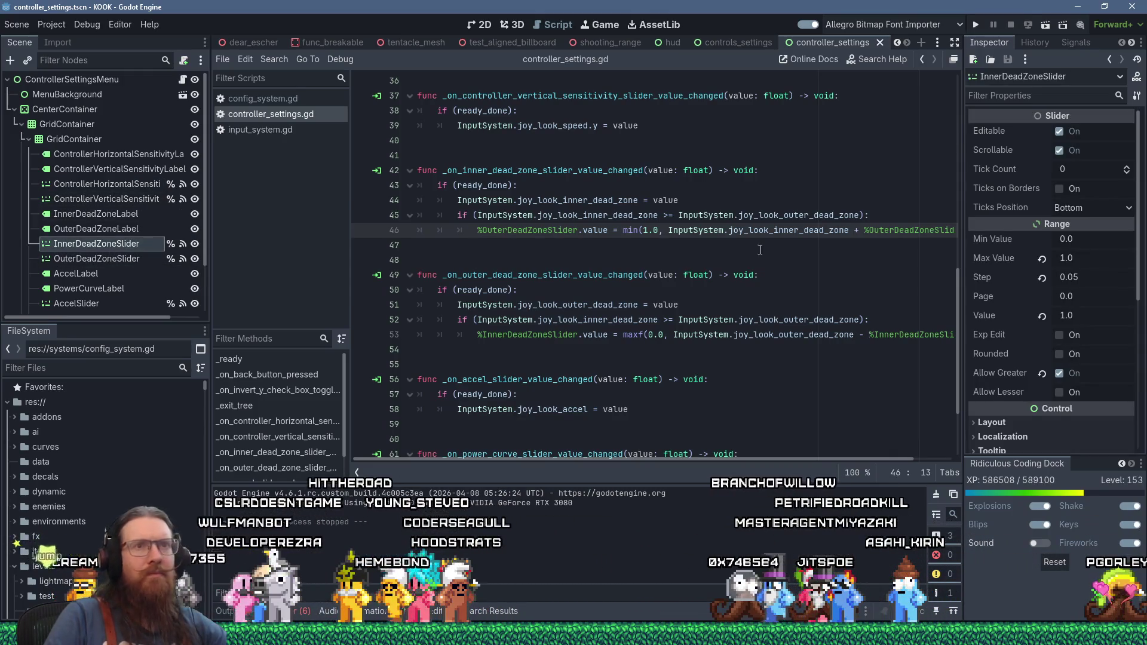
pyautogui.click(1079, 259)
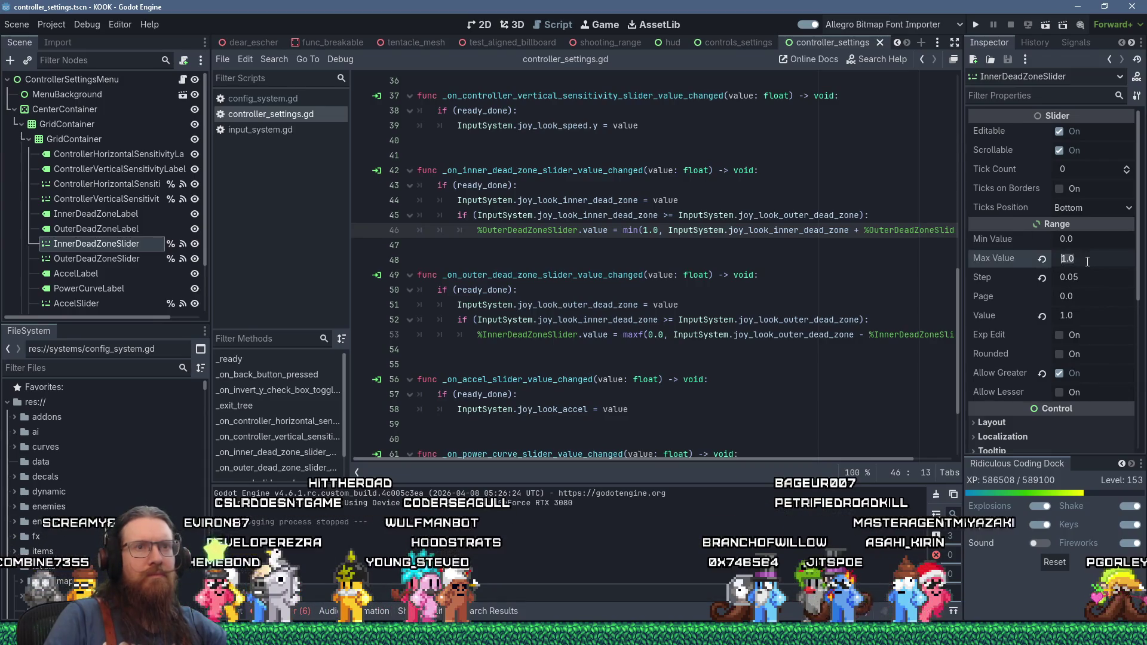
pyautogui.write('0.9')
pyautogui.press('Return')
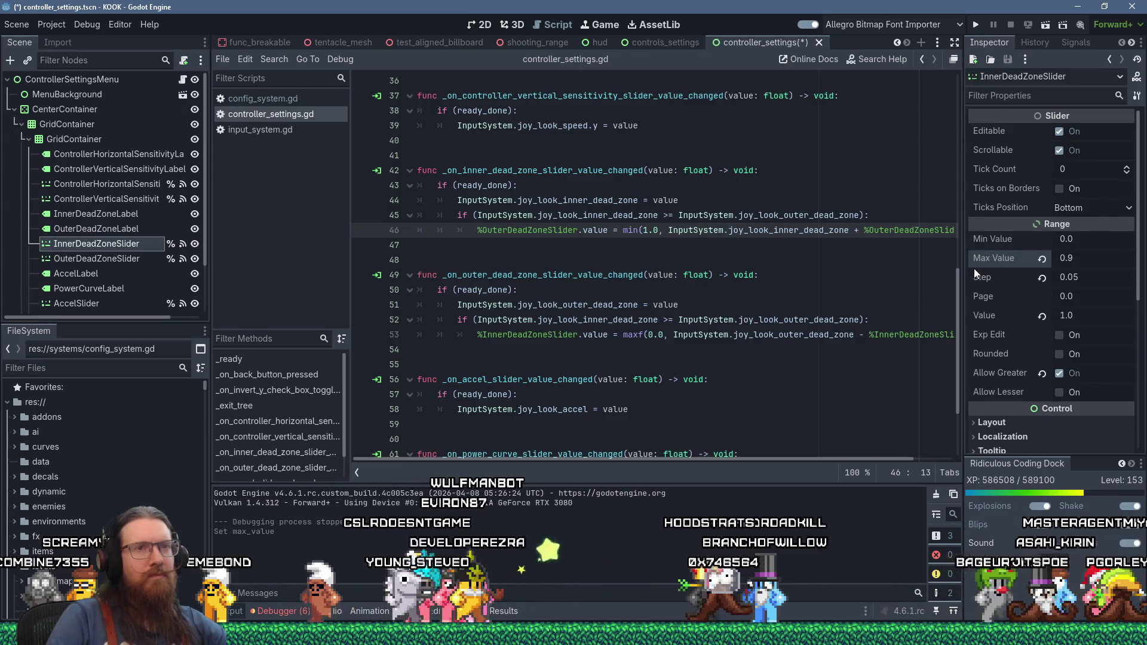
pyautogui.click(975, 26)
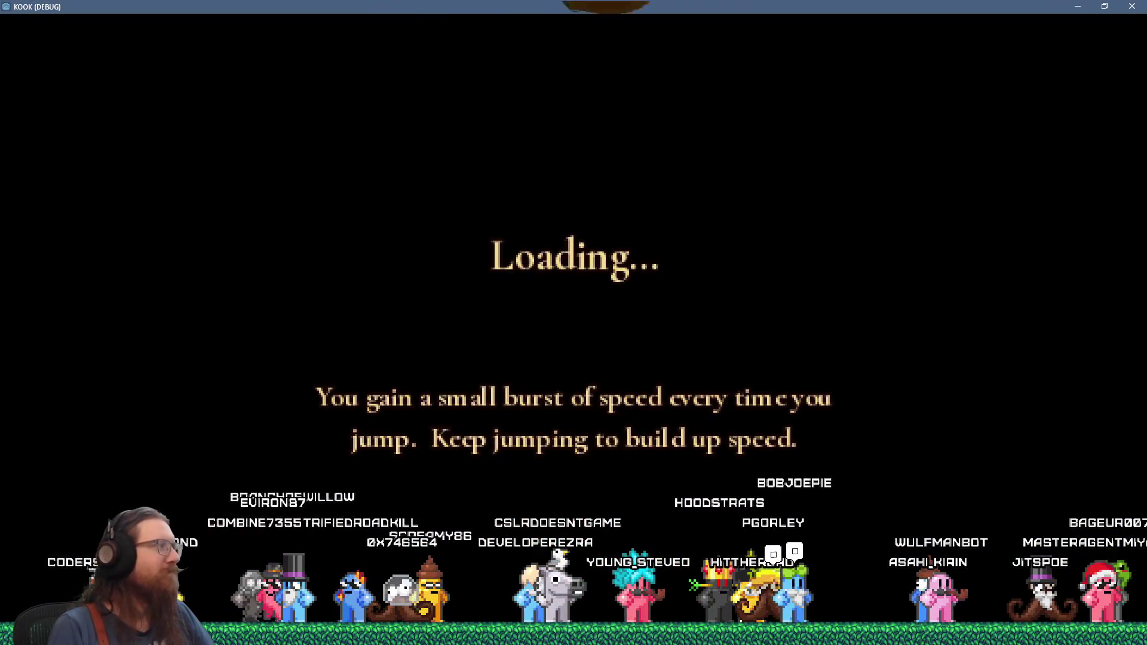
# - Check both dead-zone sliders on the Controller Settings page, then back out
pyautogui.press('Escape')
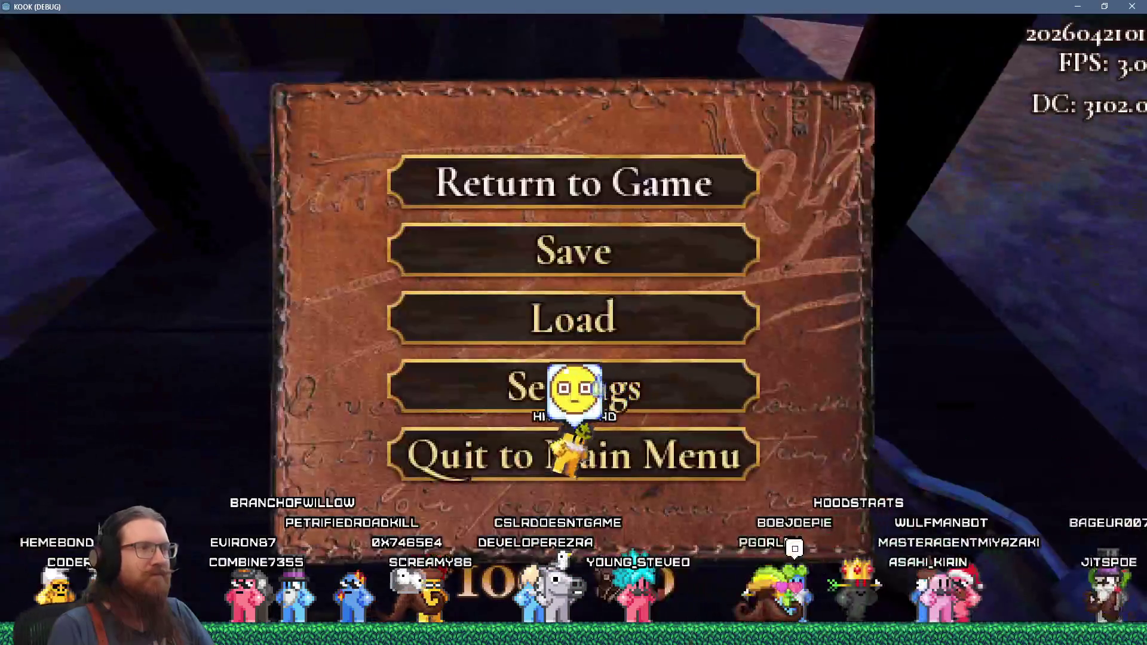
pyautogui.click(573, 314)
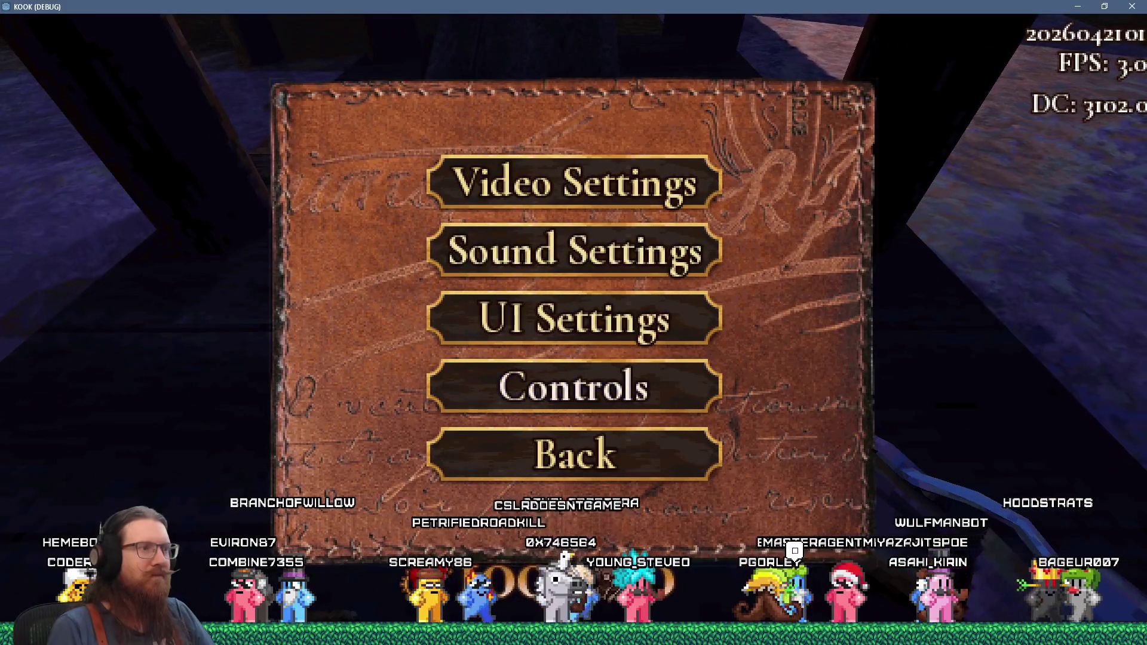
pyautogui.click(627, 387)
pyautogui.click(632, 440)
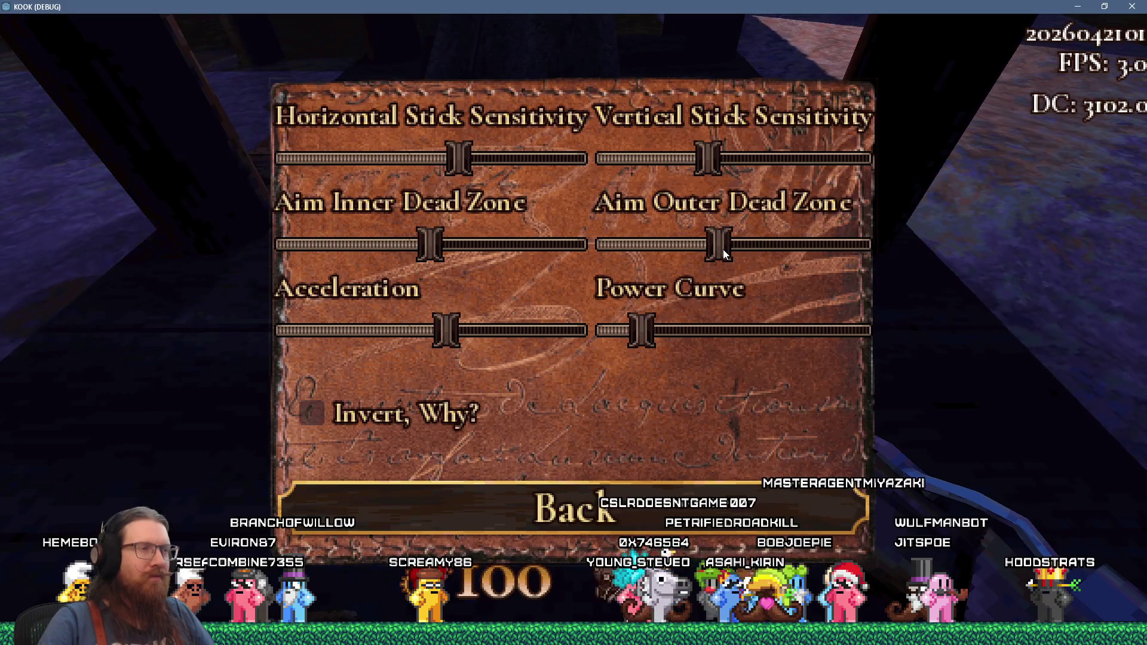
pyautogui.press('Escape')
pyautogui.press('Escape')
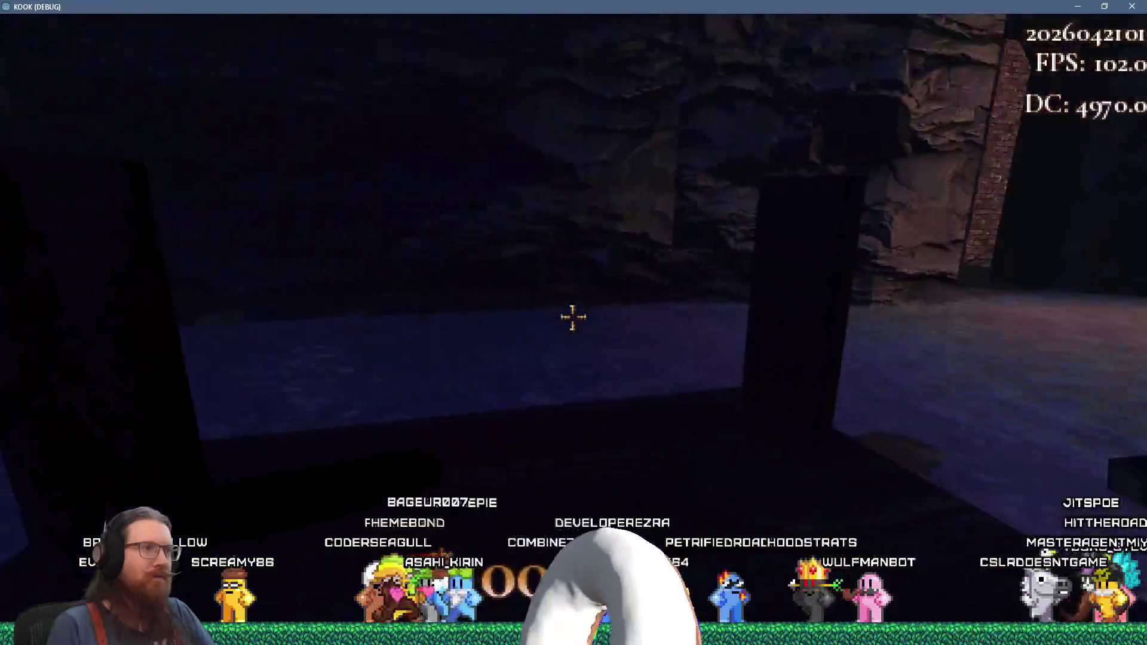
# - Enable god mode with the 'god' console command and resume play
pyautogui.press('Escape')
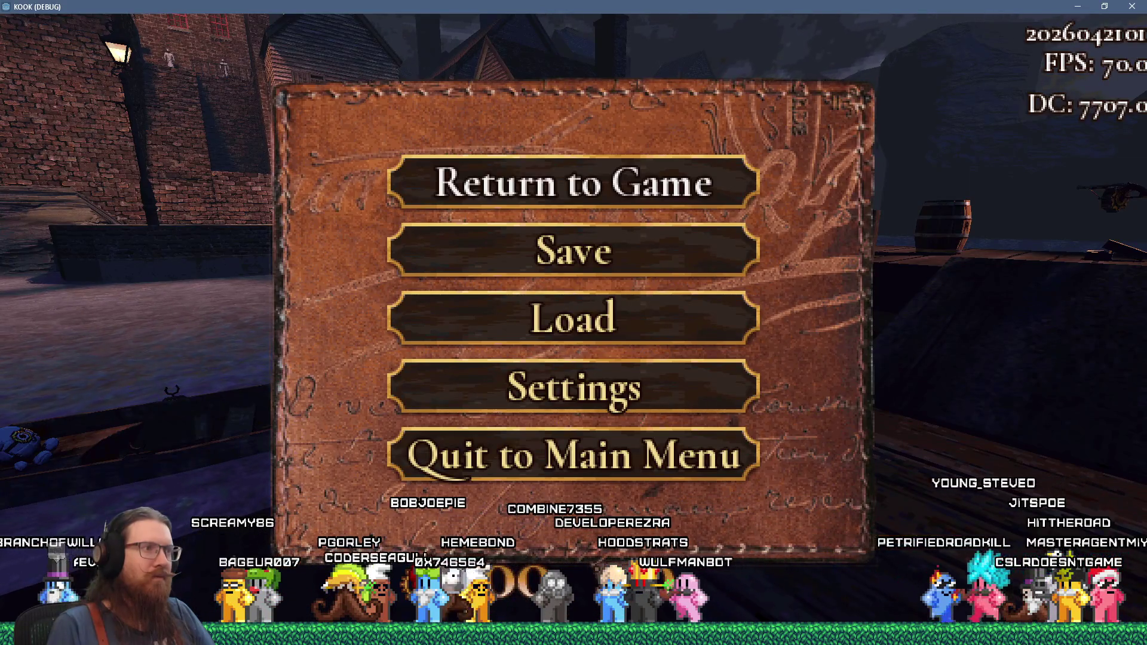
pyautogui.press('`')
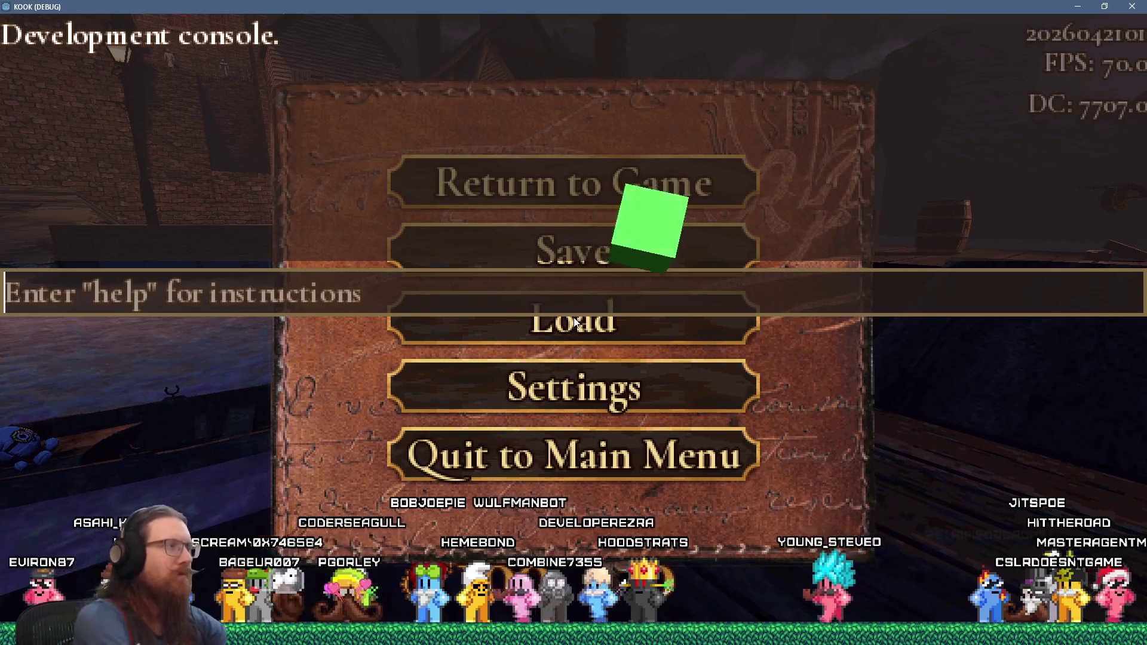
pyautogui.write('god')
pyautogui.press('Return')
pyautogui.press('`')
pyautogui.press('Escape')
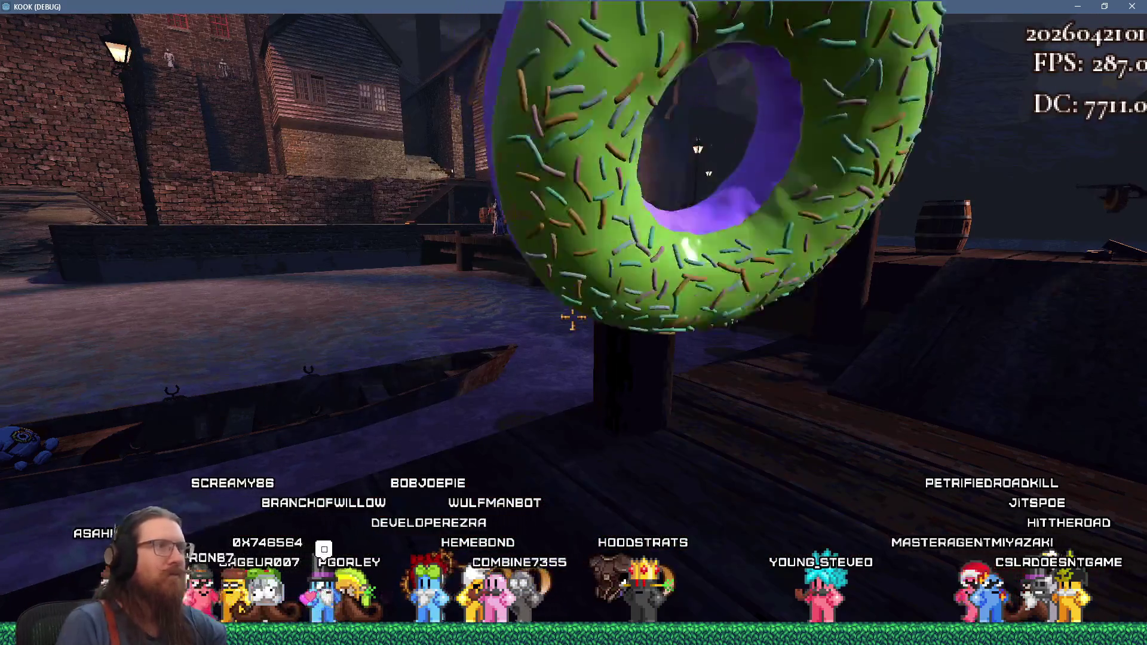
# - Walk onto the dock, strike the two cultists and blow up the RED barrel
pyautogui.press('w')
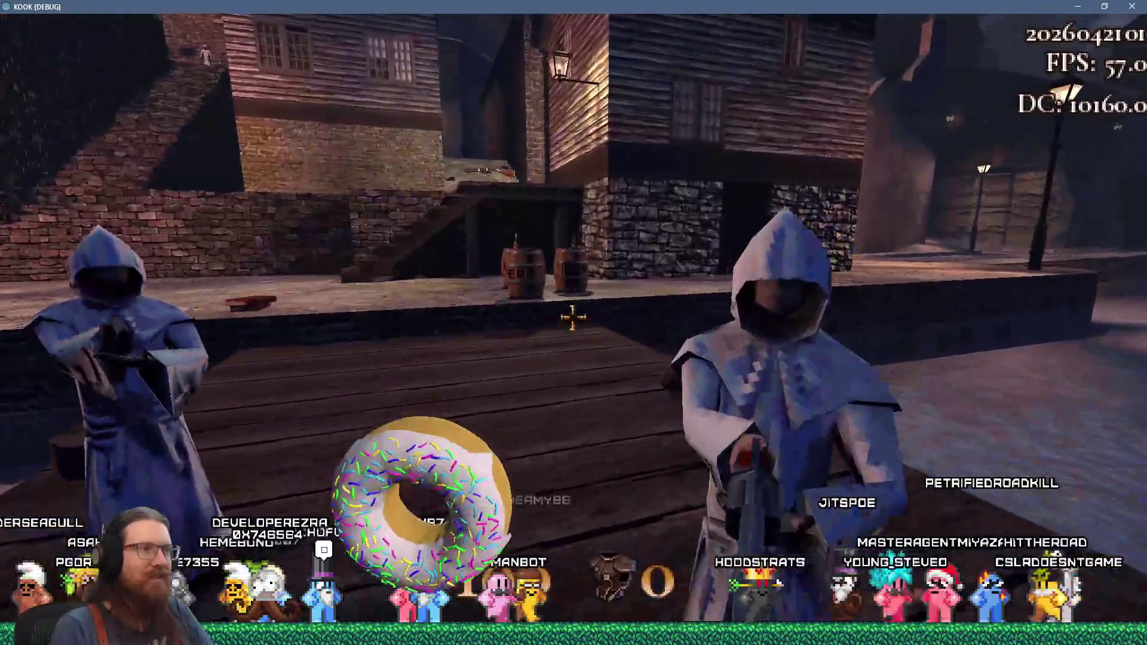
pyautogui.click(573, 318)
pyautogui.click(572, 318)
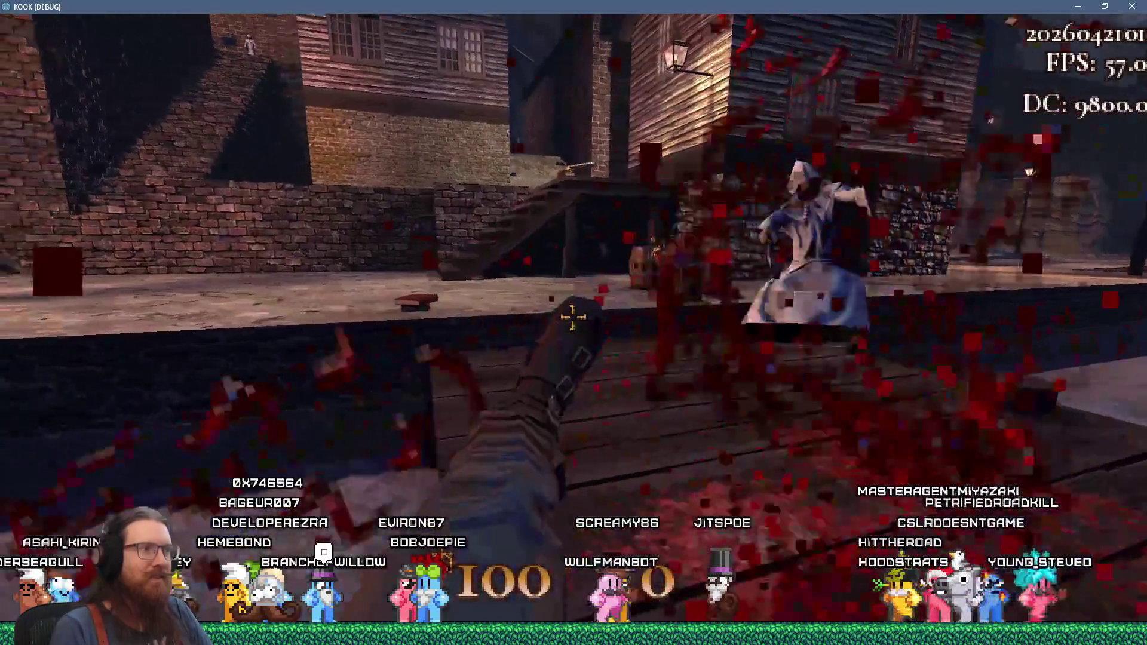
pyautogui.press('w')
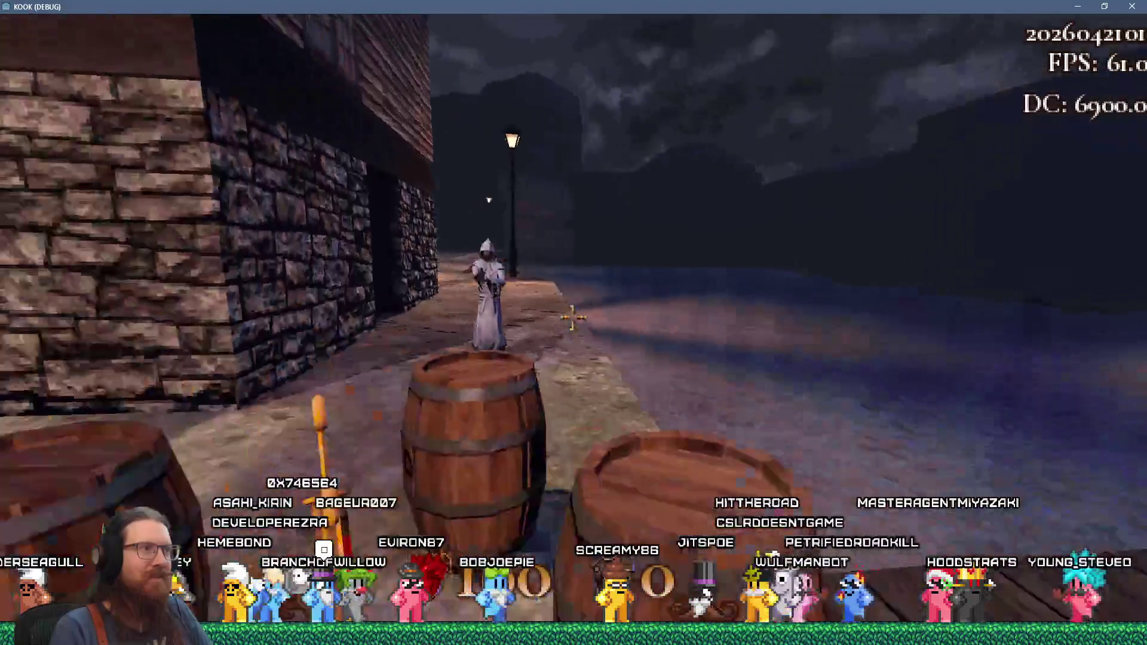
pyautogui.press('s')
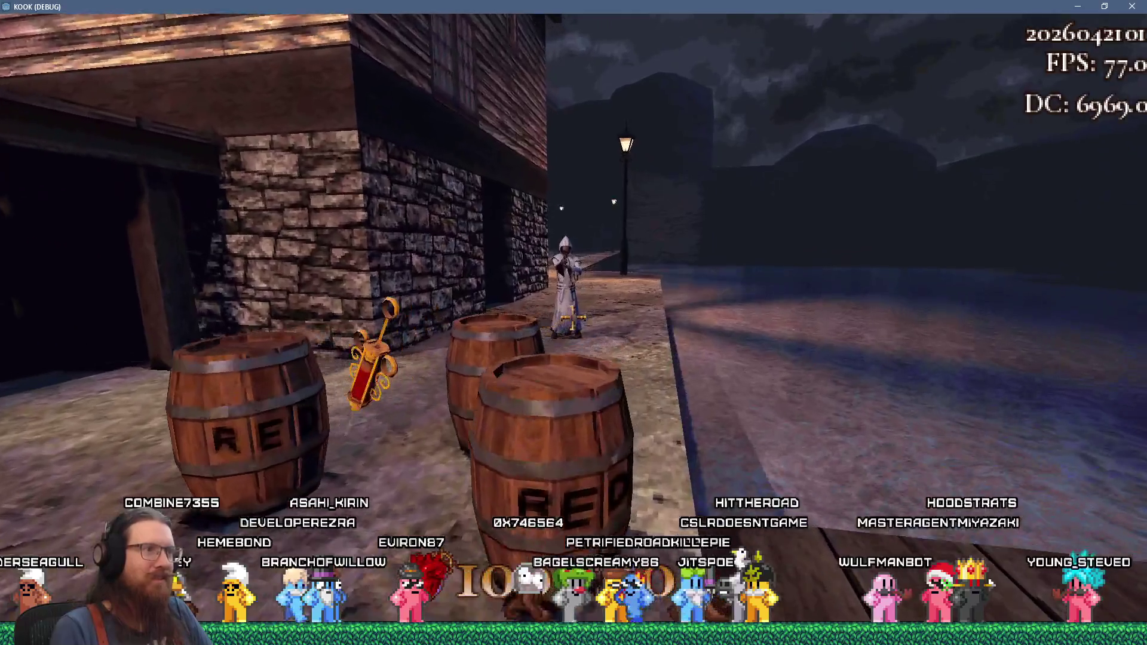
pyautogui.click(572, 318)
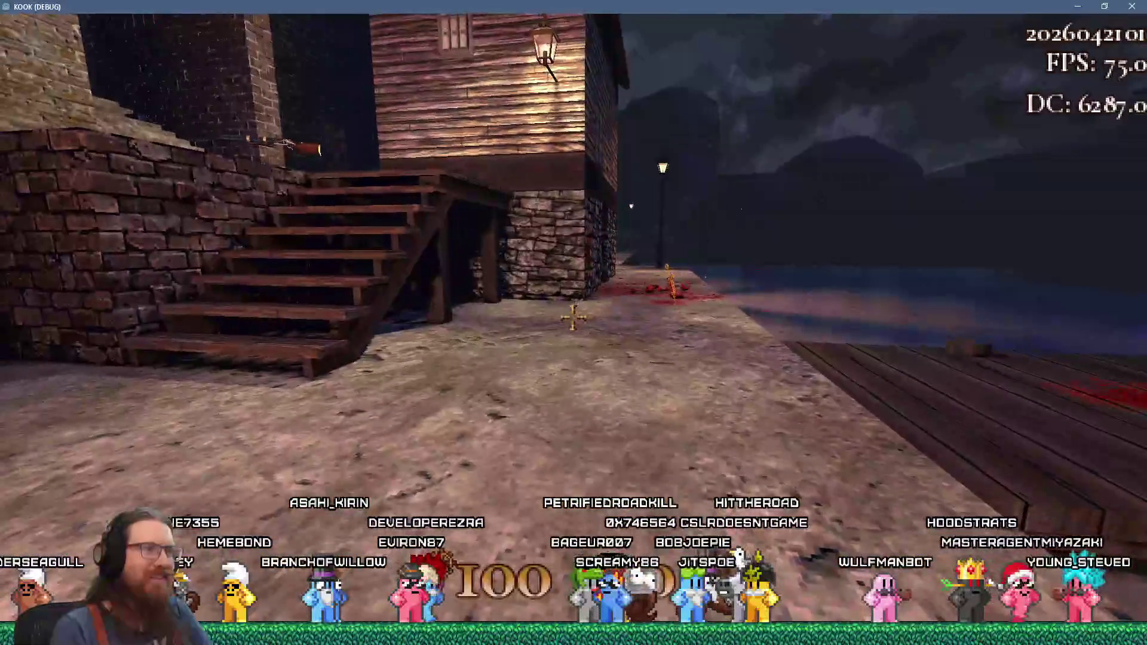
# - Grab the syringe and revolver, then fire the revolver at enemies along the dock
pyautogui.press('w')
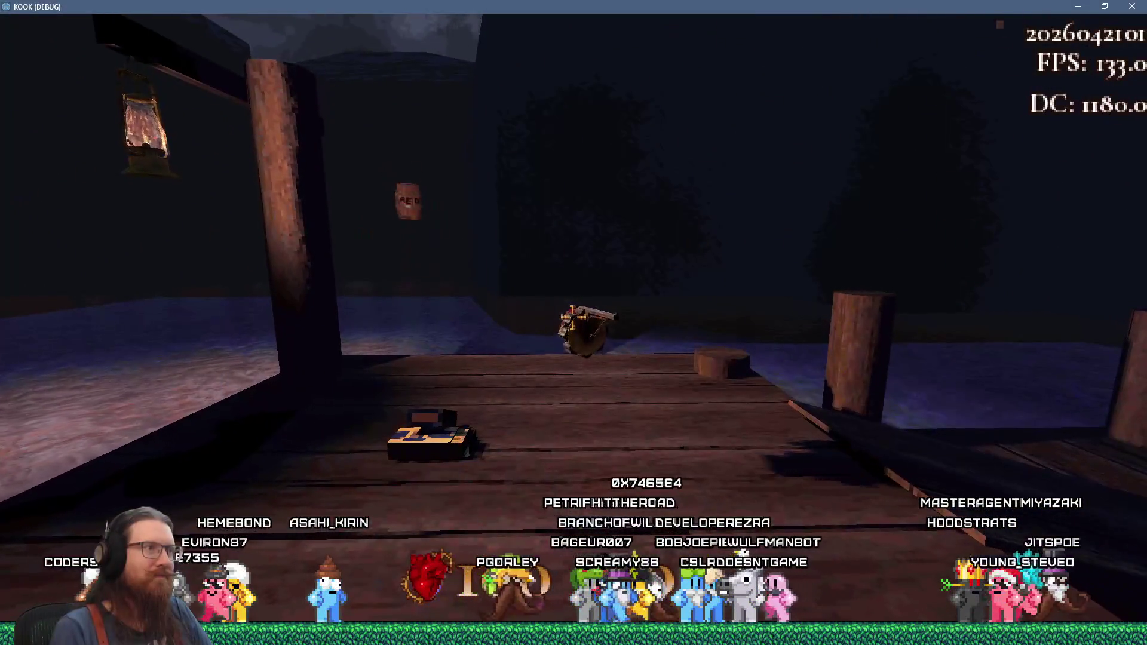
pyautogui.press('w')
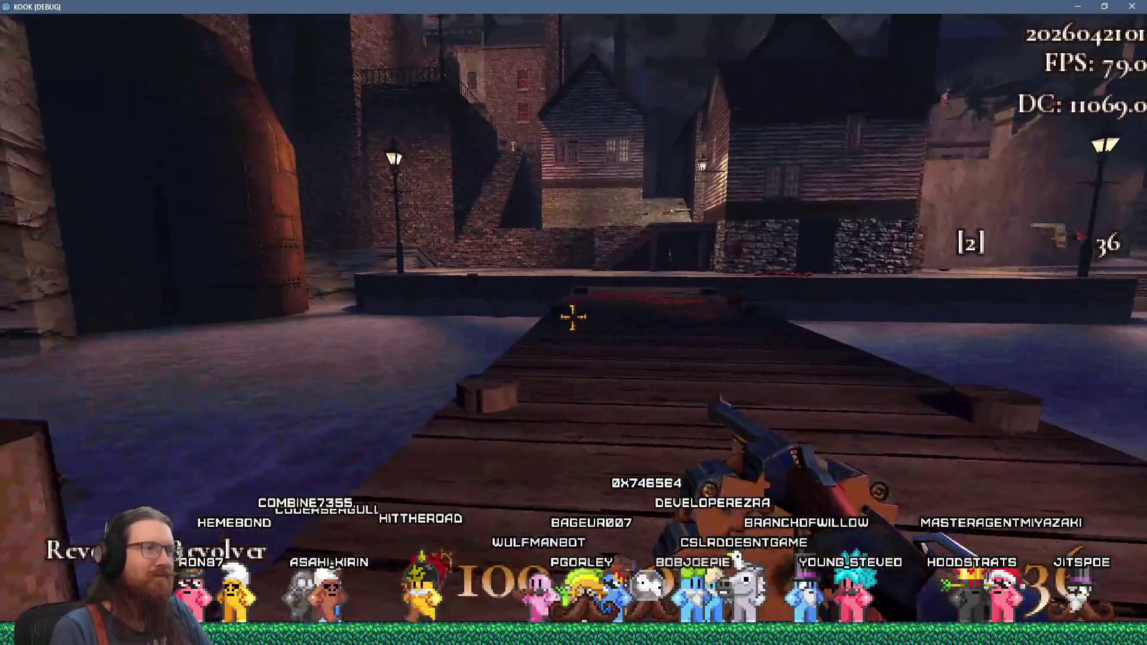
pyautogui.click(572, 317)
pyautogui.moveTo(572, 317)
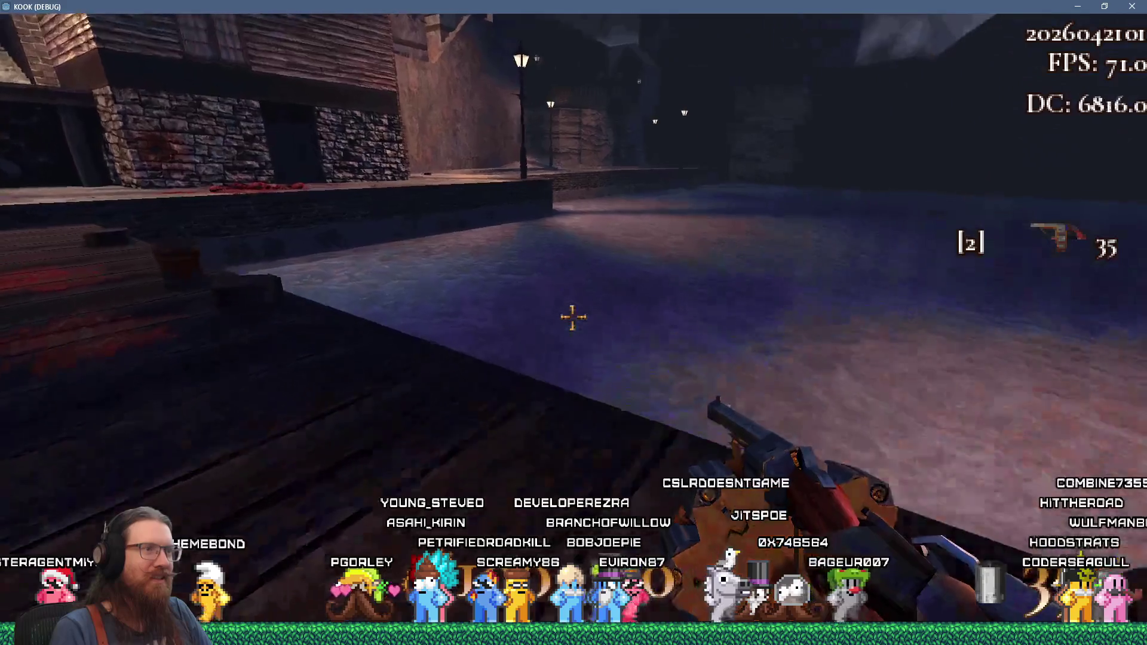
pyautogui.press('w')
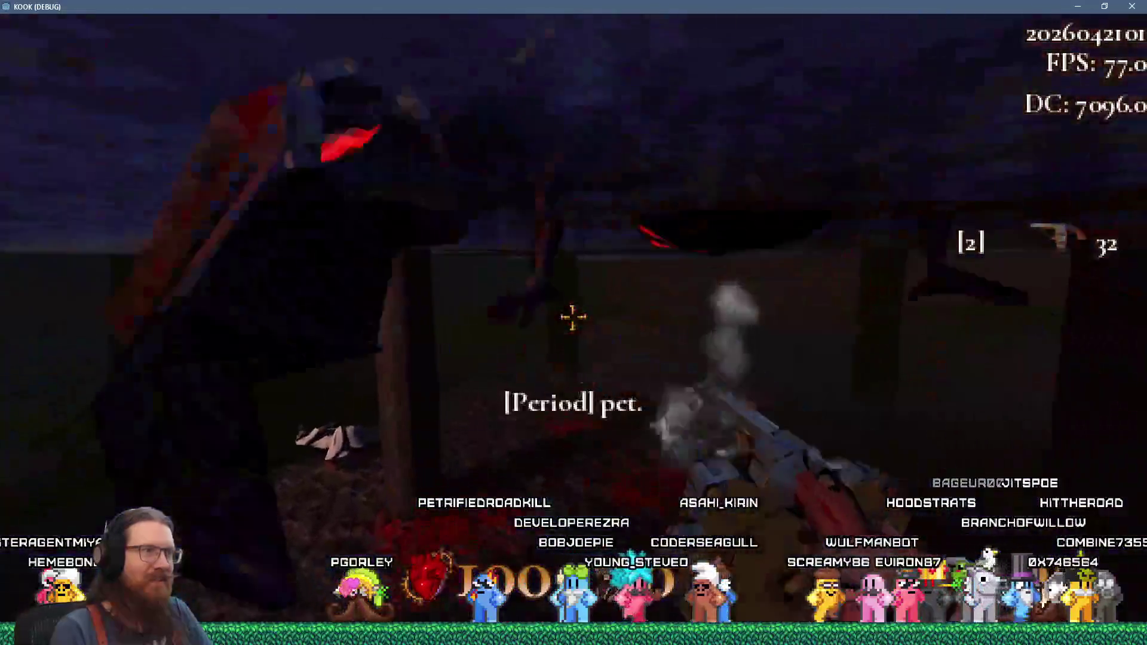
pyautogui.click(572, 317)
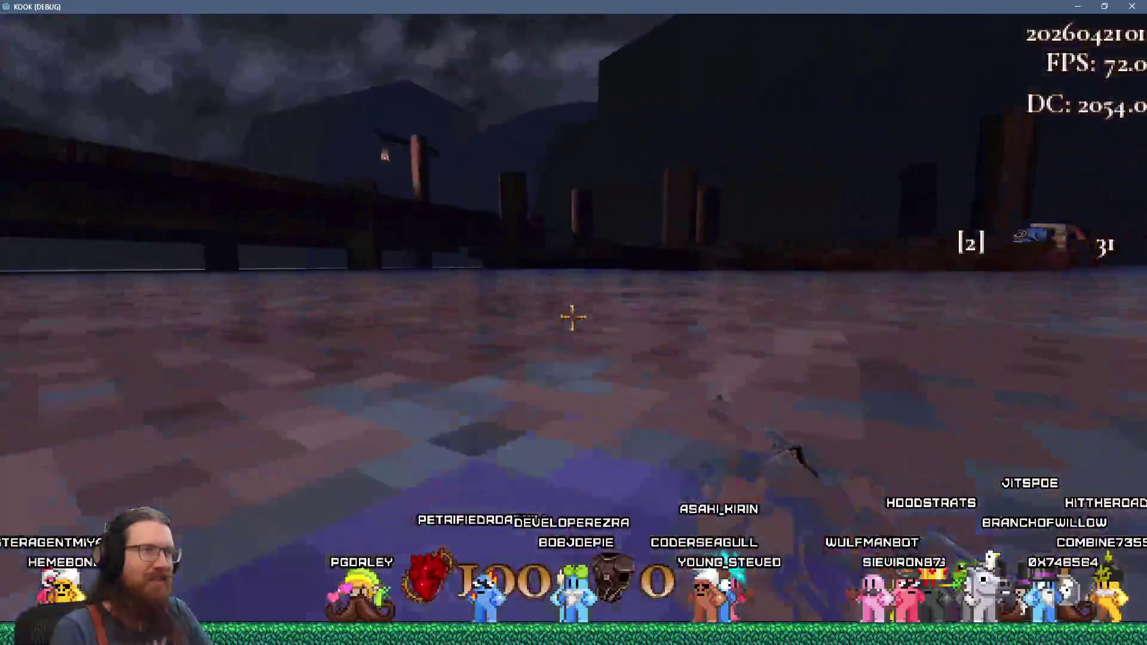
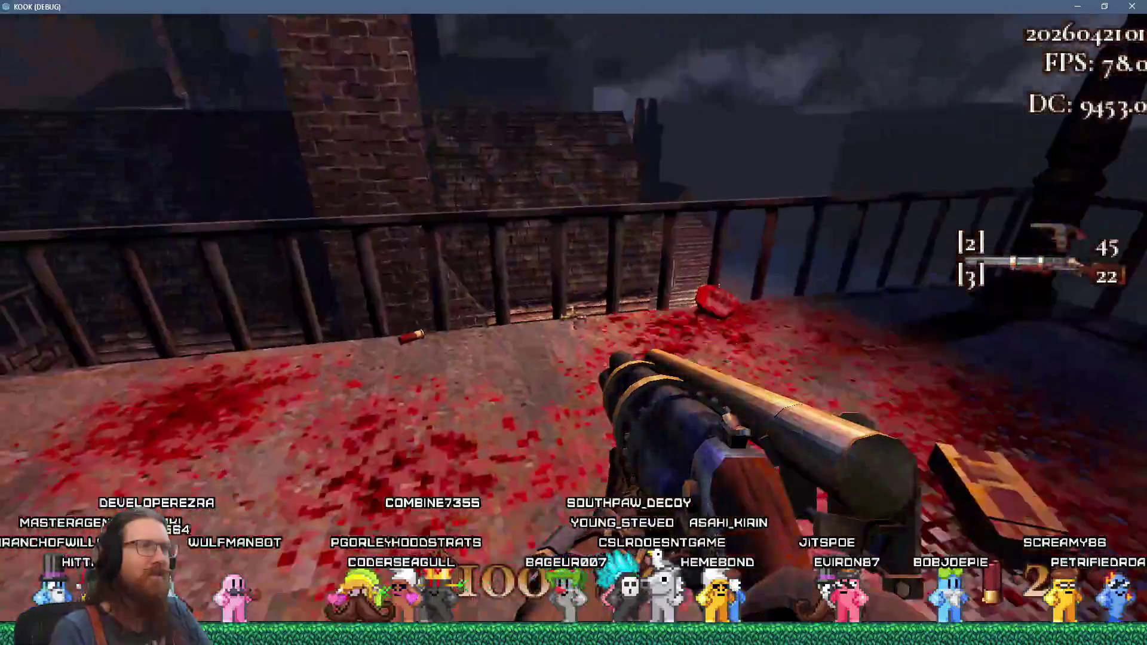
# - Turn the first-person view around the rooftop: balcony, stairwell, sky, alley and rooftops
pyautogui.press('w')
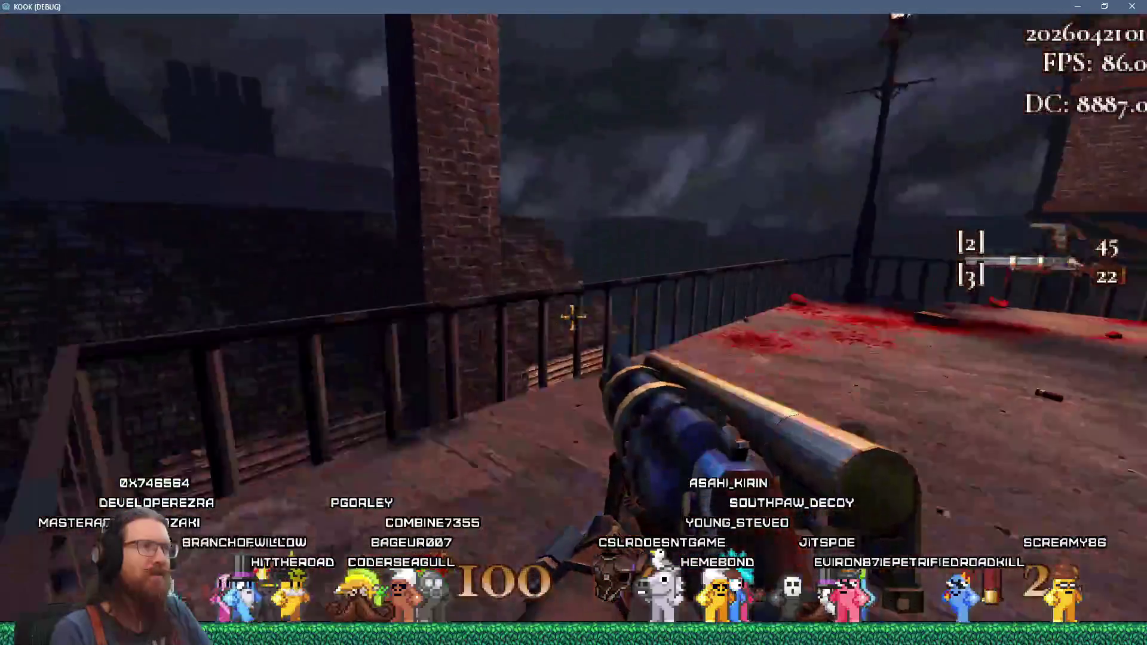
pyautogui.press('w')
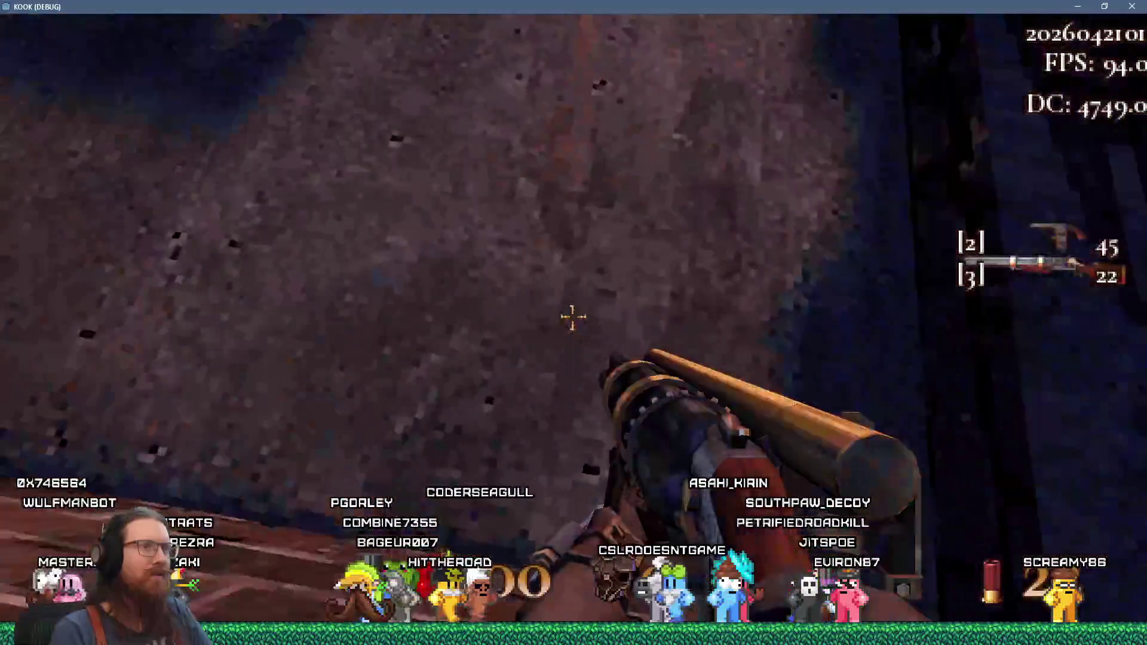
pyautogui.press('w')
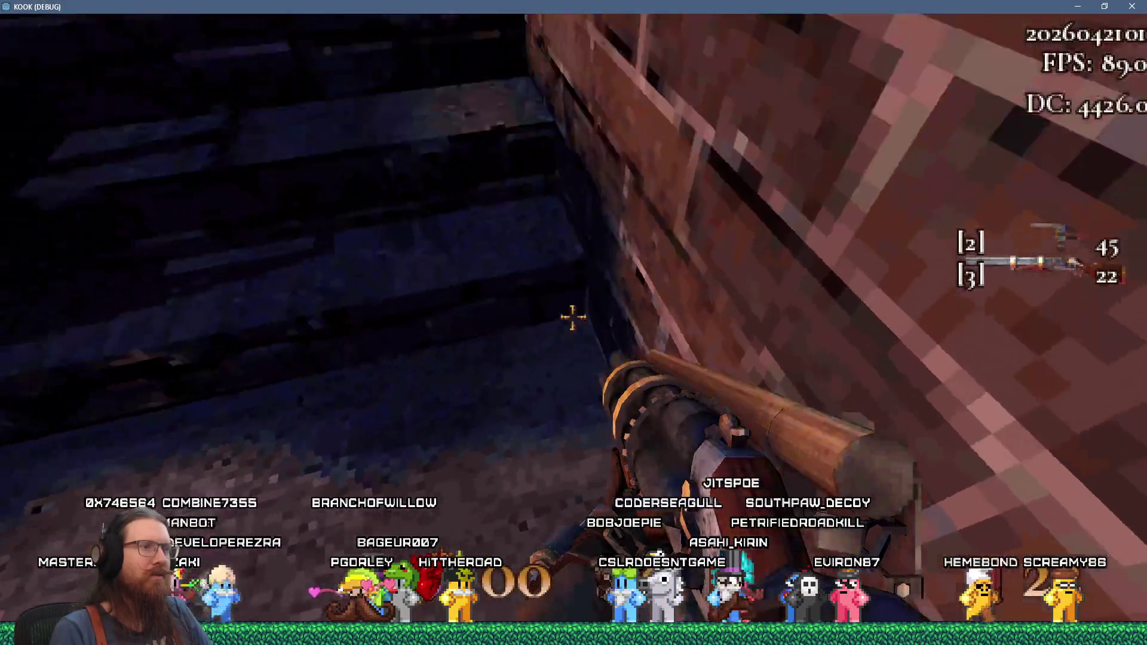
pyautogui.press('w')
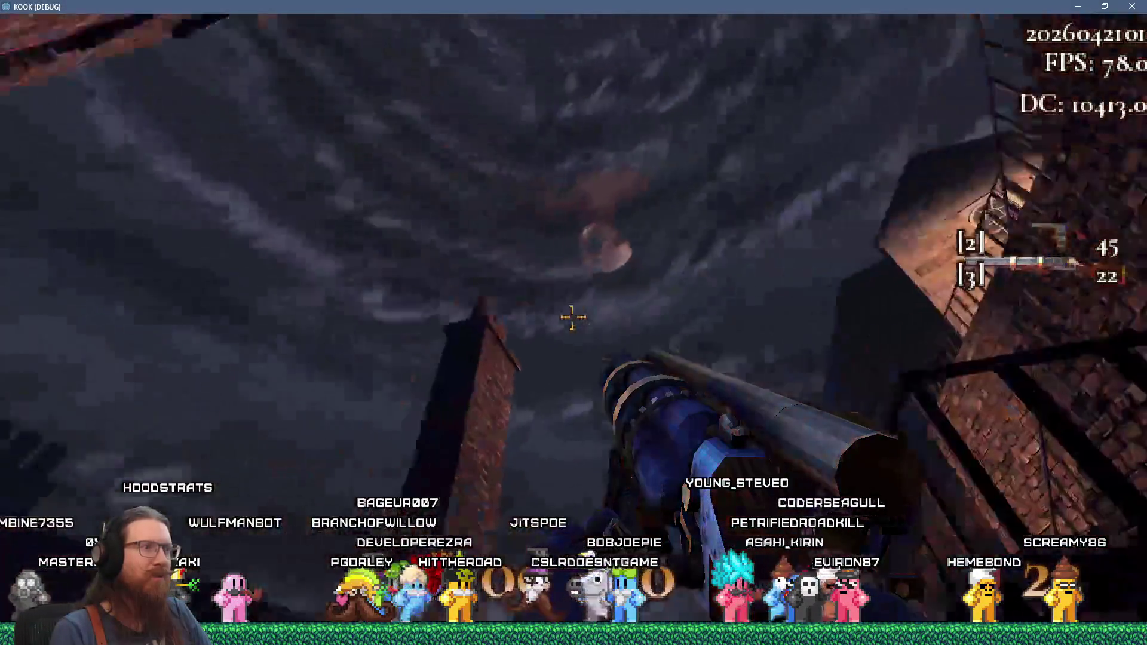
pyautogui.press('w')
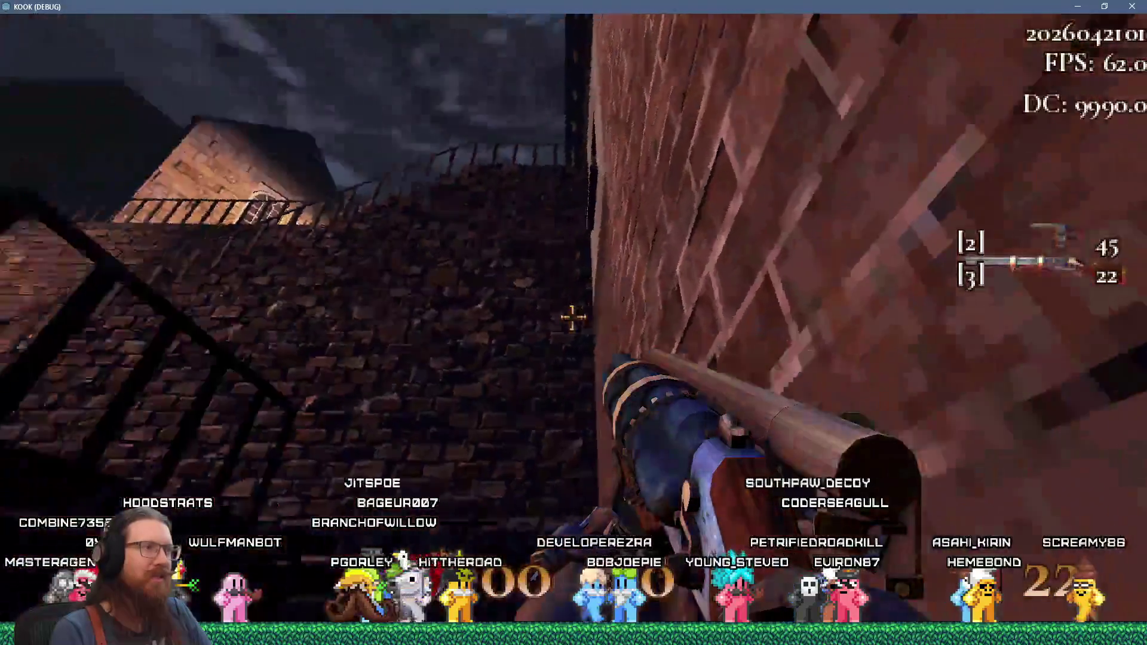
pyautogui.press('w')
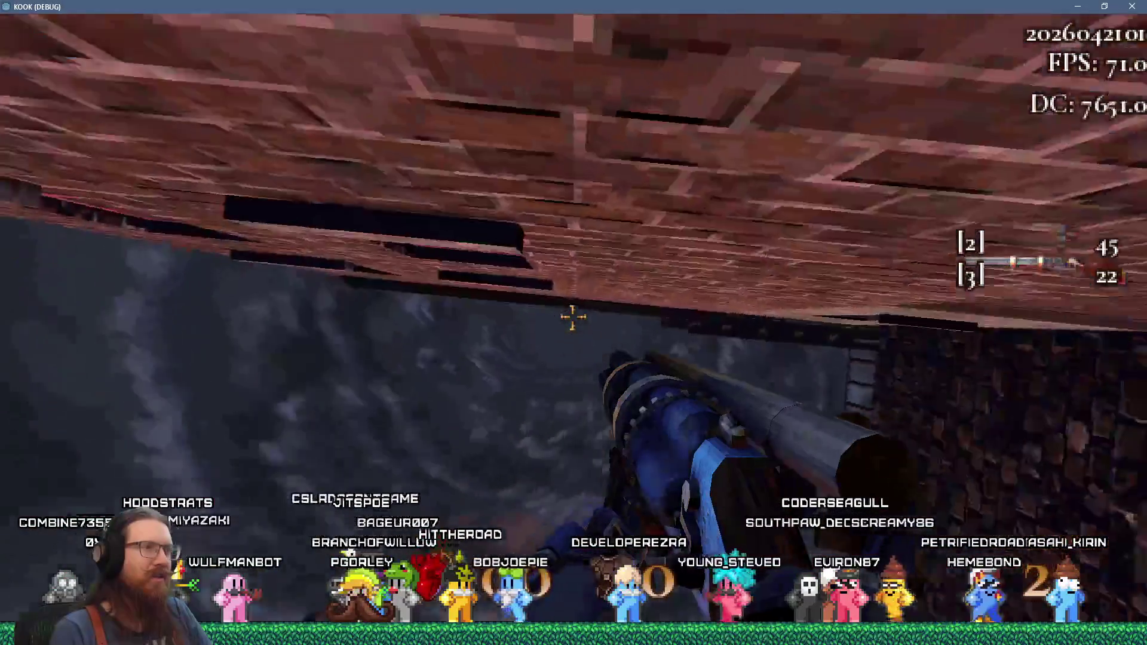
pyautogui.press('w')
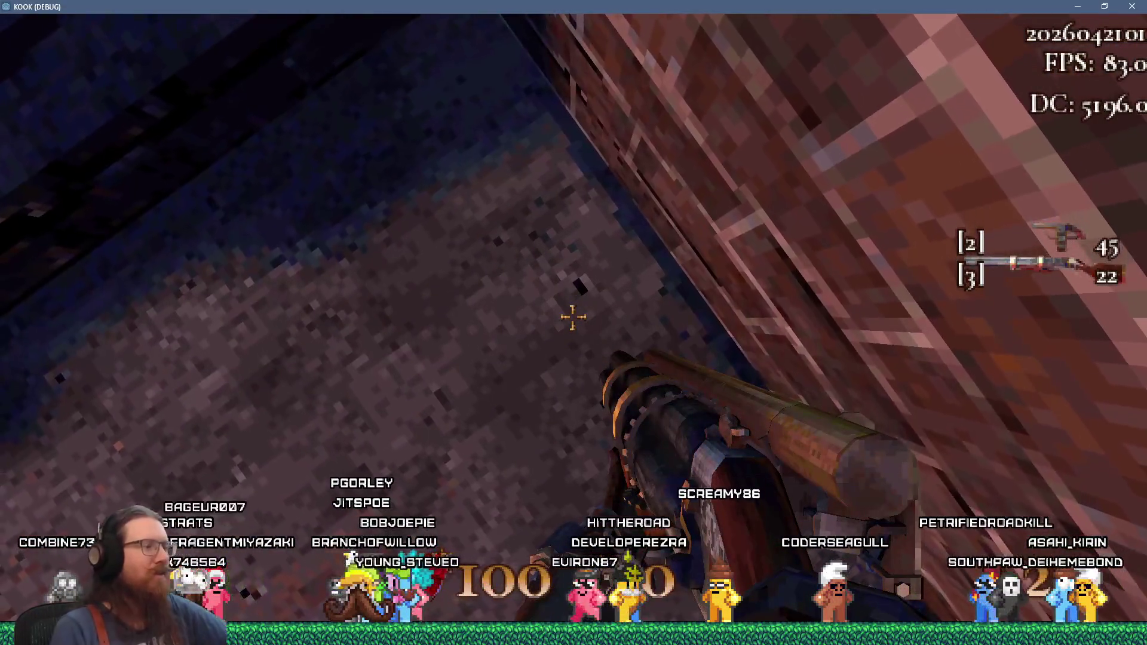
# - Enable god mode with the 'god' console command, then return to the Godot editor
pyautogui.press('`')
pyautogui.write('god')
pyautogui.press('Return')
pyautogui.hotkey('alt', 'Tab')
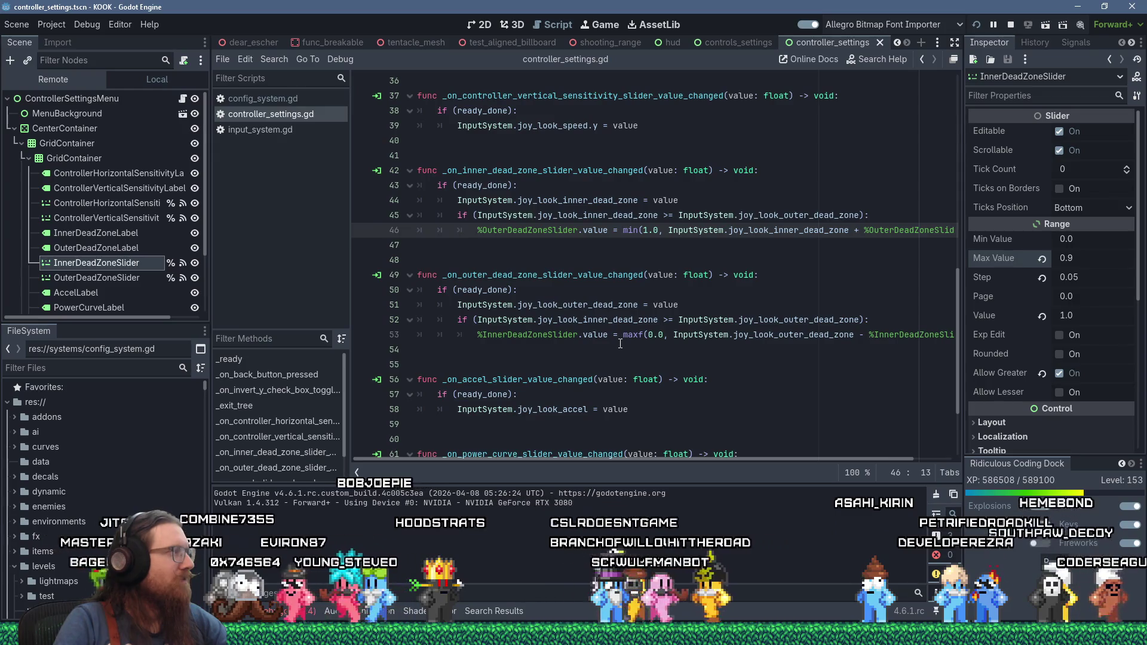
# - Search the whole project for joy_look_inner_dead_zone using Find in Files
pyautogui.click(788, 231)
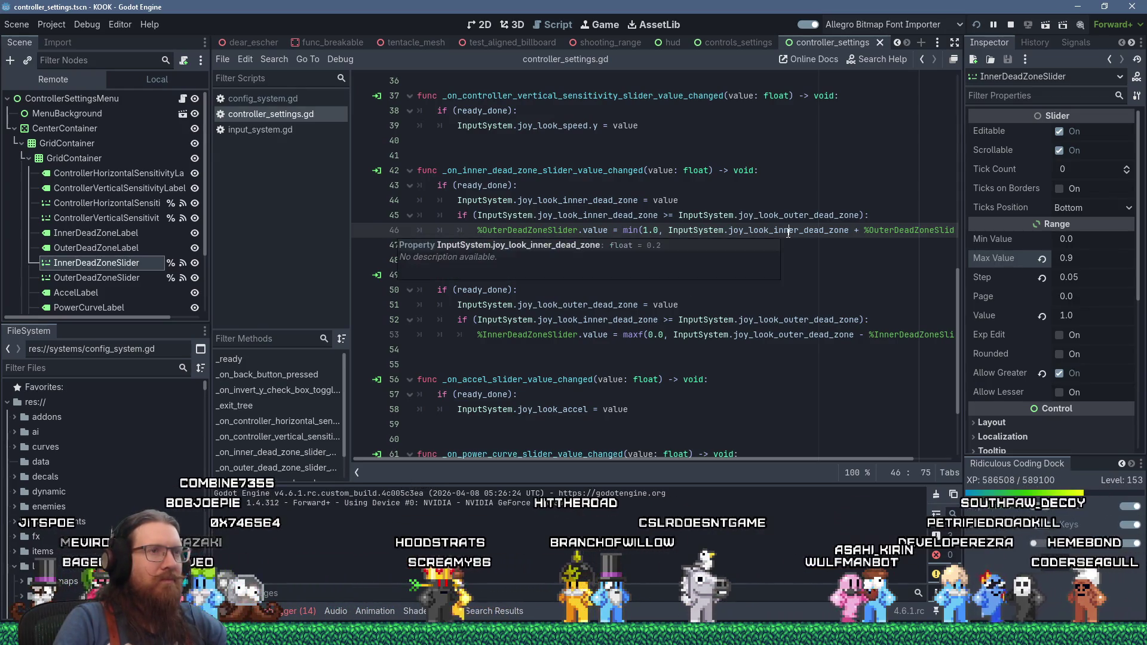
pyautogui.doubleClick(788, 231)
pyautogui.click(274, 60)
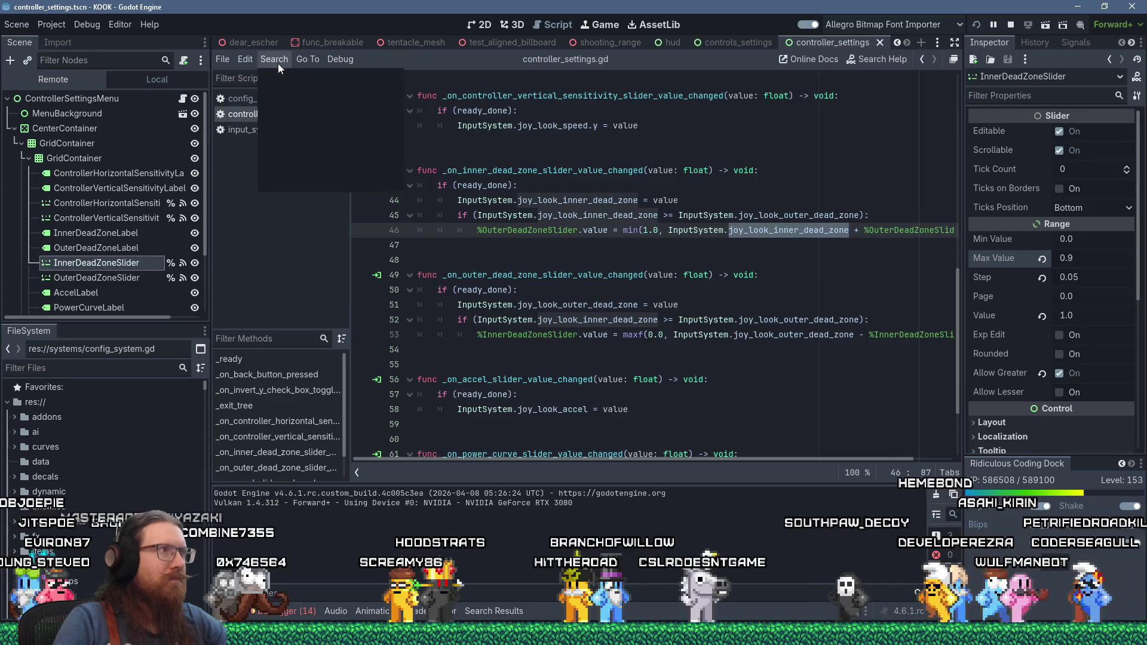
pyautogui.click(306, 146)
pyautogui.click(571, 381)
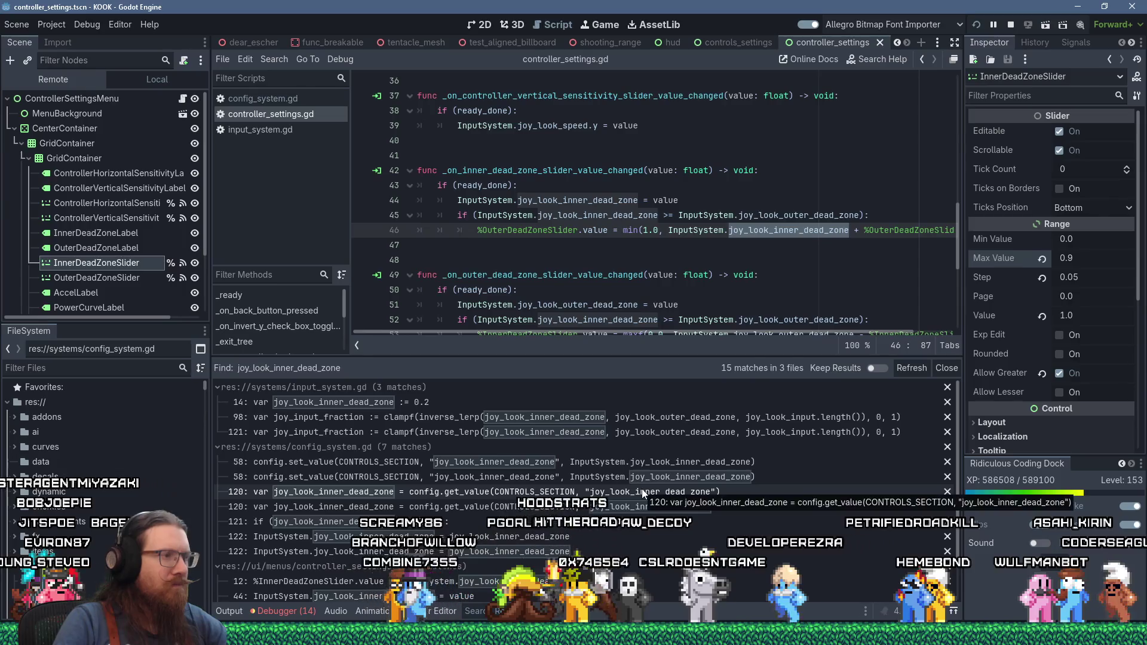
# - Open input_system.gd at the line 98 match from the search results
pyautogui.scroll(-3, 641, 489)
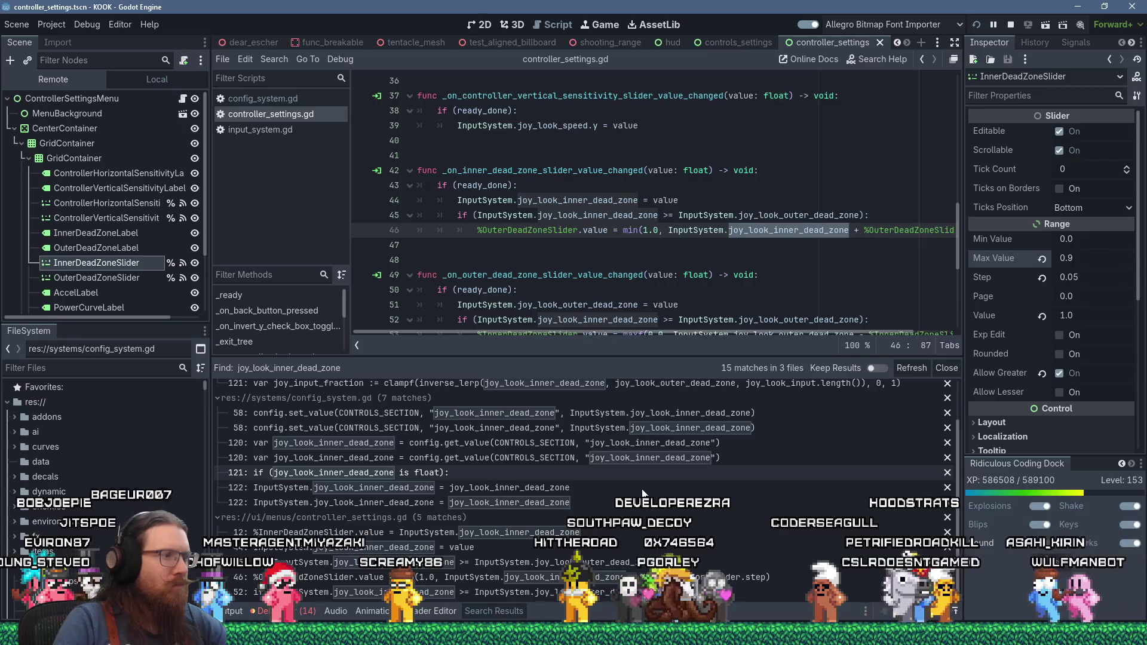
pyautogui.scroll(3, 597, 442)
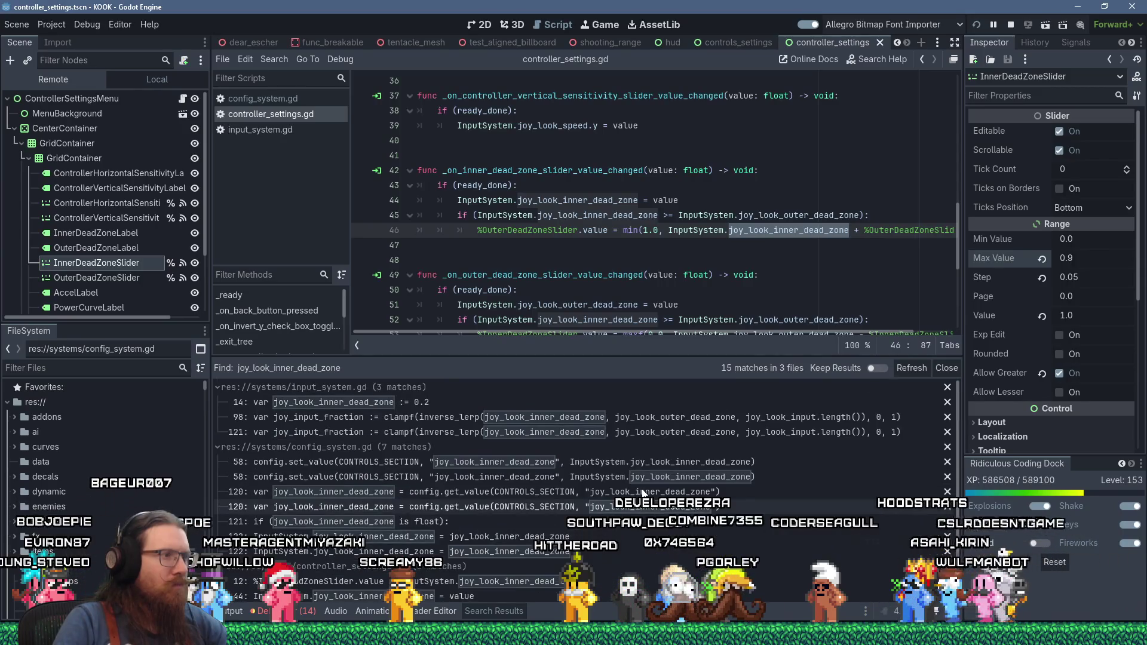
pyautogui.click(616, 422)
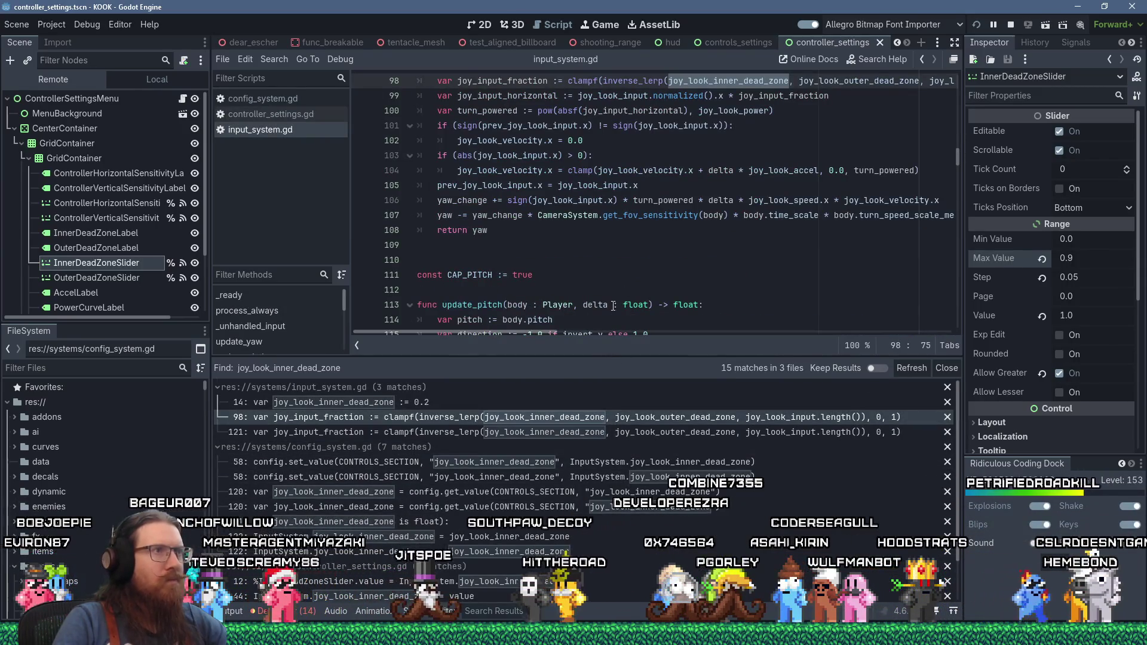
pyautogui.click(632, 200)
pyautogui.scroll(3, 632, 206)
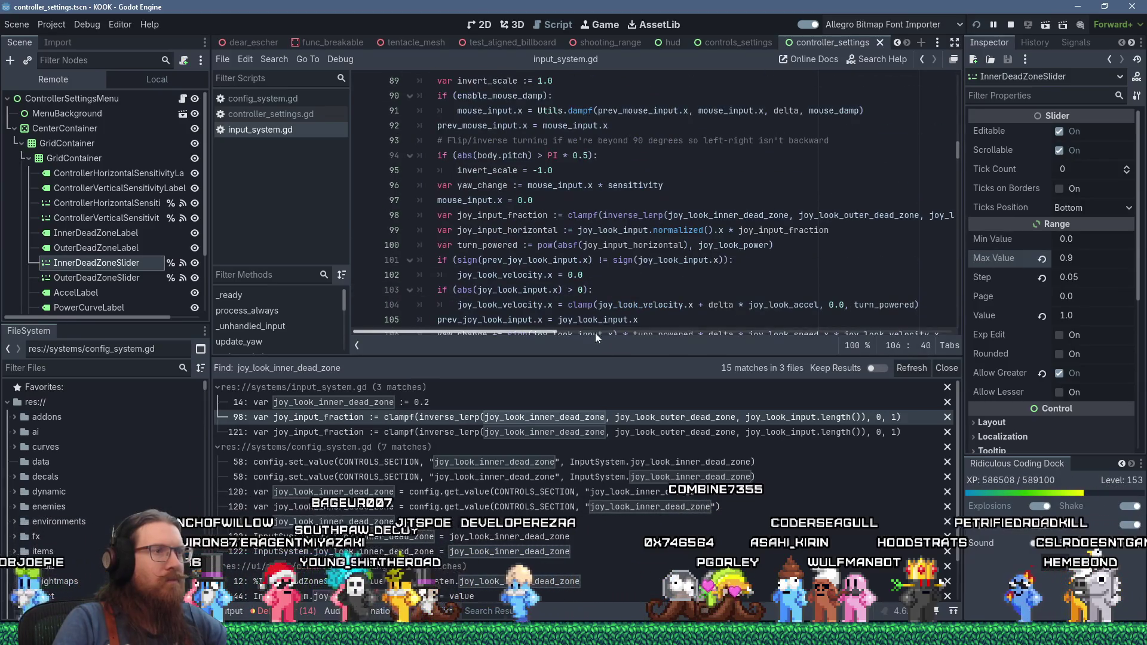
pyautogui.moveTo(540, 331); pyautogui.dragTo(605, 328)
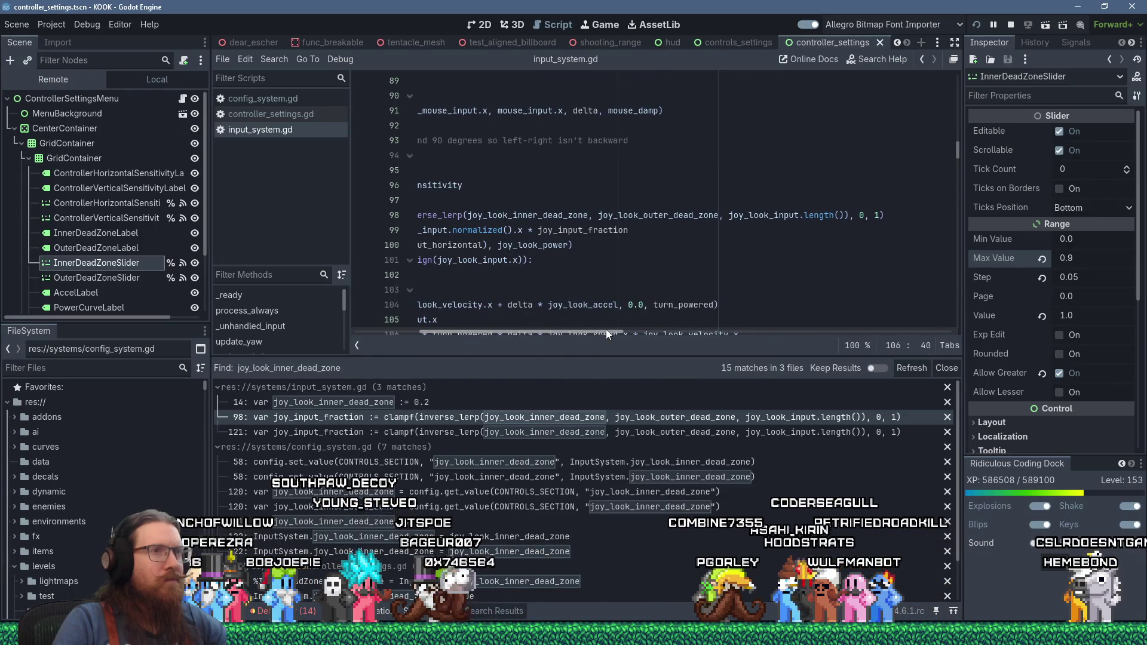
pyautogui.moveTo(606, 328)
pyautogui.mouseDown()
pyautogui.moveTo(568, 324)
pyautogui.moveTo(584, 320)
pyautogui.mouseUp()
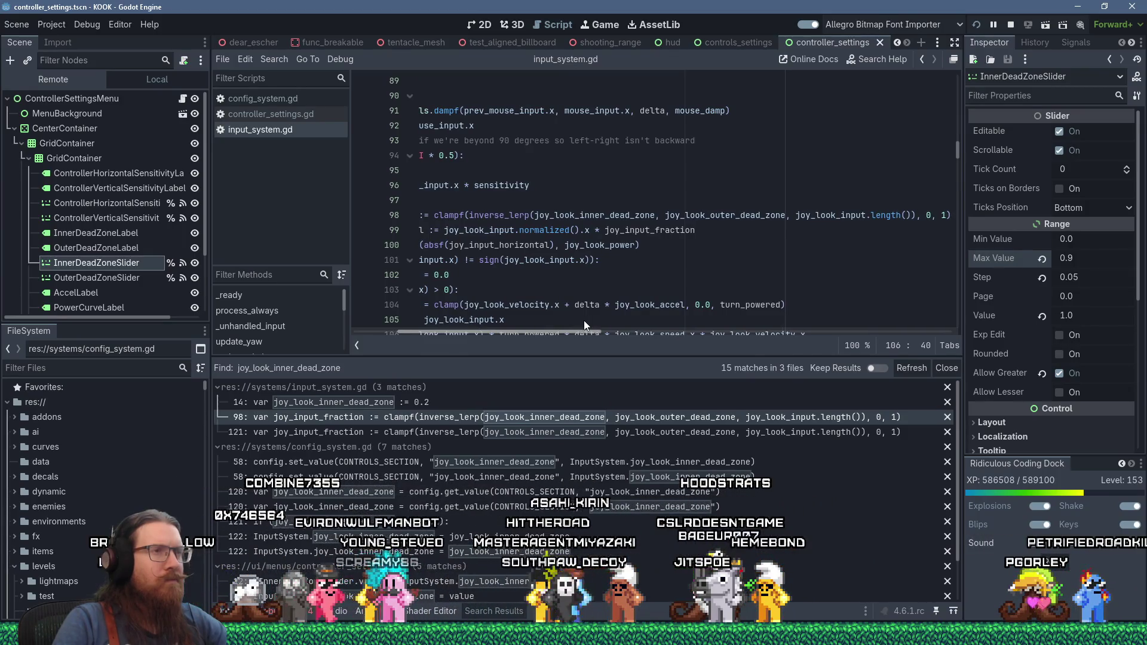
pyautogui.doubleClick(587, 215)
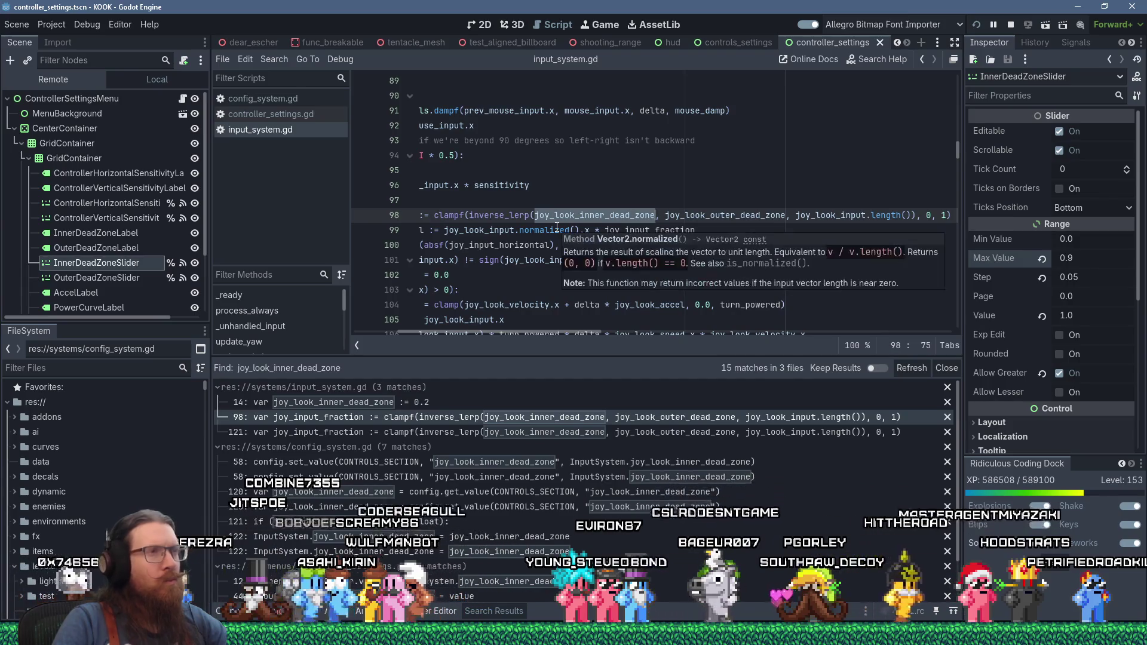
pyautogui.moveTo(489, 333); pyautogui.dragTo(445, 333)
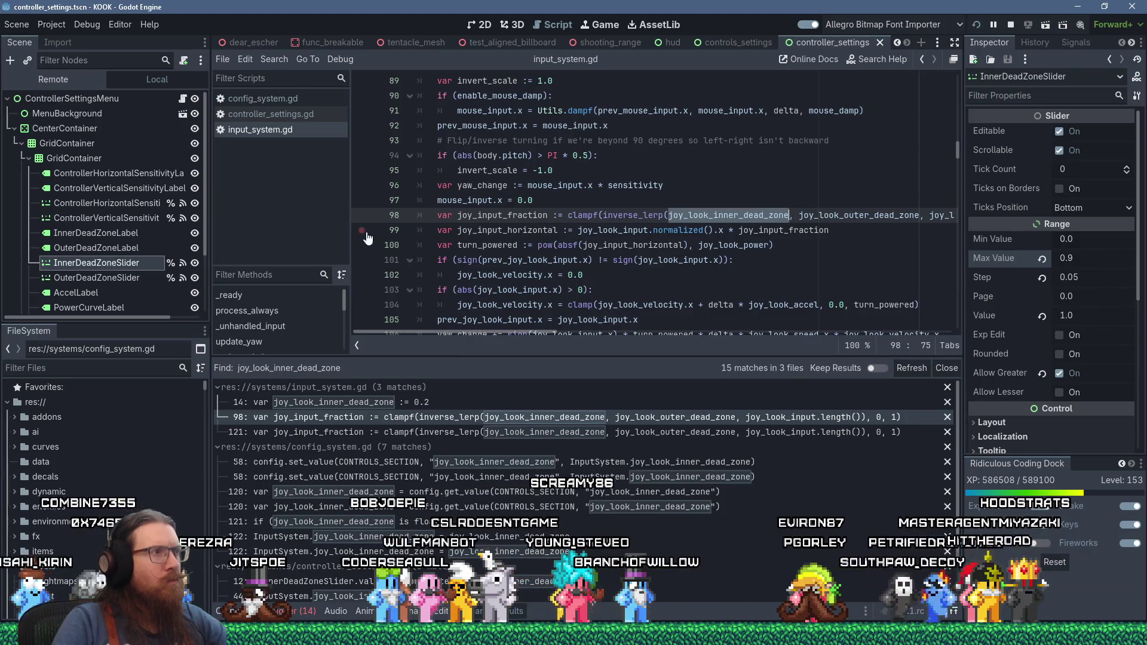
pyautogui.hotkey('alt', 'Tab')
pyautogui.hotkey('alt', 'Tab')
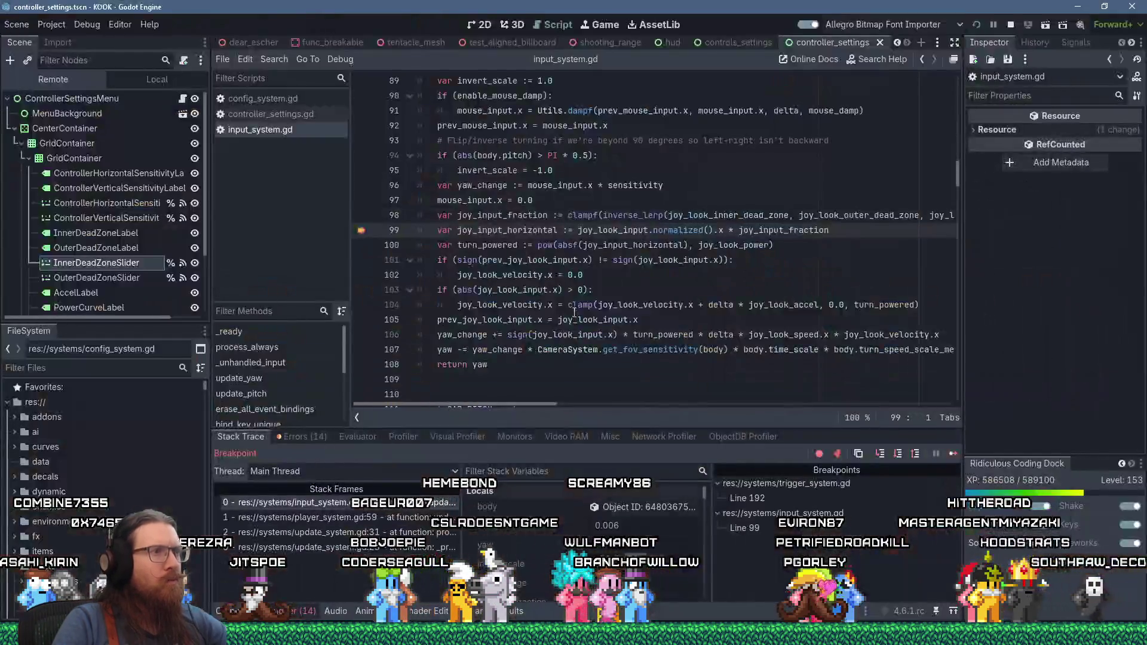
pyautogui.click(516, 215)
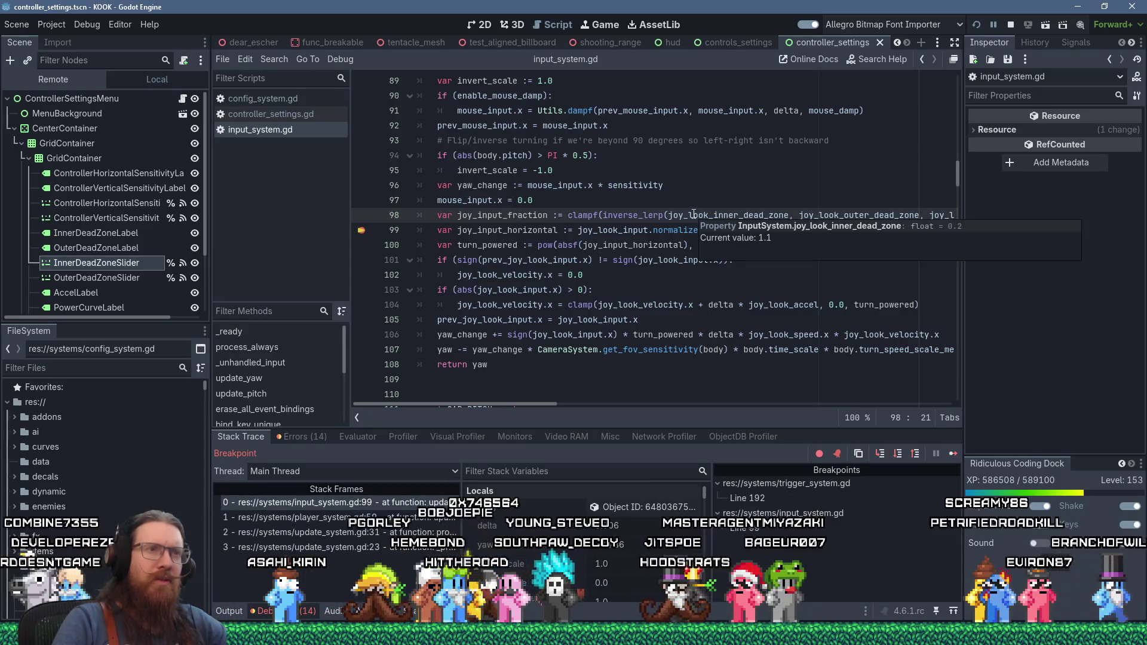
pyautogui.moveTo(823, 214)
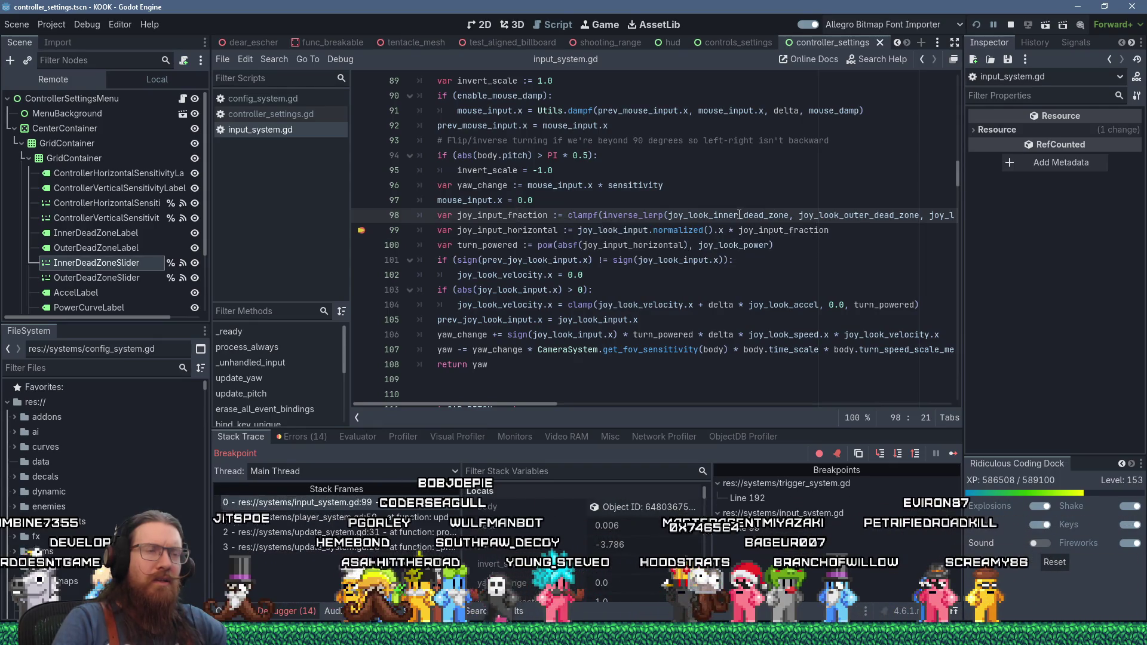
pyautogui.moveTo(739, 214)
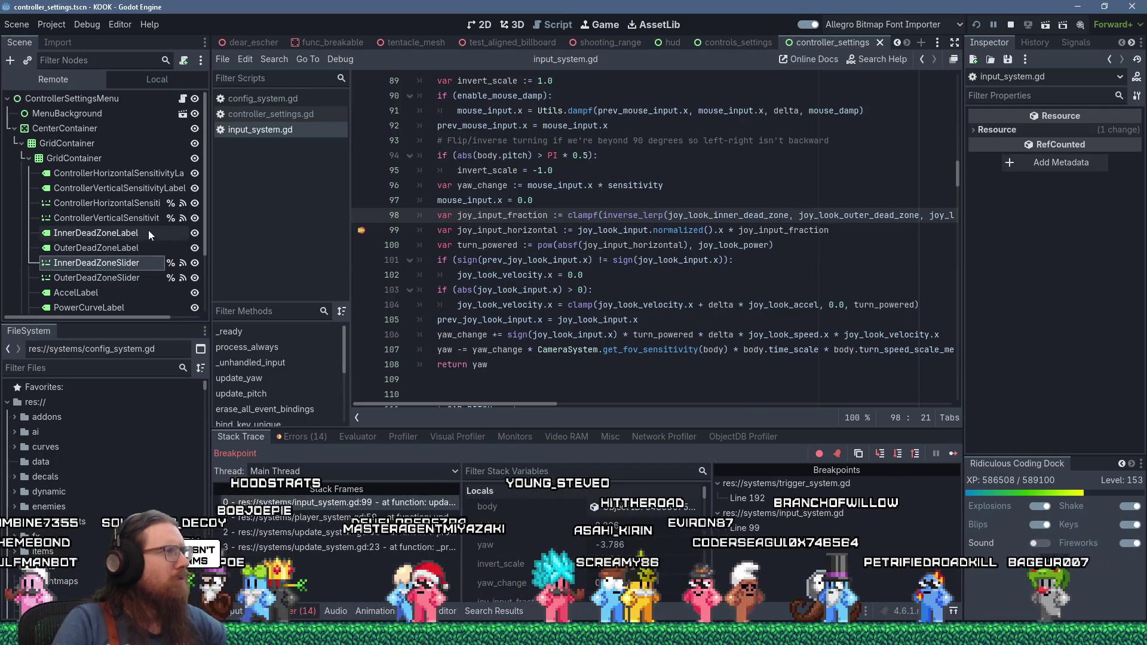
# - Change the InnerDeadZoneSlider's Inspector Value from 1.0 to 0.1
pyautogui.click(137, 264)
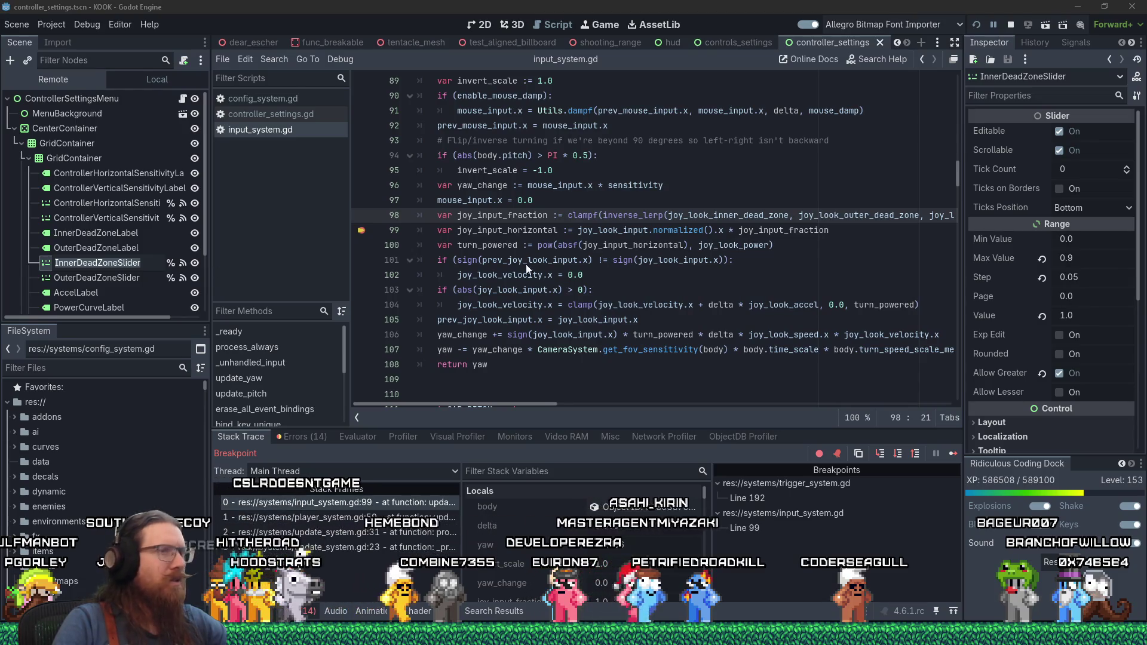
pyautogui.click(1087, 319)
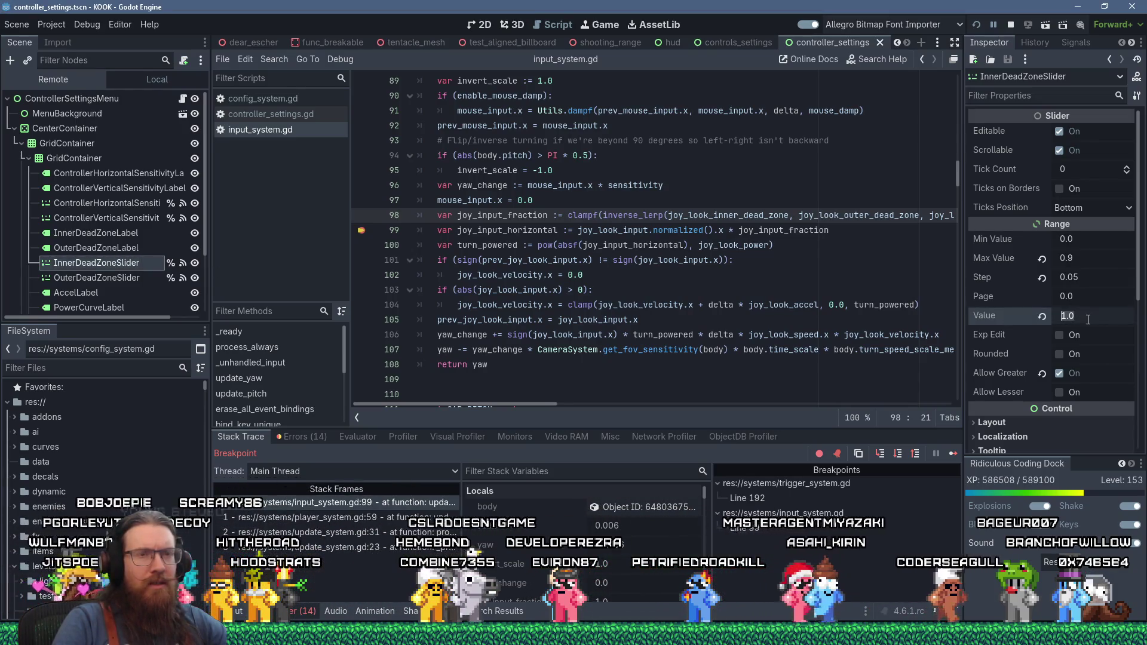
pyautogui.write('0.1')
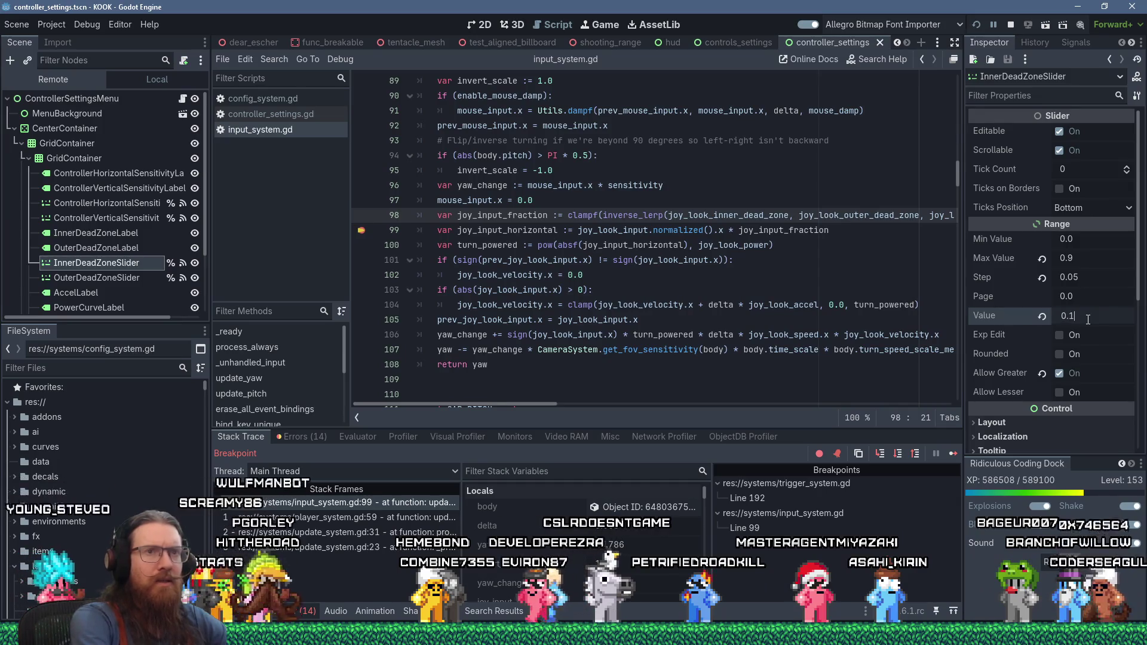
pyautogui.press('Return')
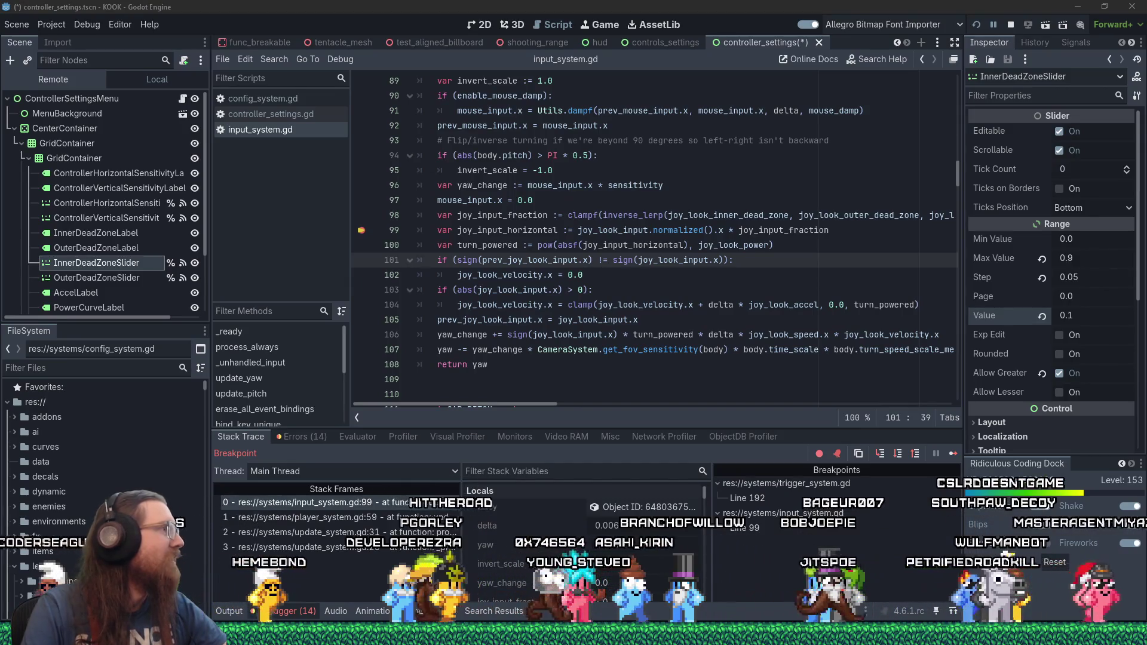
# - Select ControllerSettingsMenu at the top of the Scene tree to show its properties
pyautogui.click(527, 259)
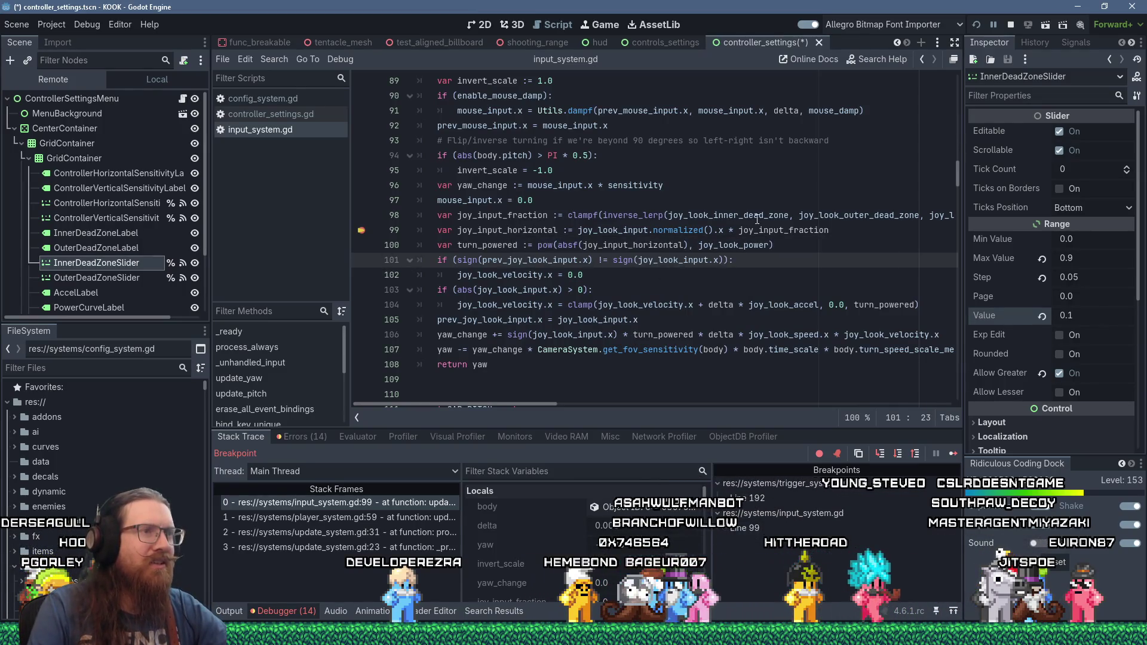
pyautogui.moveTo(762, 212)
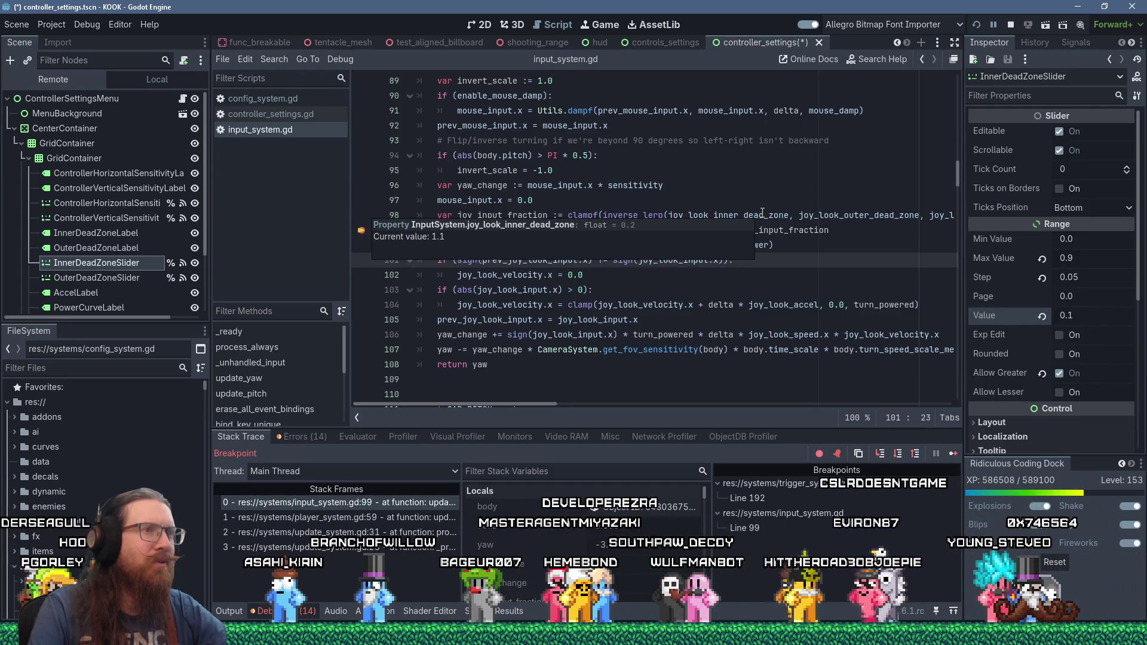
pyautogui.click(118, 264)
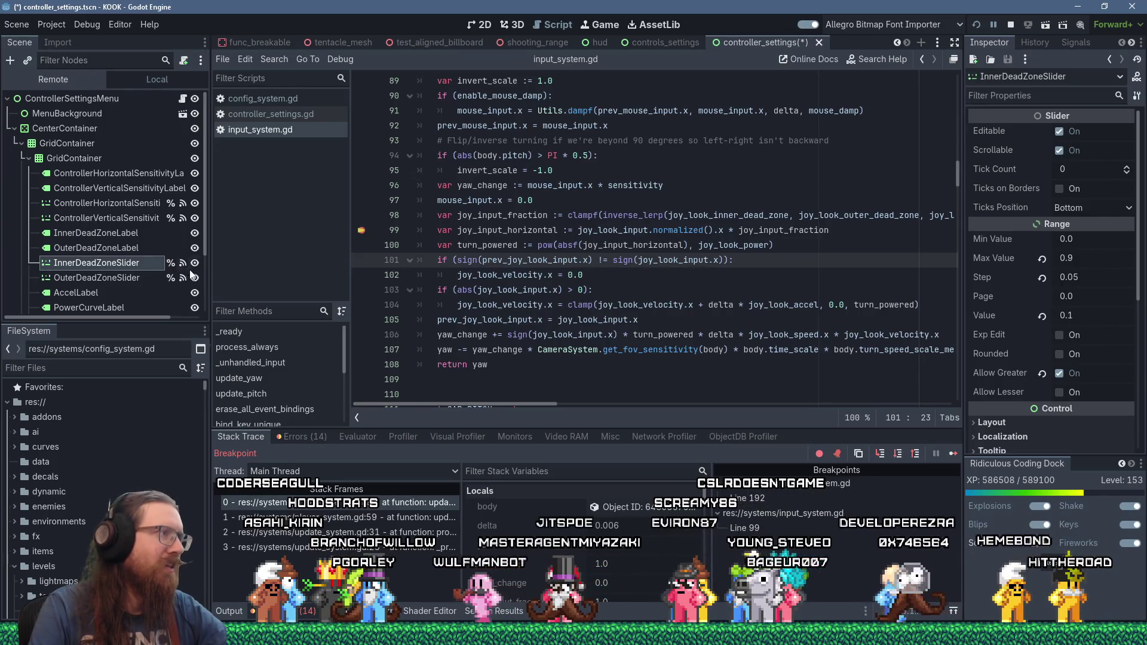
pyautogui.click(105, 101)
pyautogui.scroll(-2, 130, 141)
pyautogui.scroll(2, 130, 141)
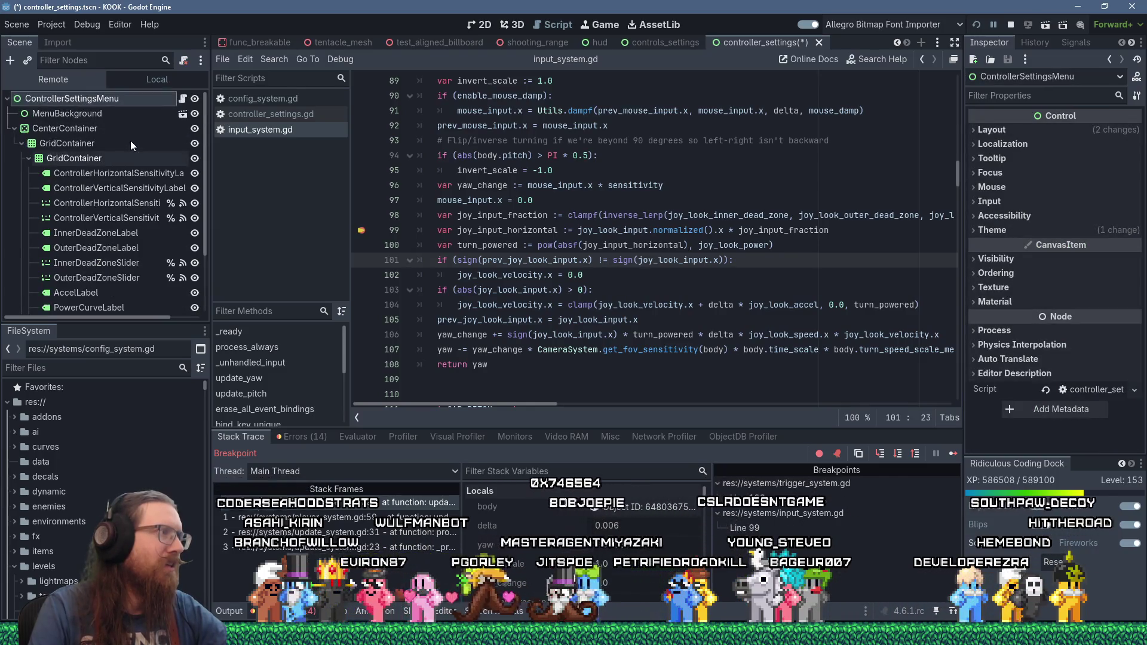
# - Open controller_settings.gd in the Script editor from ControllerSettingsMenu's script icon
pyautogui.click(182, 98)
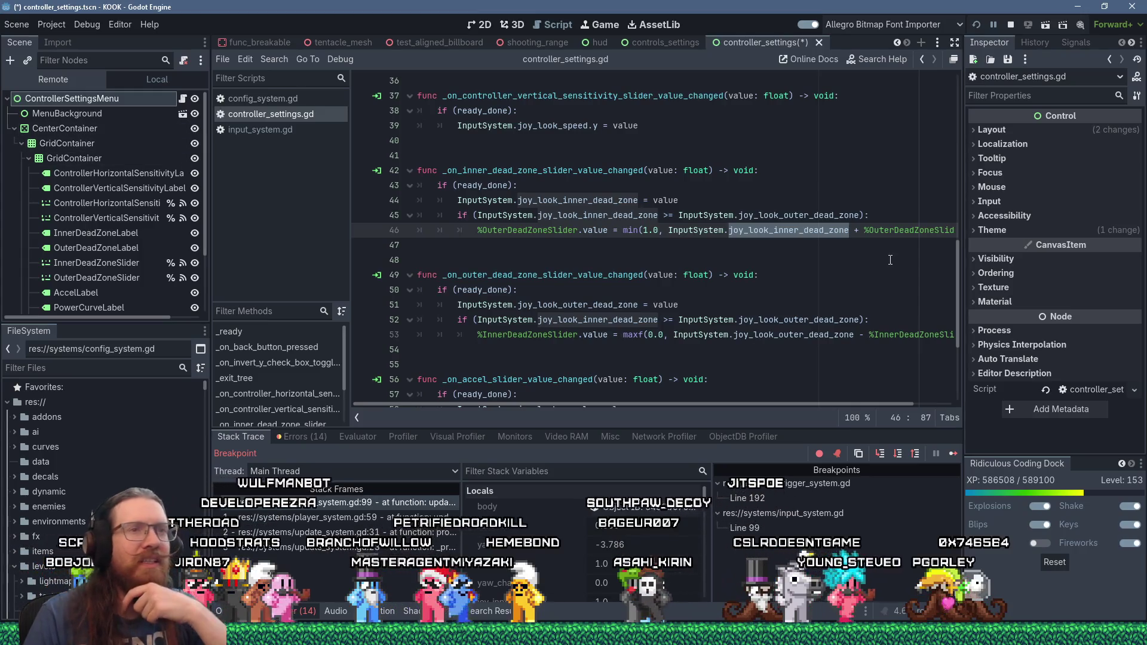
# - Review the sensitivity and dead-zone sliders' ranges, capping the outer dead-zone slider at its maximum
pyautogui.click(127, 206)
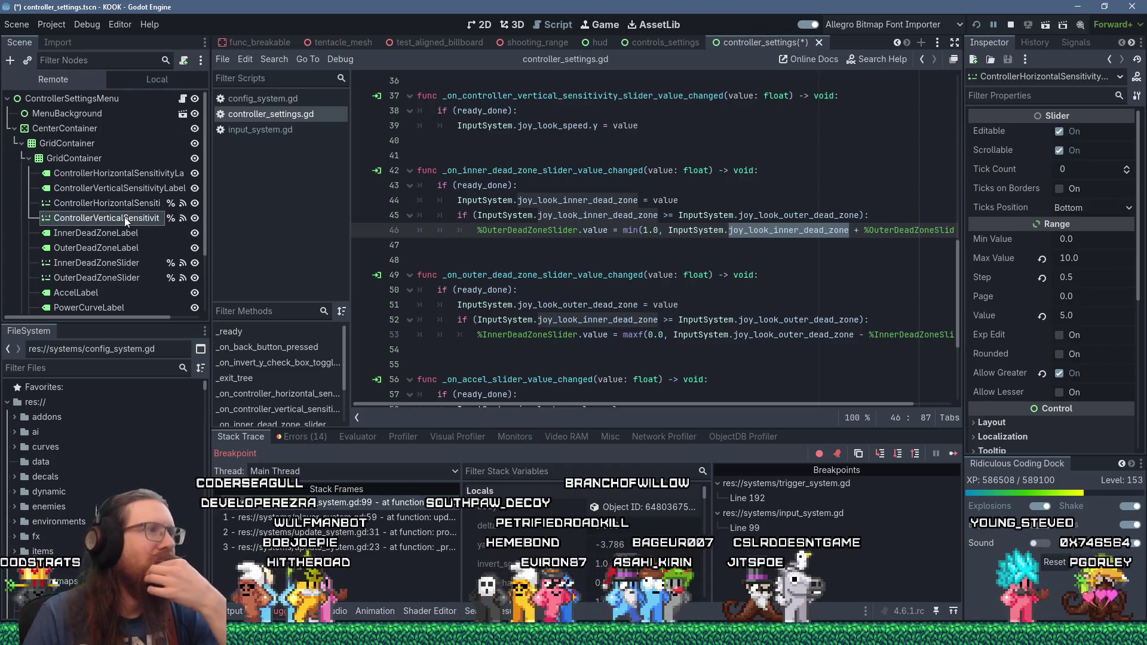
pyautogui.click(124, 217)
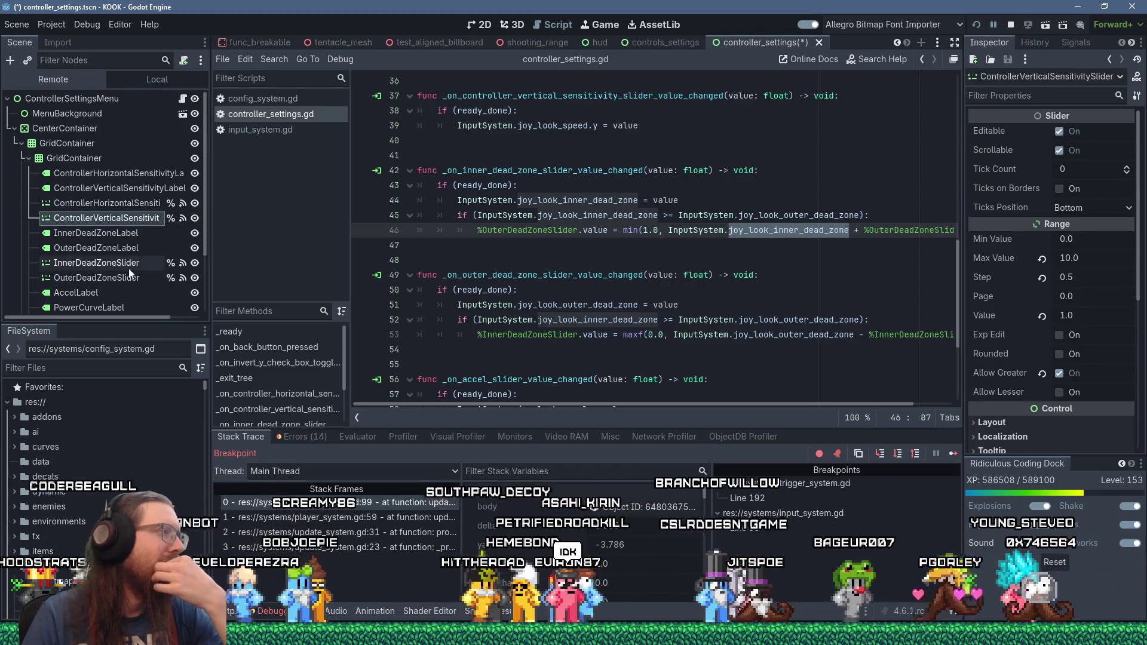
pyautogui.click(128, 266)
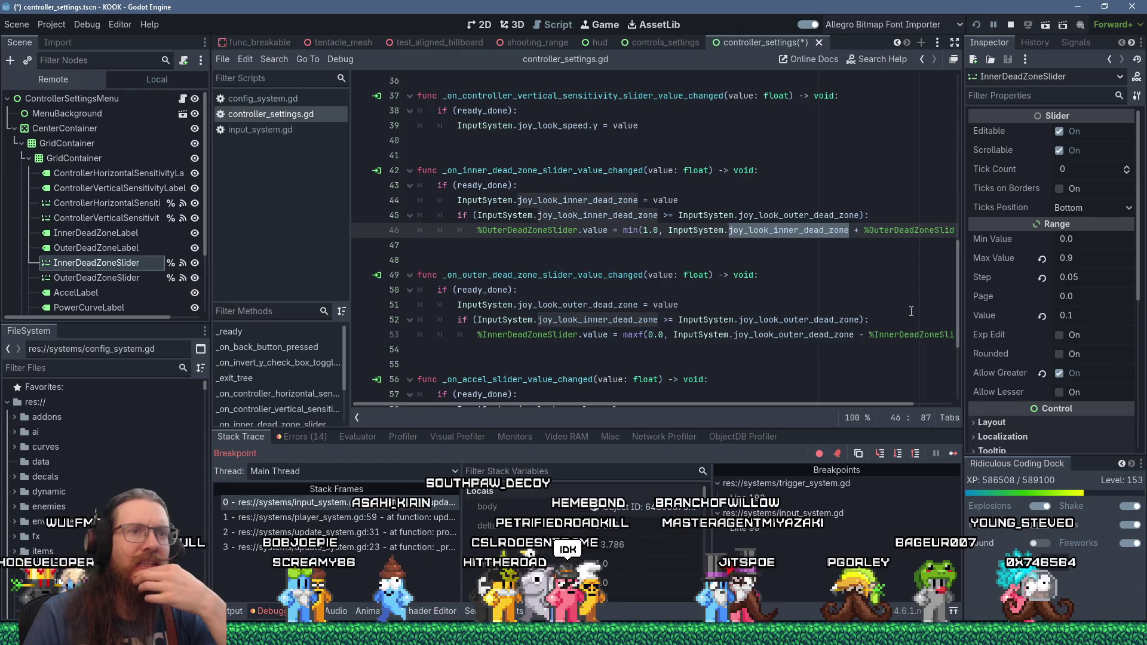
pyautogui.press('Down')
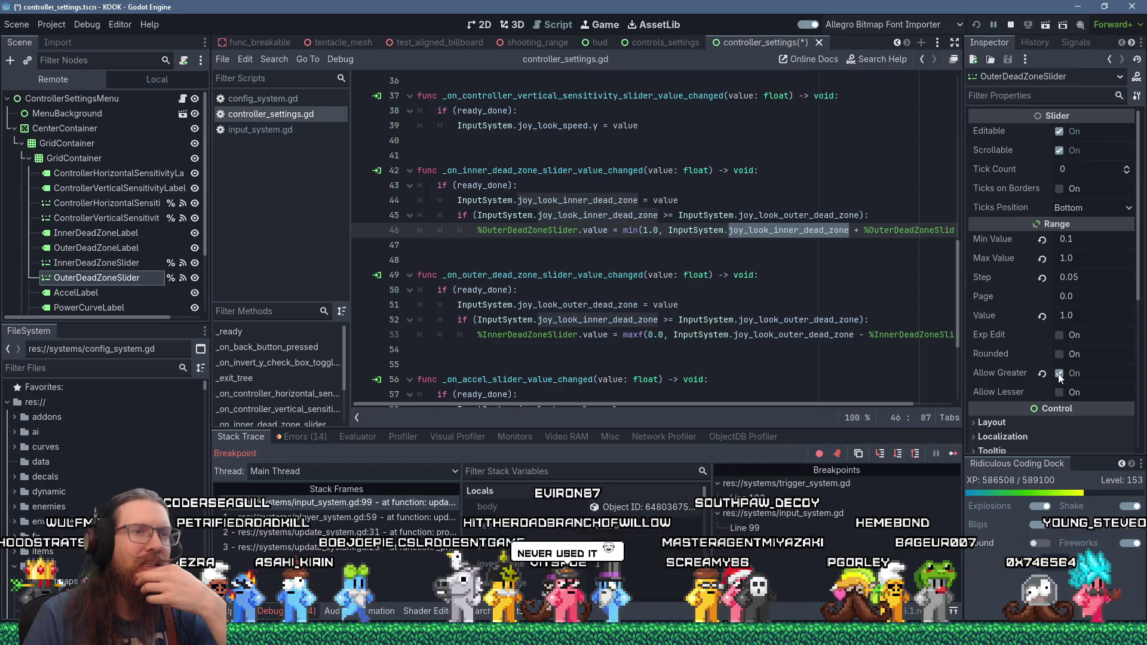
pyautogui.click(1058, 374)
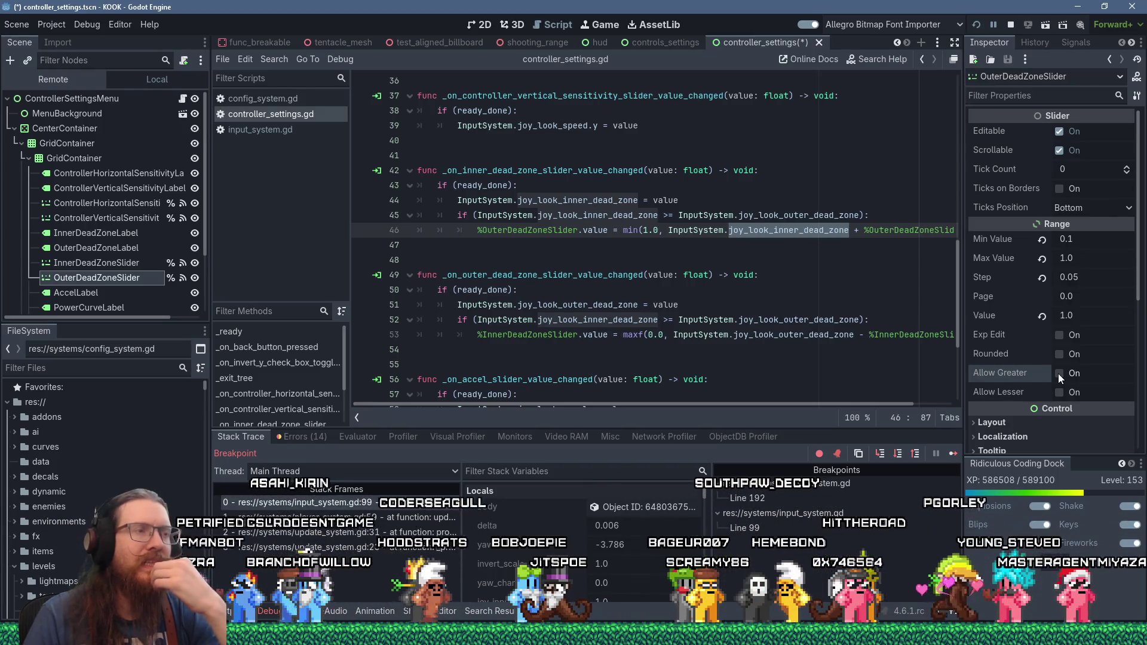
# - Save the edited controller_settings.gd and restart the running game
pyautogui.click(802, 186)
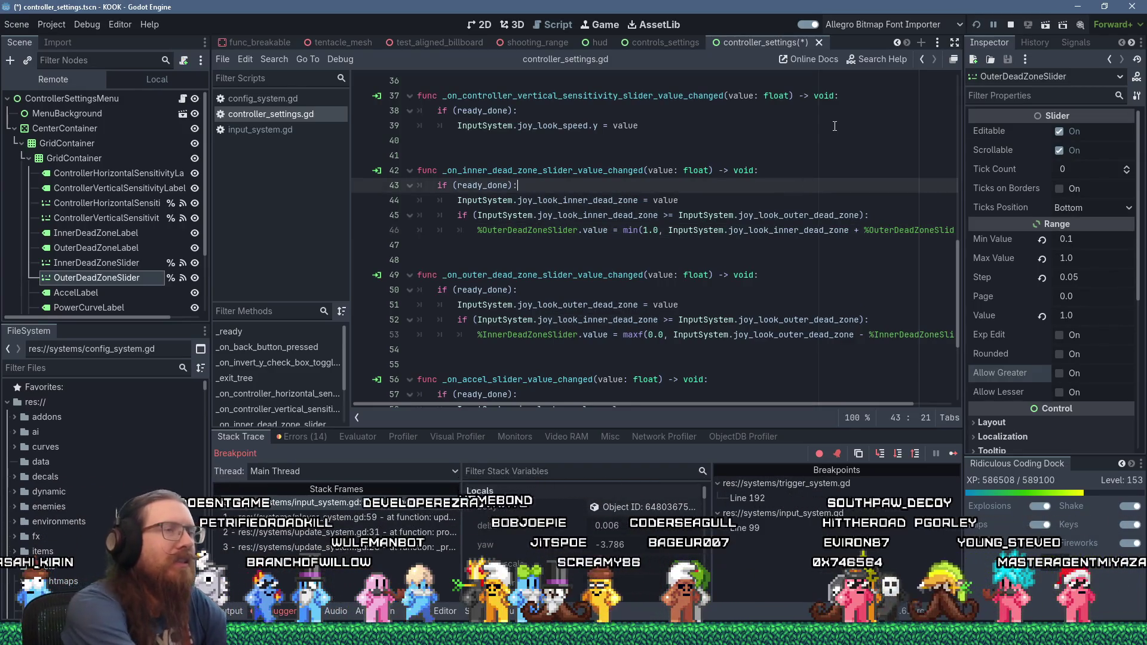
pyautogui.hotkey('ctrl', 's')
pyautogui.click(976, 24)
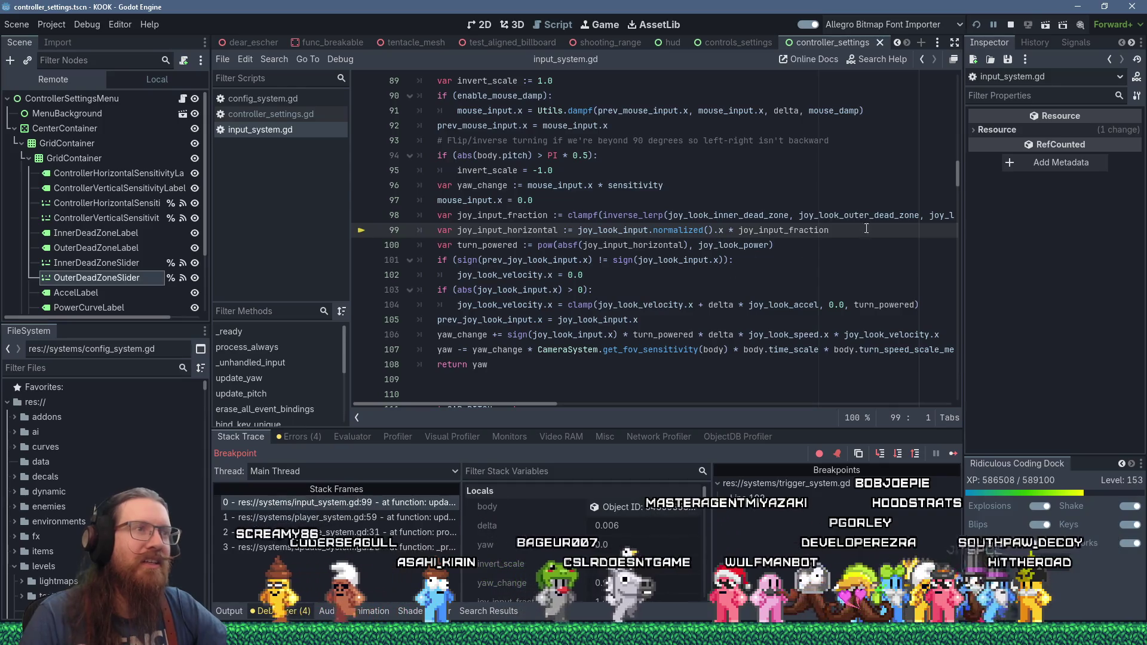
# - Continue past the line 99 update_yaw breakpoint and open the game's development console
pyautogui.click(953, 453)
pyautogui.press('`')
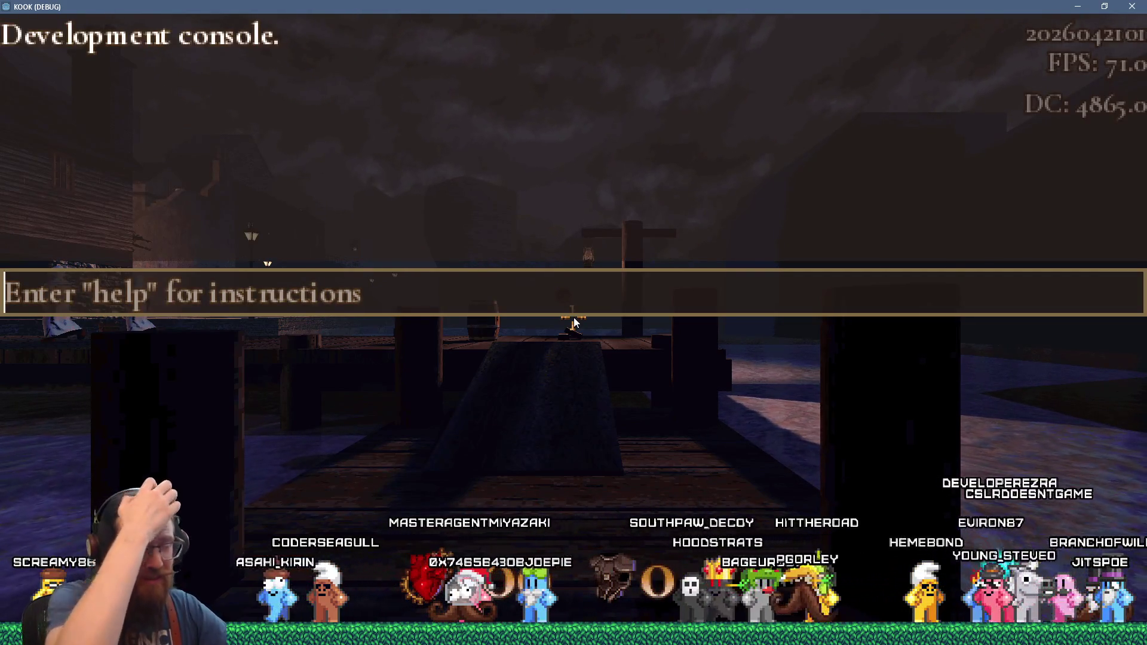
# - Submit the 'nt' command in the development console, then open the pause menu
pyautogui.press('`')
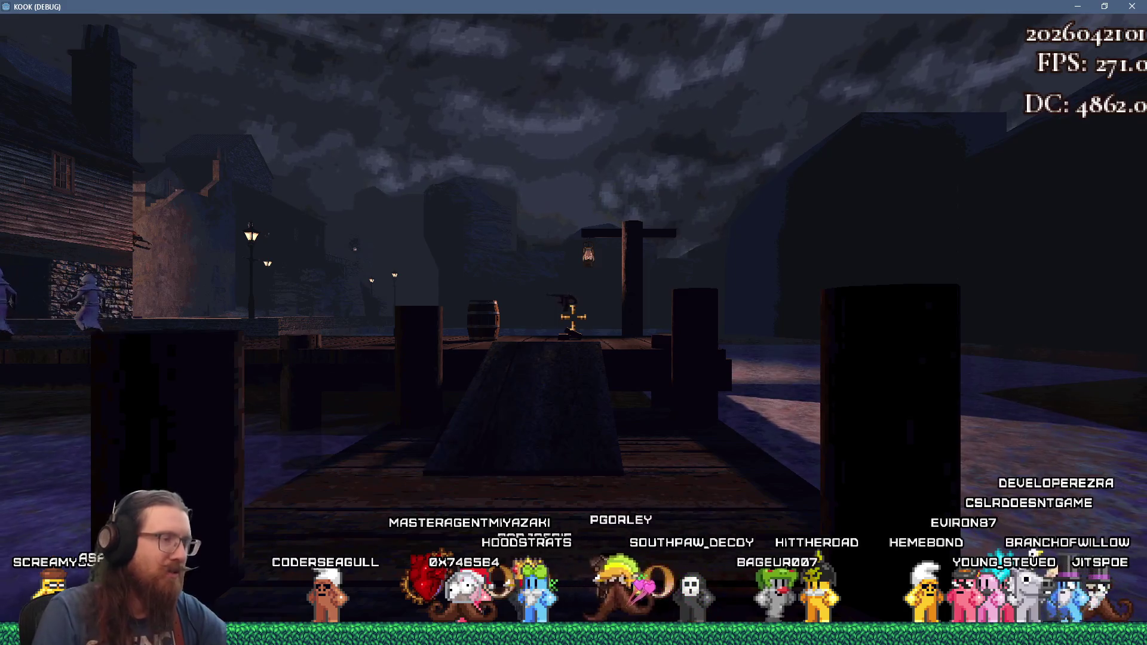
pyautogui.press('`')
pyautogui.write('no')
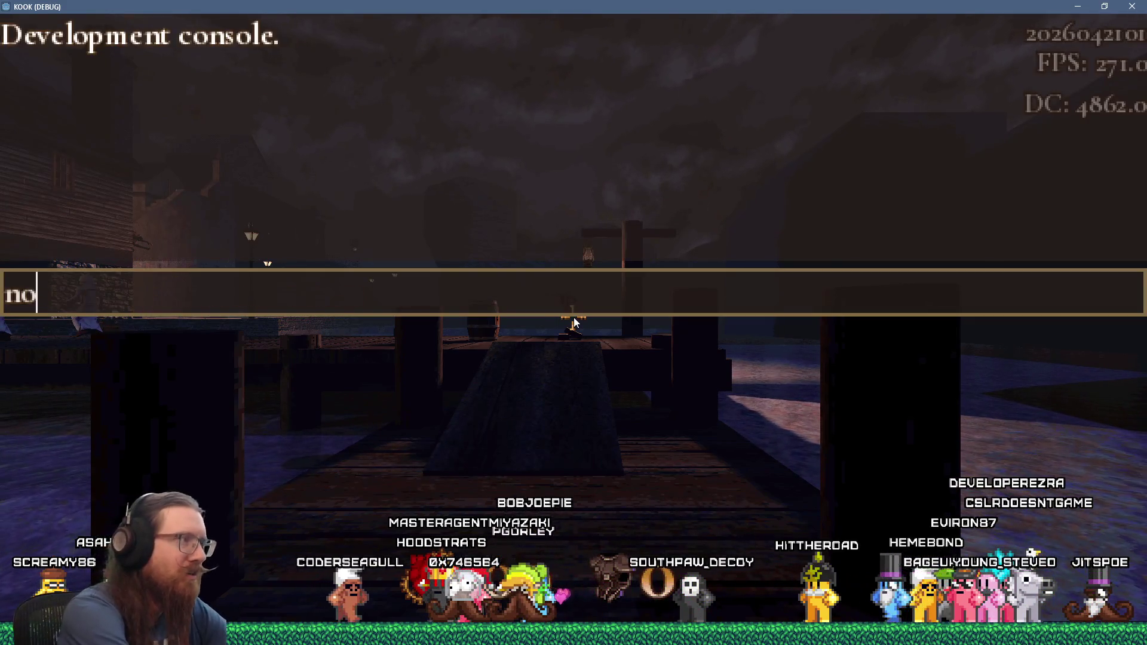
pyautogui.write('targe')
pyautogui.press('Return')
pyautogui.press('Escape')
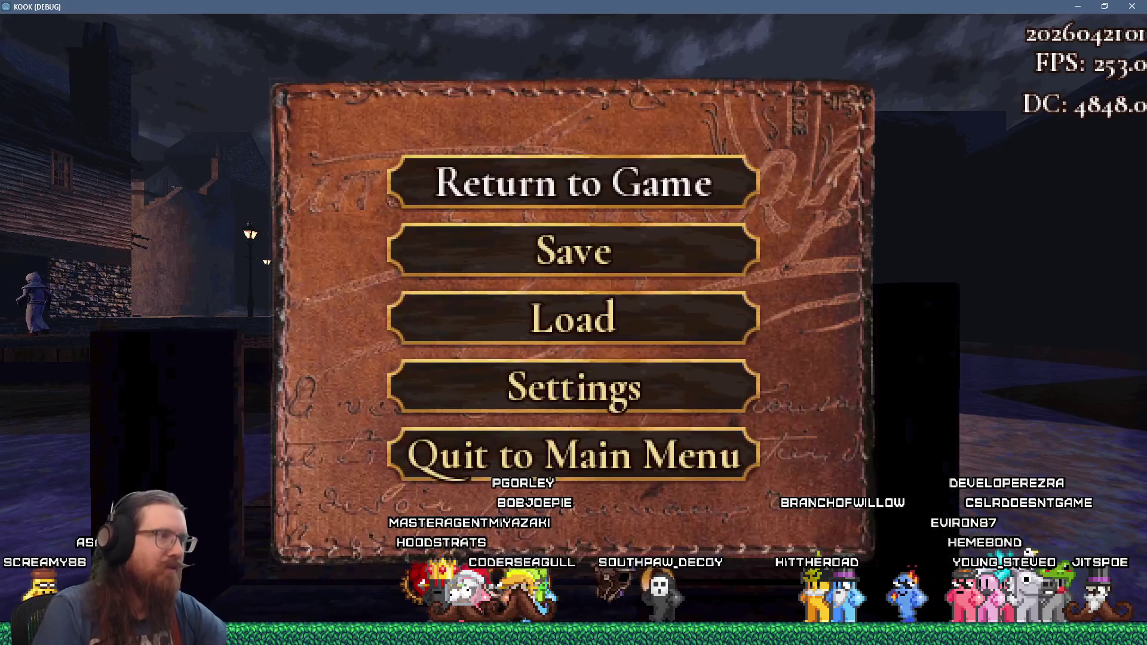
# - Check the sliders under Settings > Controls > Controller Settings, then resume gameplay
pyautogui.press('Return')
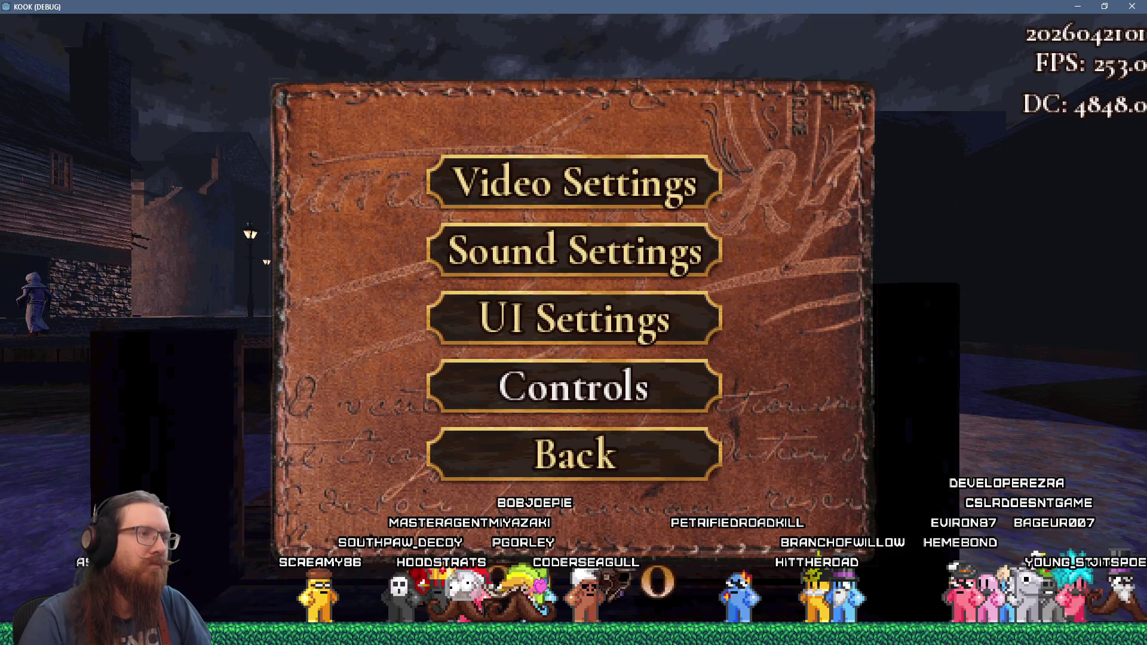
pyautogui.press('Return')
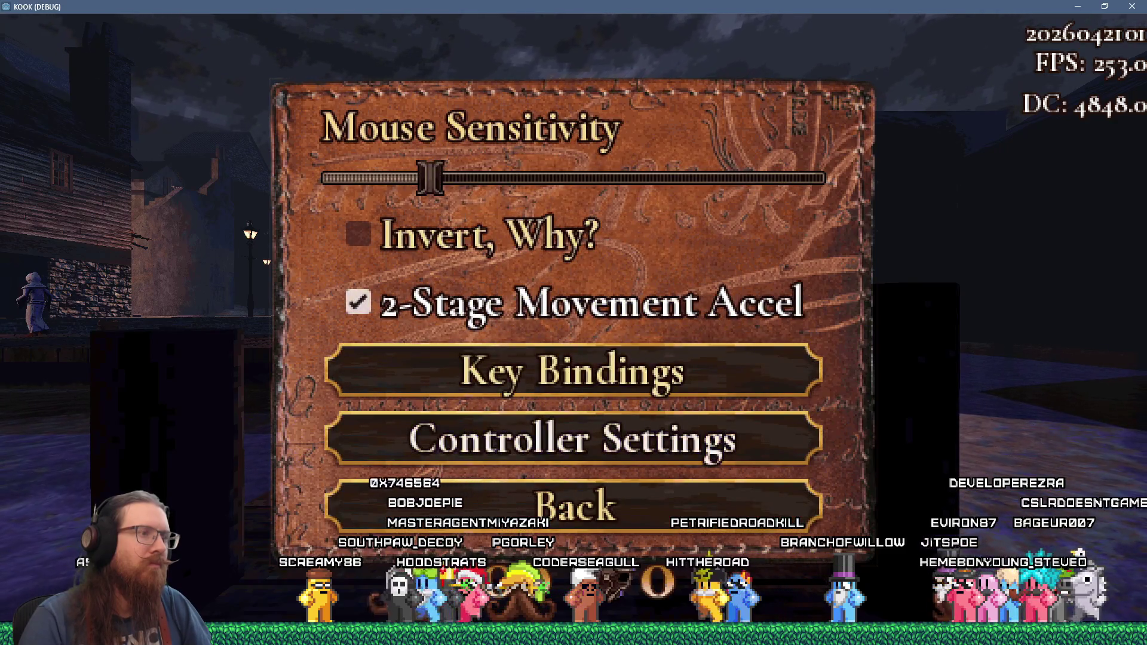
pyautogui.press('Return')
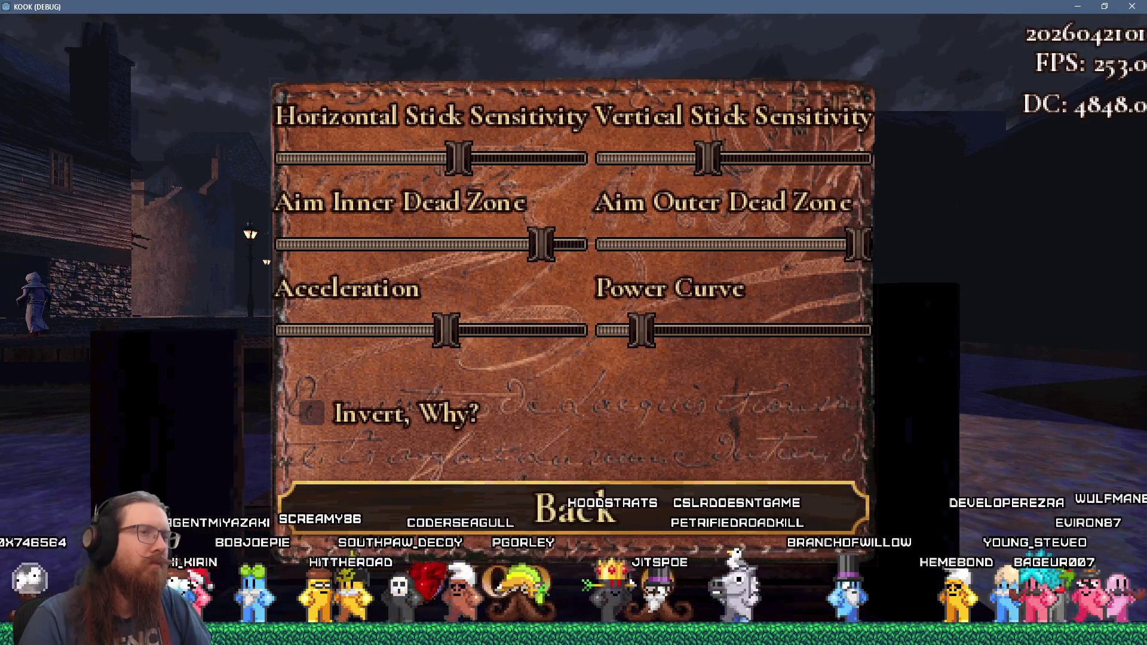
pyautogui.press('Escape')
pyautogui.press('Escape')
pyautogui.press('Escape')
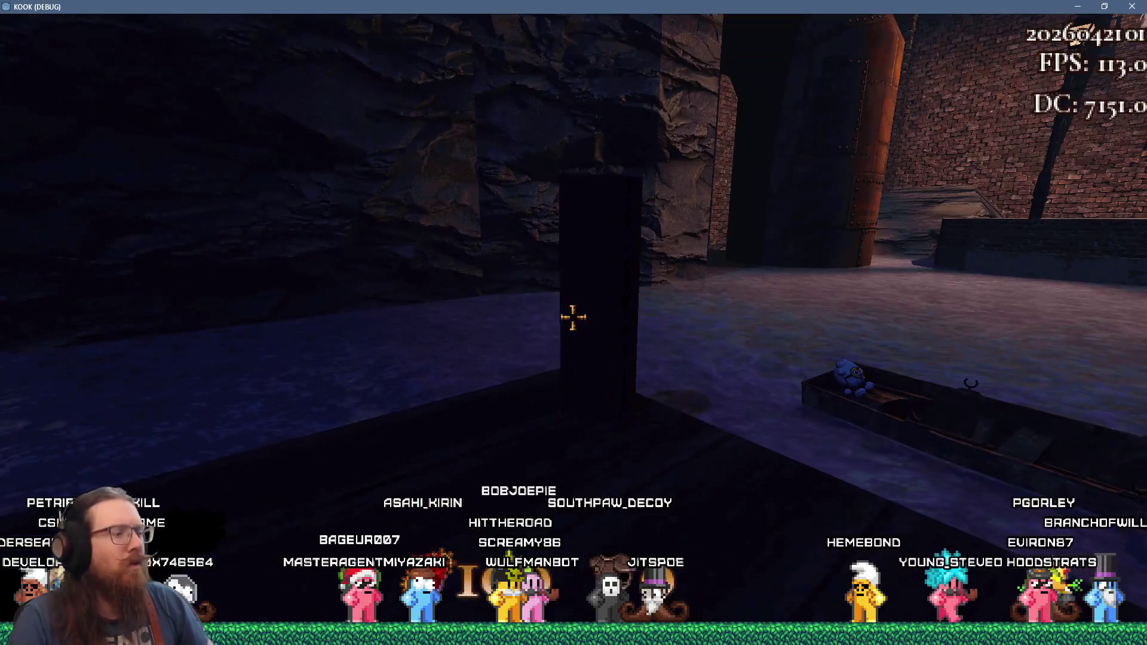
# - Switch from the KOOK game window back to the Godot editor showing input_system.gd
pyautogui.hotkey('alt', 'Tab')
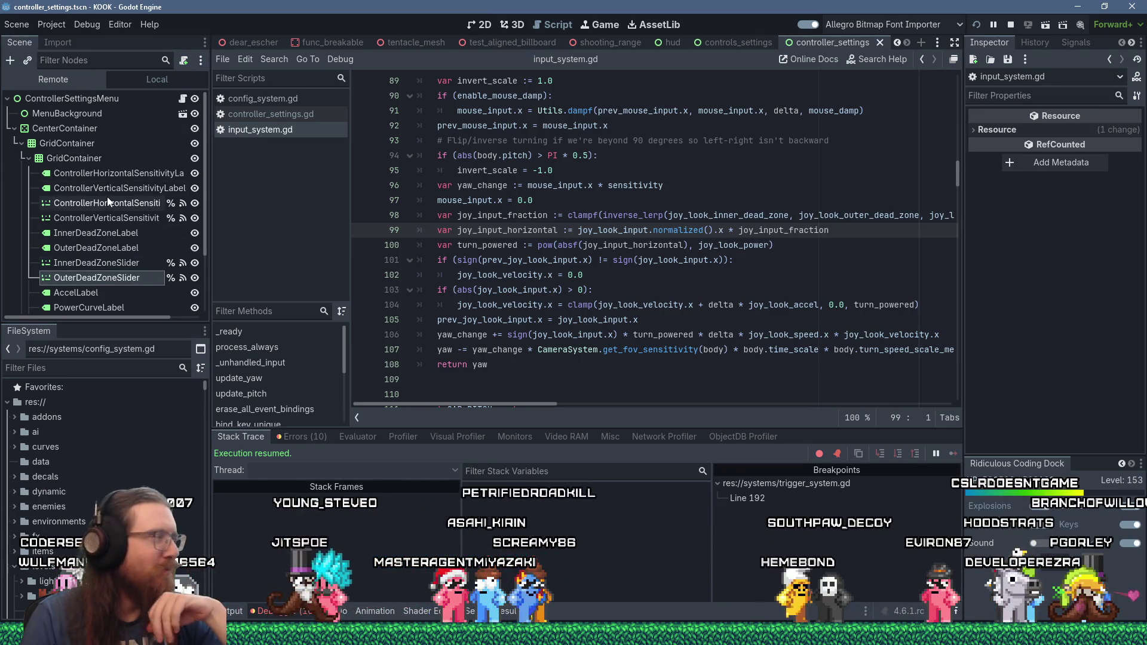
# - Select ControllerSettingsMenu in the Remote tree, jump to update_yaw, and slightly widen the script list panel
pyautogui.click(67, 97)
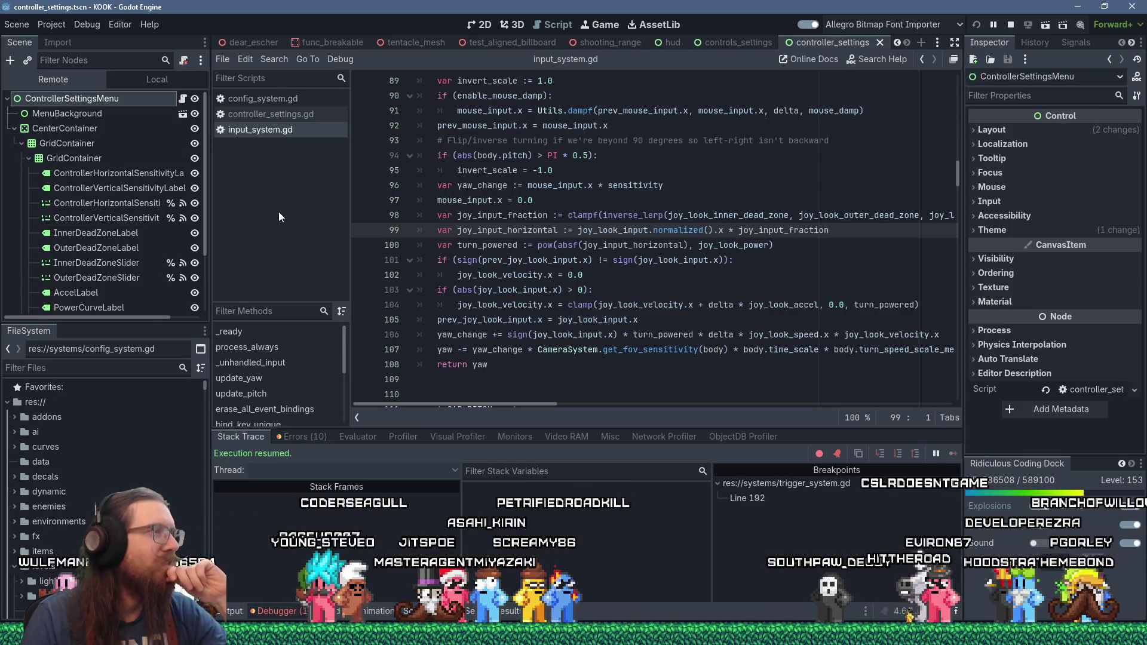
pyautogui.click(349, 382)
pyautogui.moveTo(352, 383); pyautogui.dragTo(364, 384)
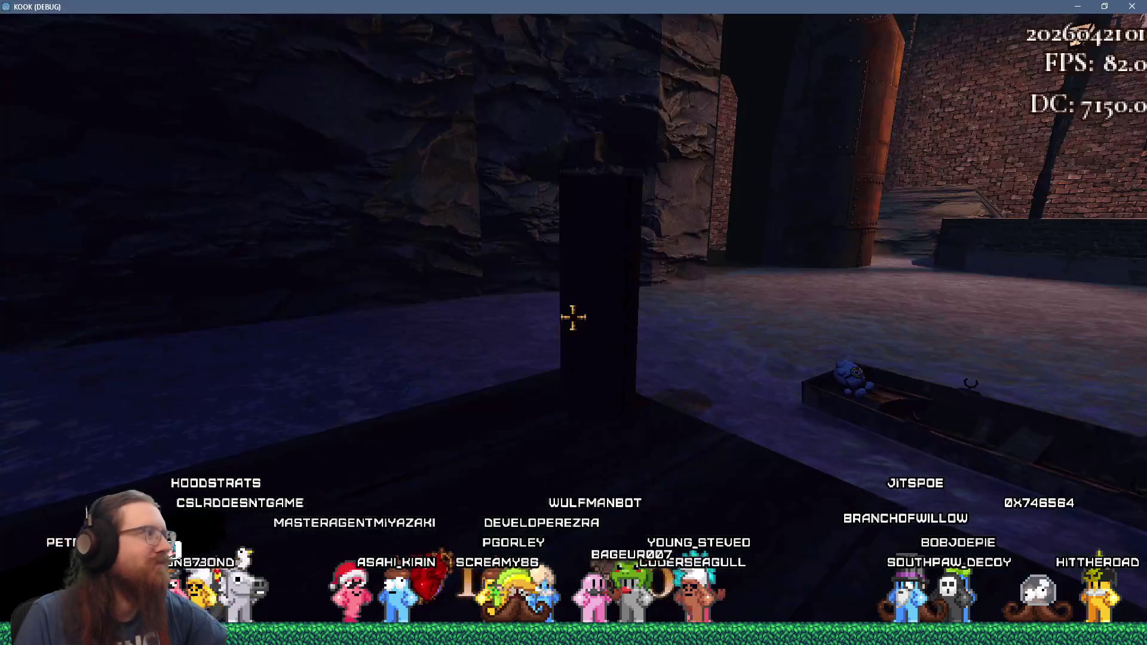
# - Leave the running game for the Godot editor, check PI's docs, and place the cursor on line 89
pyautogui.press('`')
pyautogui.hotkey('alt', 'Tab')
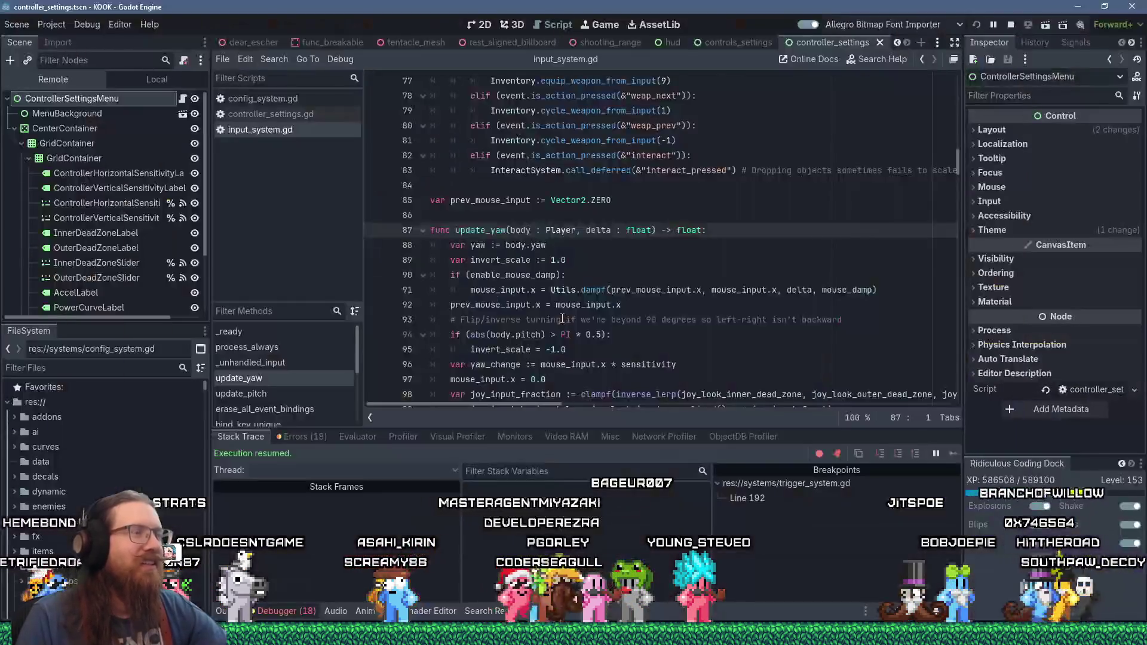
pyautogui.moveTo(568, 337)
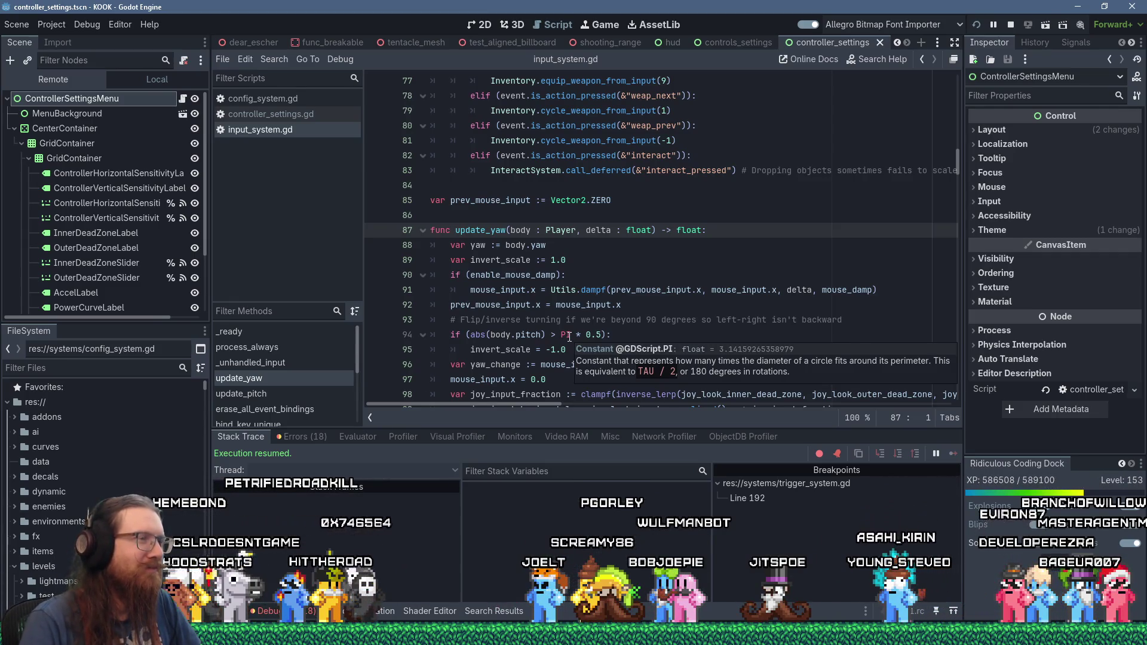
pyautogui.click(579, 263)
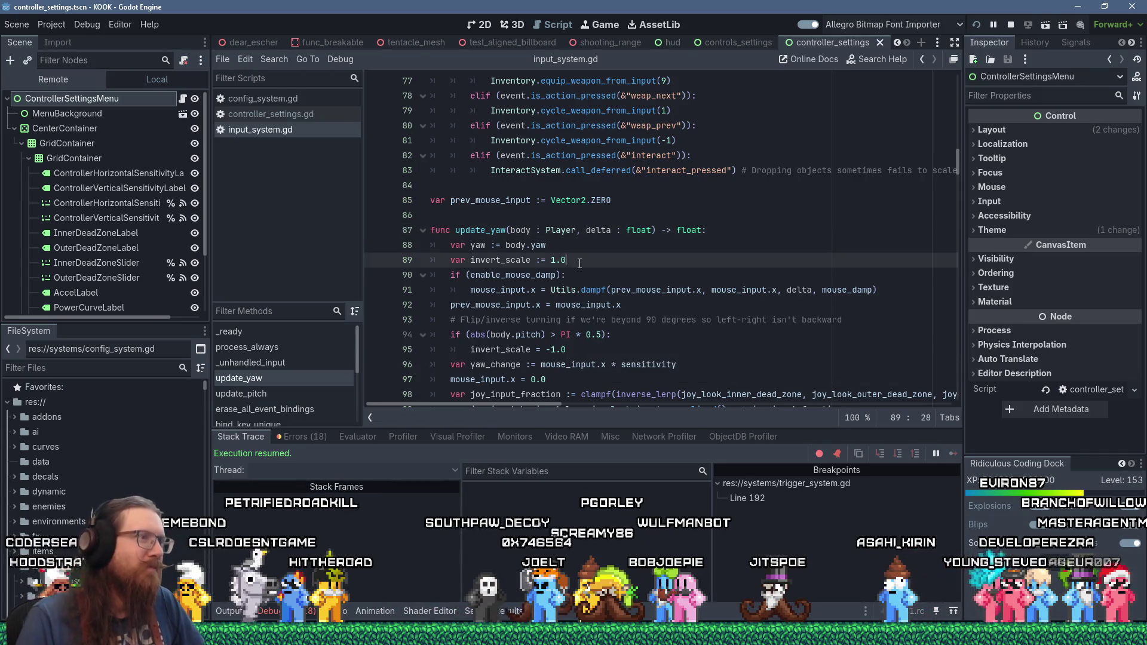
pyautogui.click(645, 216)
pyautogui.scroll(-12, 700, 238)
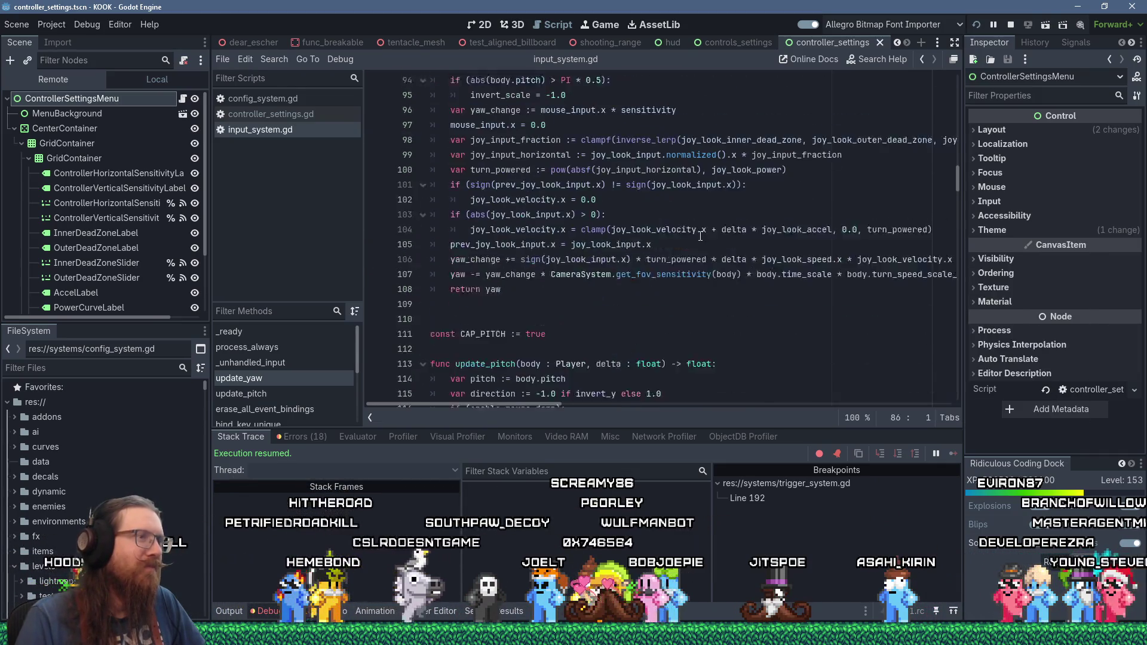
pyautogui.scroll(12, 700, 237)
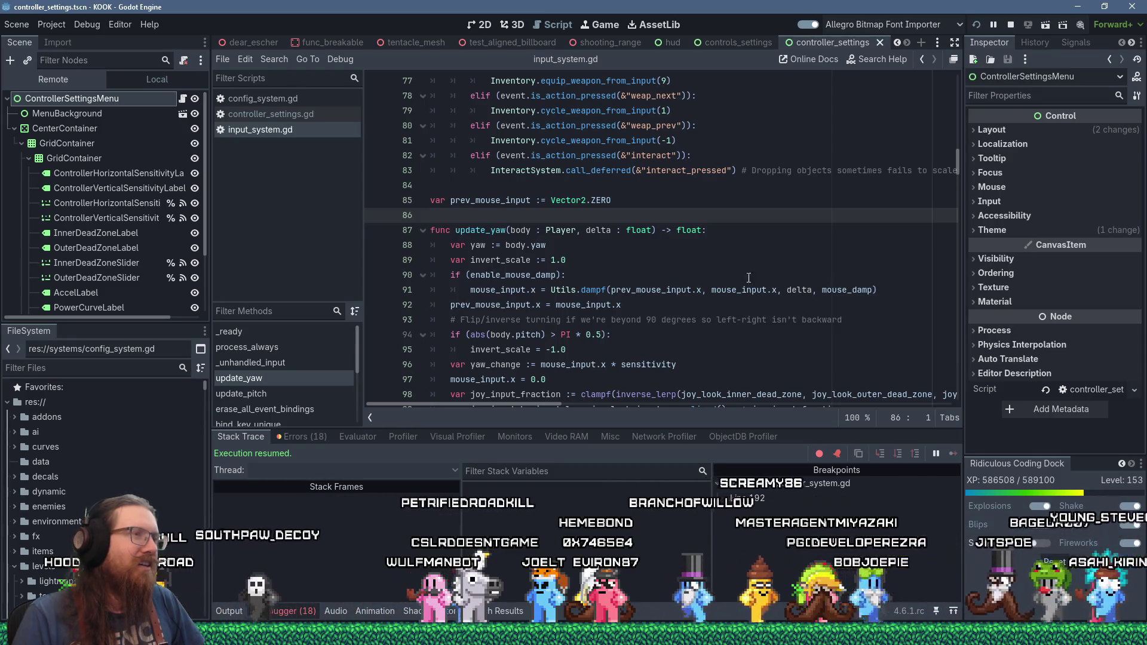
pyautogui.click(532, 175)
pyautogui.press('Down')
pyautogui.press('Down')
pyautogui.press('End')
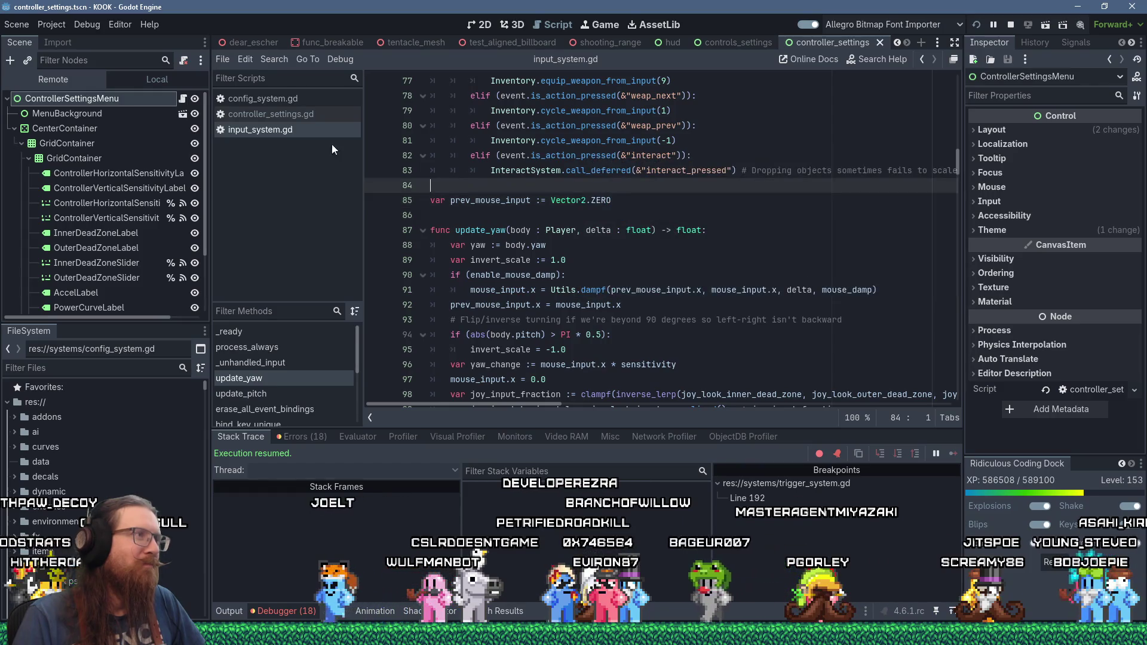
pyautogui.click(318, 104)
pyautogui.click(298, 114)
pyautogui.click(278, 131)
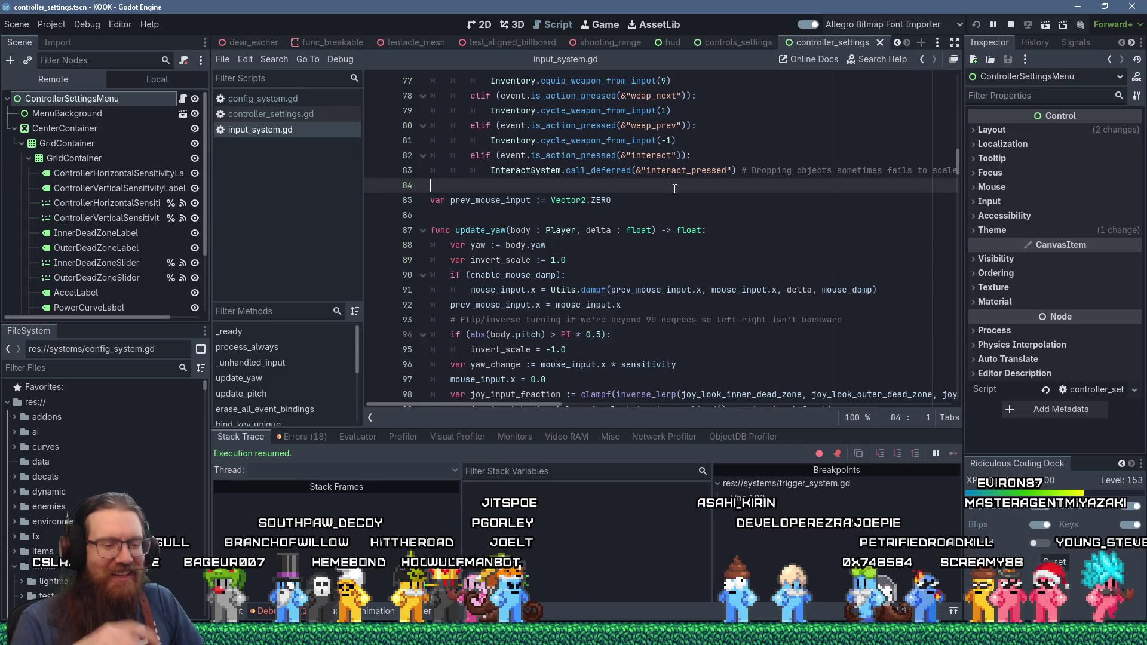
pyautogui.moveTo(611, 146)
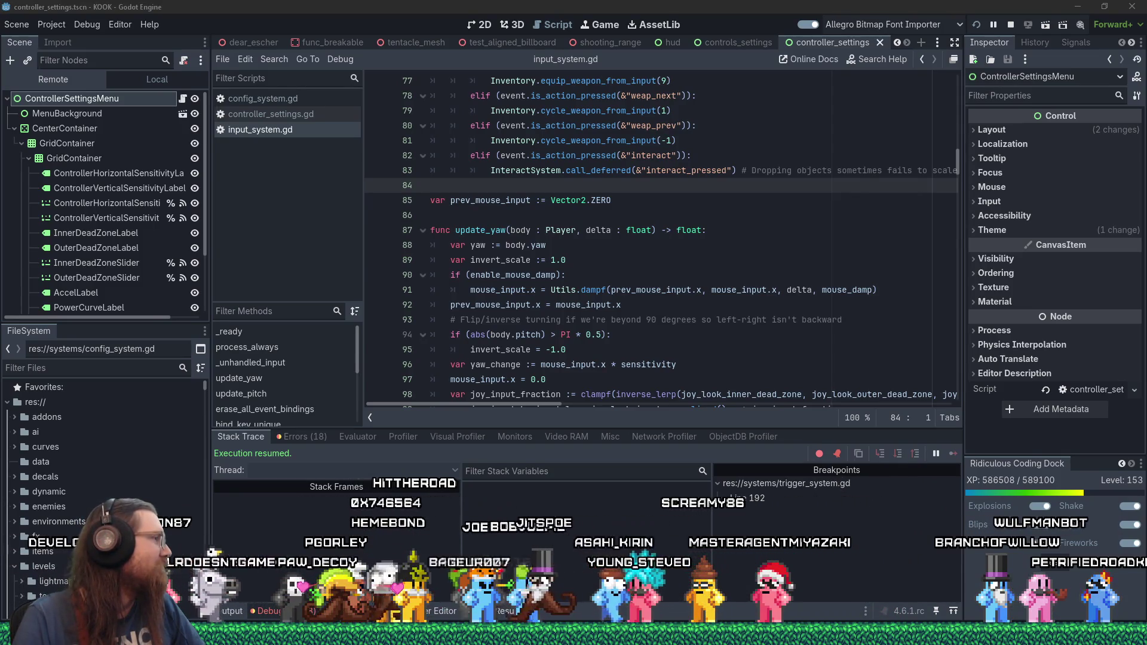
# - Bring the Discord links-and-media channel in front of the Godot editor
pyautogui.hotkey('alt', 'Tab')
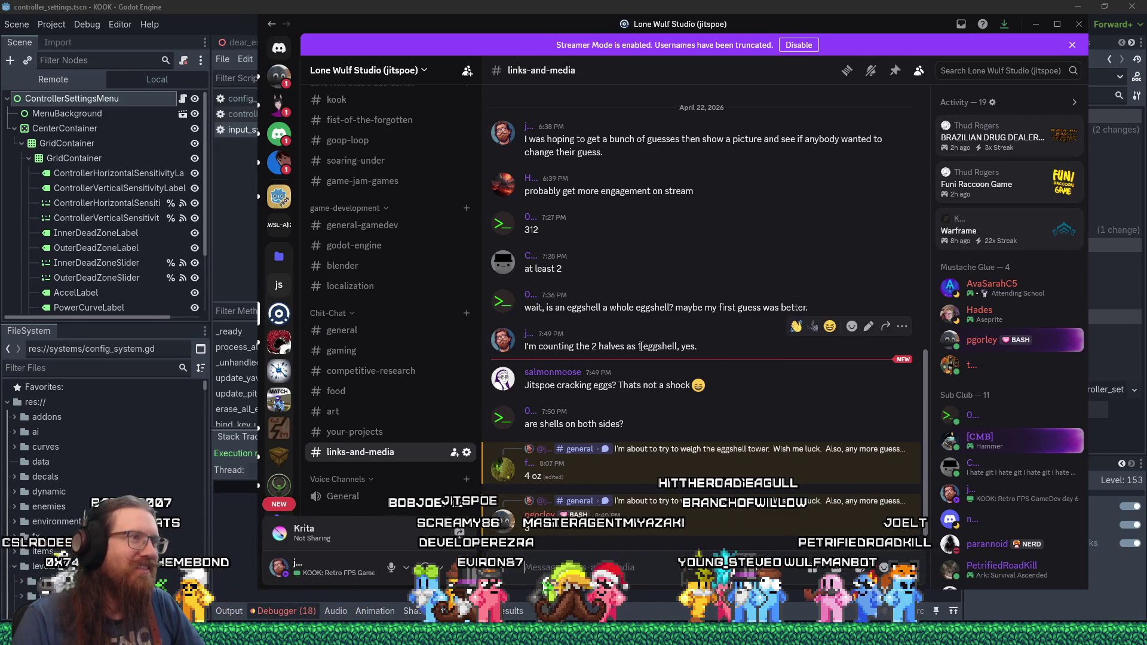
# - Drag the Discord window aside until the Godot editor's update_yaw code is visible again
pyautogui.moveTo(717, 27); pyautogui.dragTo(751, 25)
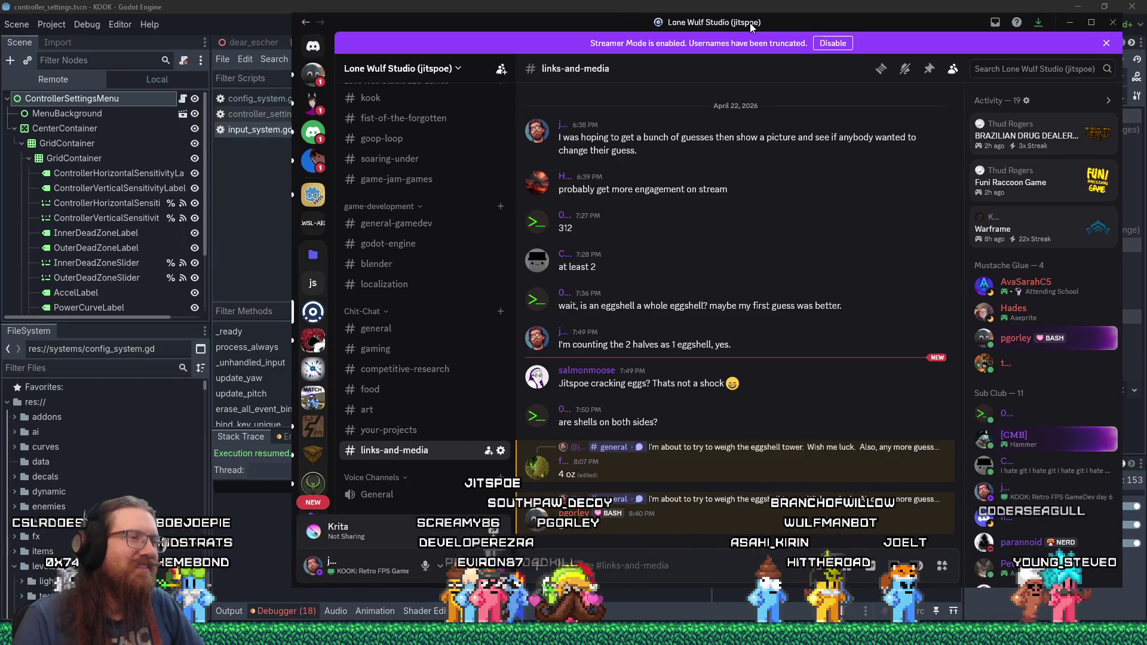
pyautogui.moveTo(729, 22); pyautogui.dragTo(725, 22)
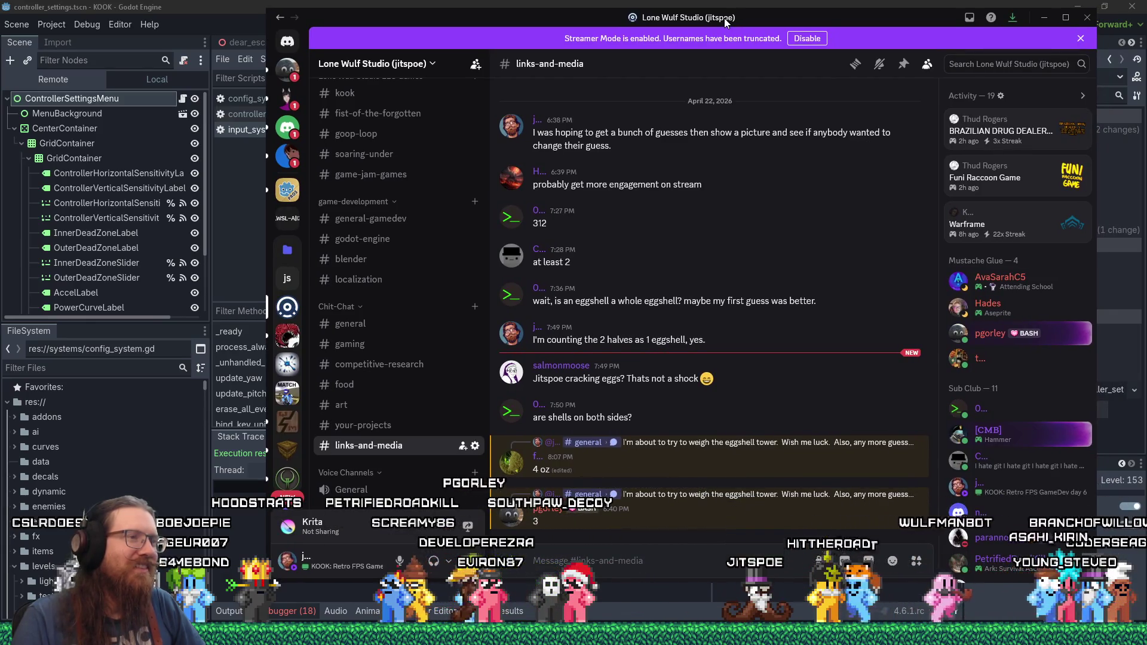
pyautogui.moveTo(726, 23)
pyautogui.mouseDown()
pyautogui.moveTo(632, 11)
pyautogui.moveTo(0, 30)
pyautogui.mouseUp()
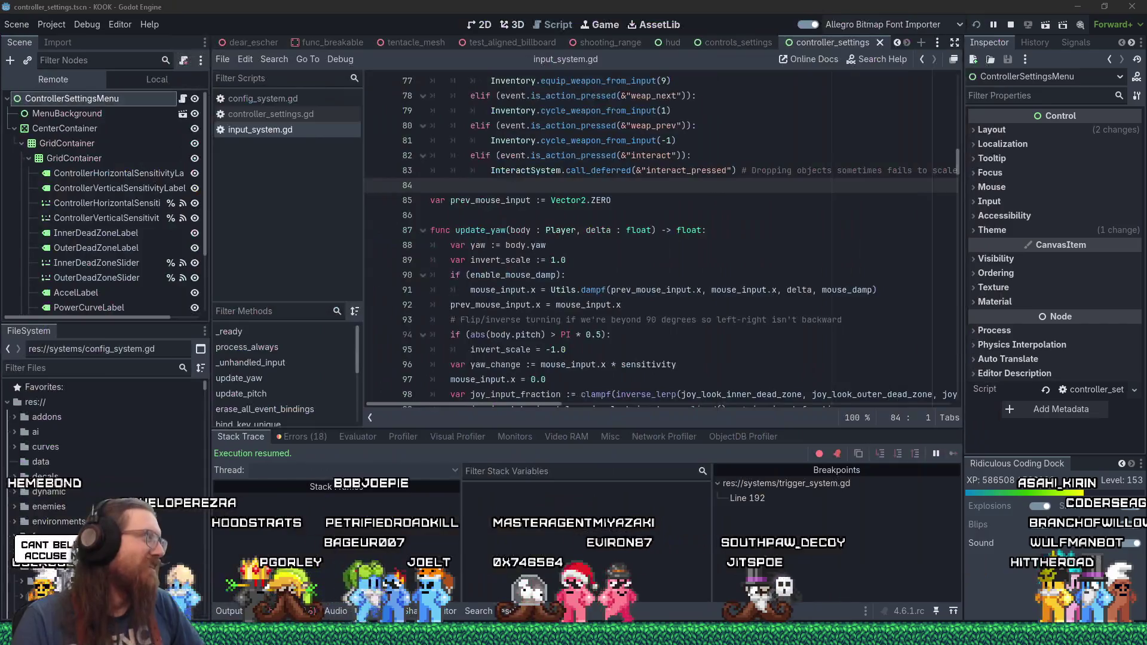